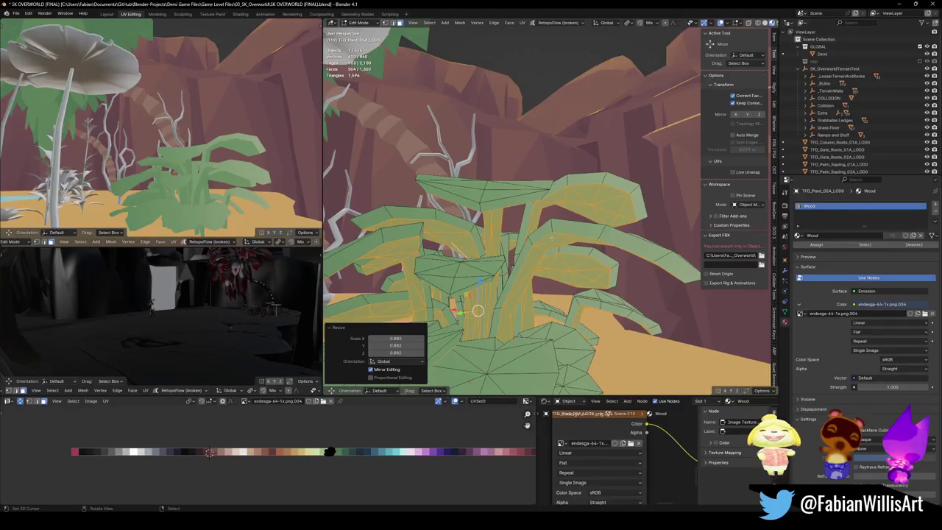
# Step: Slide the selected UV island and the stem loop's UVs horizontally onto a new palette colour
pyautogui.press('g')
pyautogui.press('y')
pyautogui.press('Return')
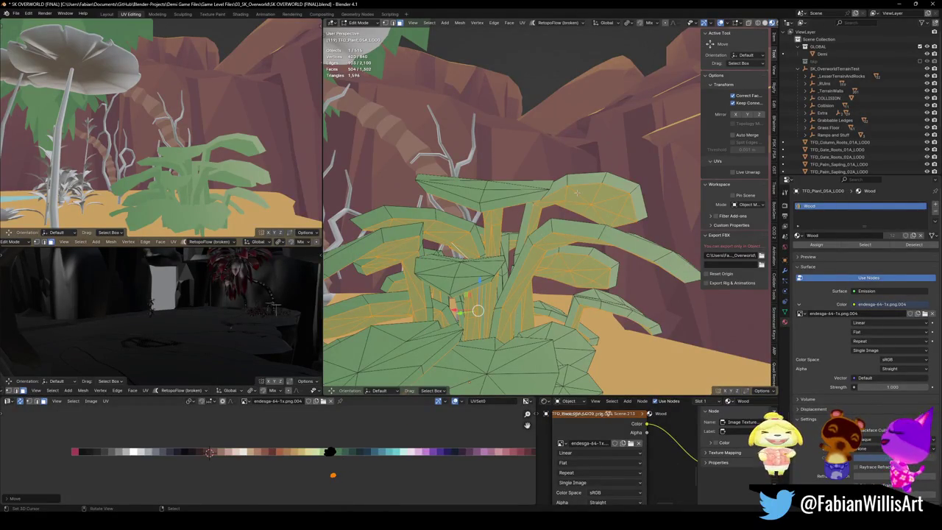
pyautogui.hotkey('alt', 'a')
pyautogui.keyDown('alt'); pyautogui.click(618, 250); pyautogui.keyUp('alt')
pyautogui.press('g')
pyautogui.press('x')
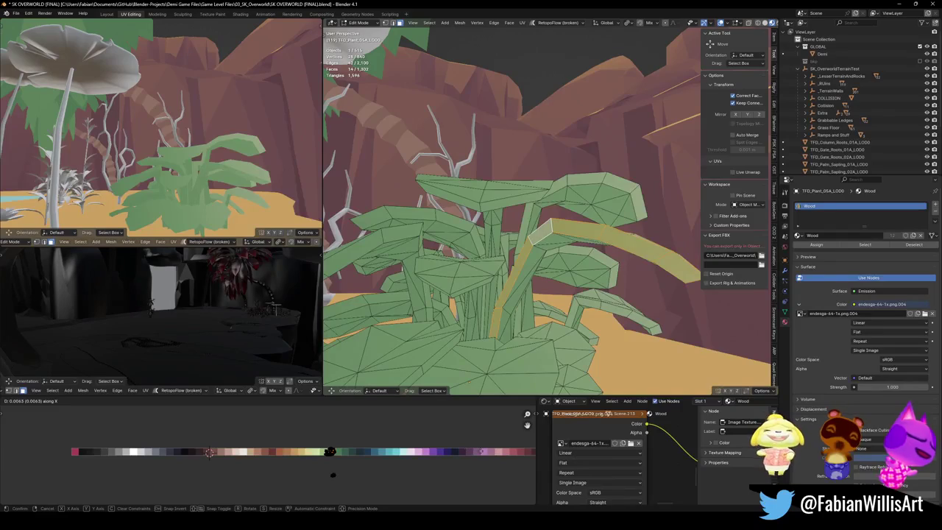
pyautogui.click(209, 453)
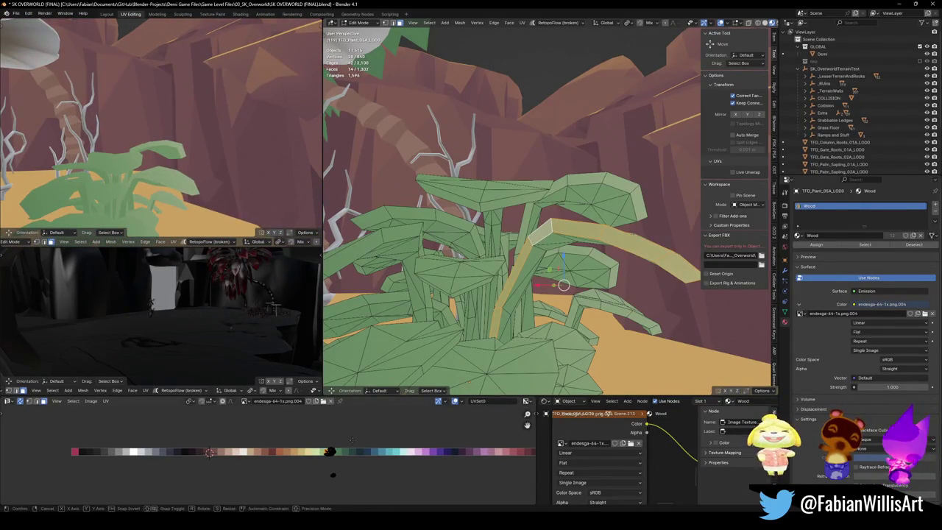
pyautogui.press('x')
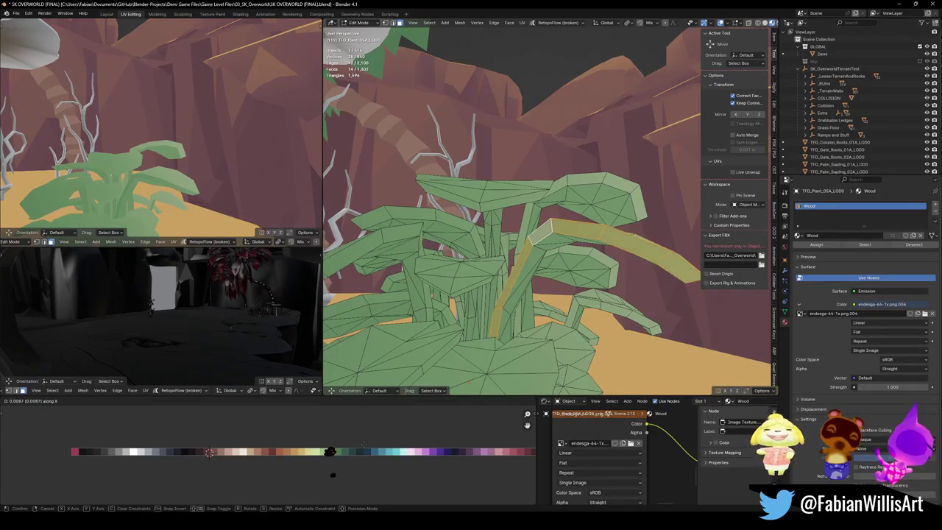
pyautogui.press('Return')
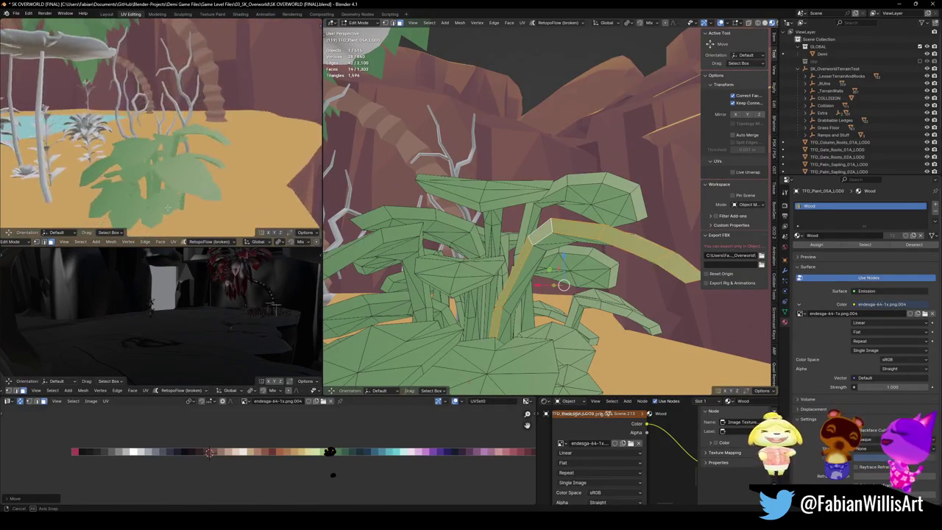
# Step: Slide the stem's UVs further along the palette to another colour, checking the preview
pyautogui.press('w')
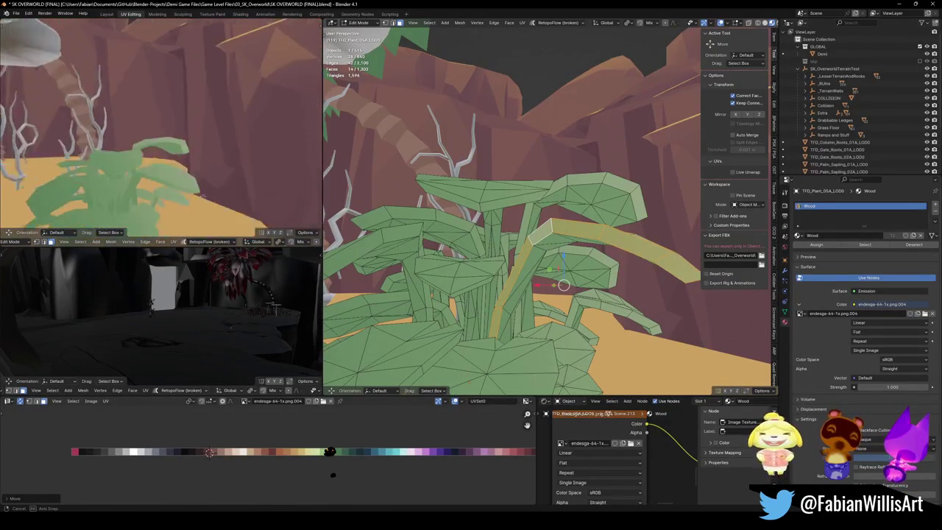
pyautogui.click(197, 175)
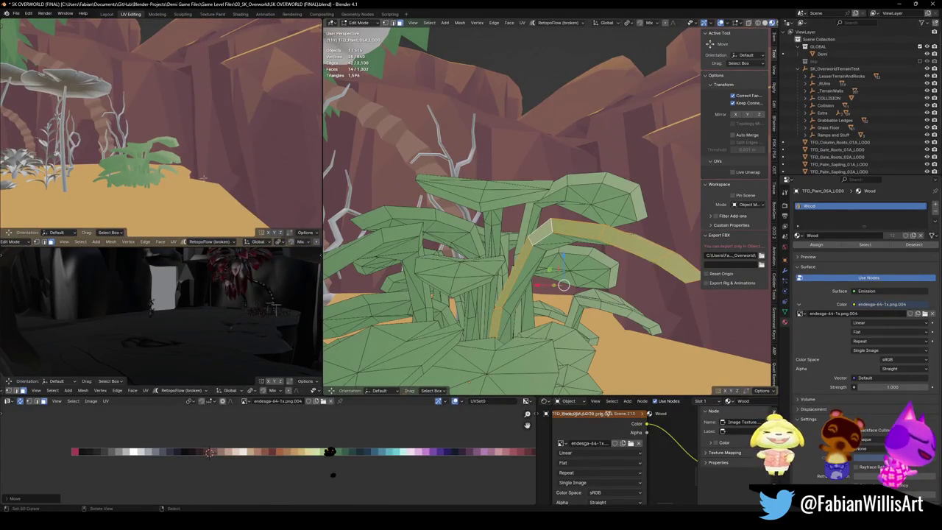
pyautogui.press('g')
pyautogui.press('x')
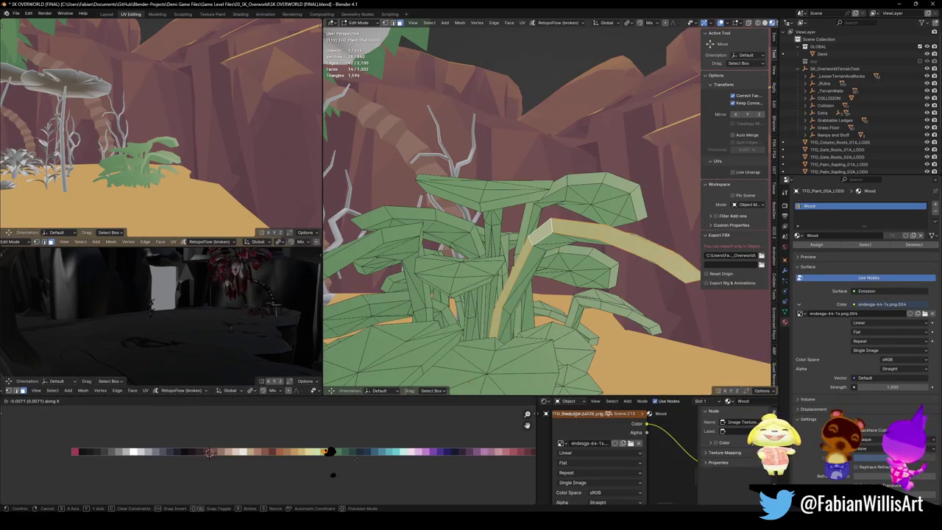
pyautogui.click(357, 459)
pyautogui.hotkey('shift', '`')
pyautogui.press('w')
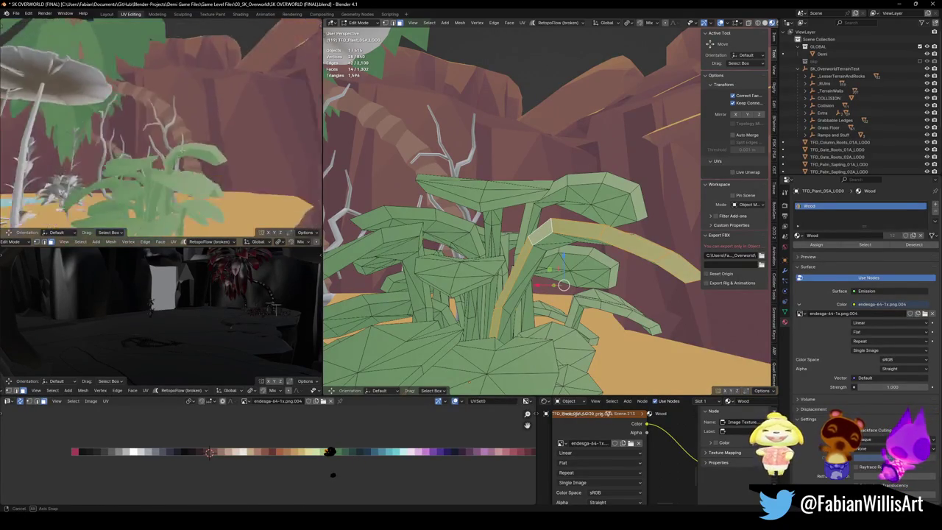
pyautogui.press('Return')
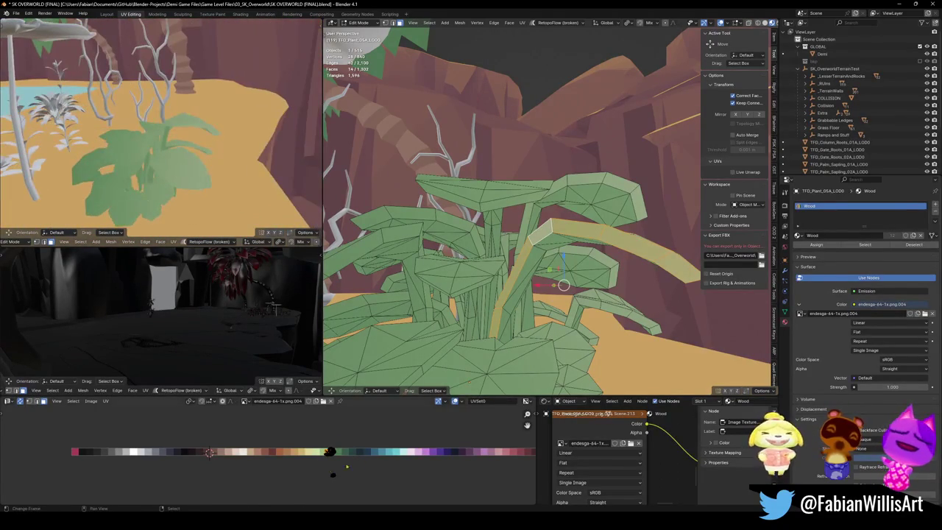
pyautogui.click(340, 464)
# Step: Move the leaf UV island onto a new palette colour, then shrink and rotate it
pyautogui.moveTo(341, 457); pyautogui.dragTo(340, 457)
pyautogui.press('g')
pyautogui.press('x')
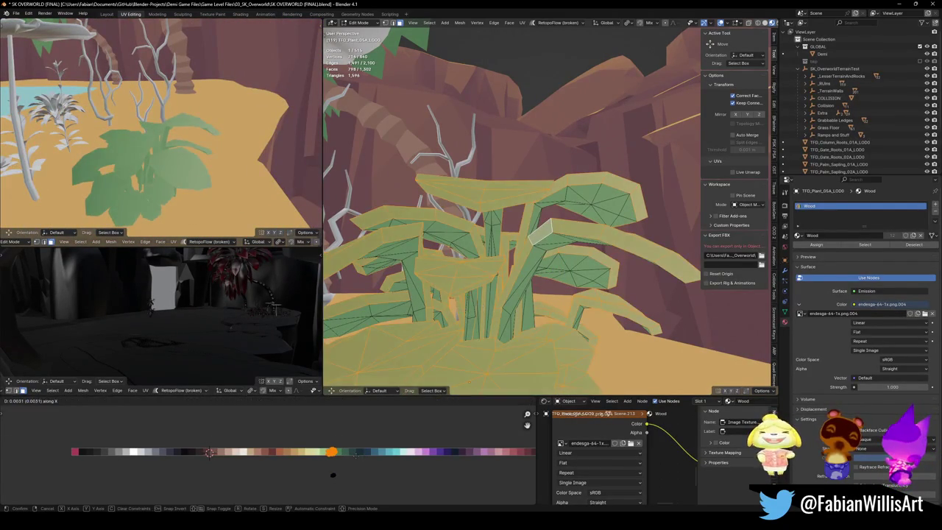
pyautogui.click(209, 452)
pyautogui.press('s')
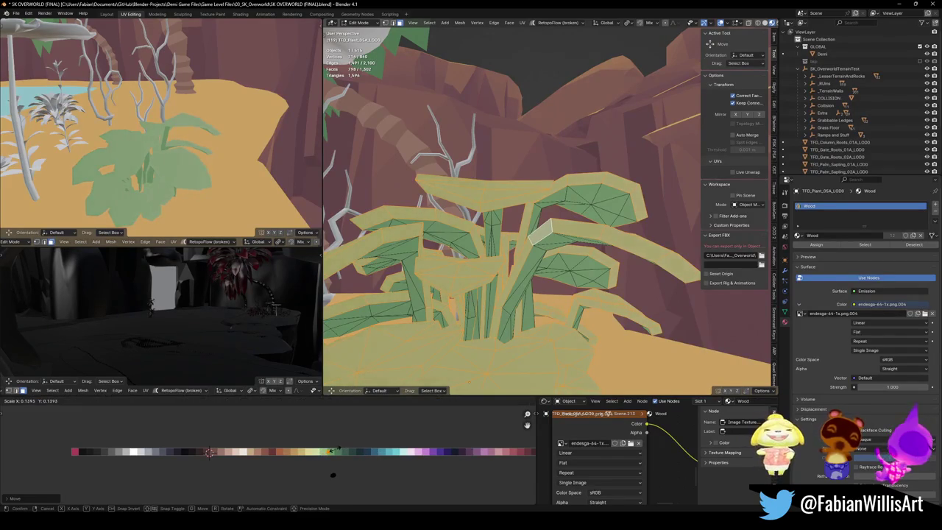
pyautogui.press('Return')
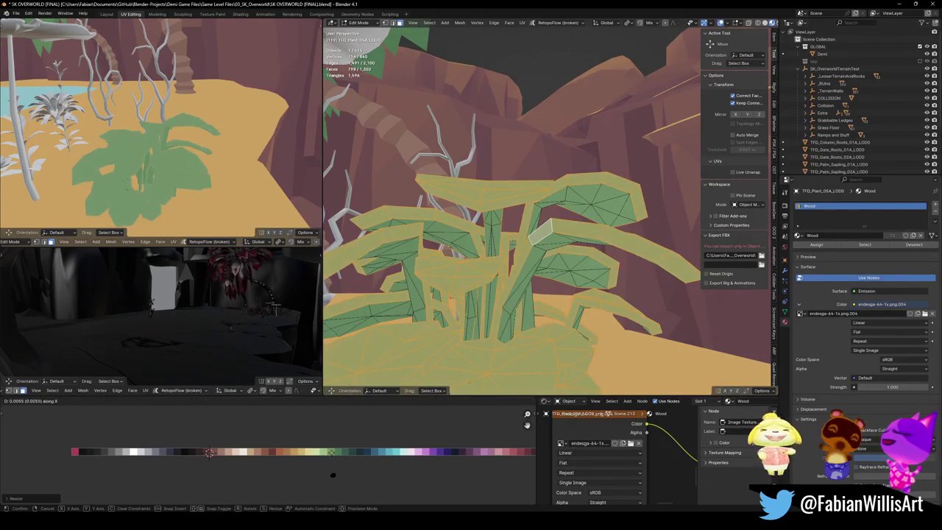
pyautogui.moveTo(162, 119)
pyautogui.mouseDown()
pyautogui.moveTo(208, 149)
pyautogui.moveTo(284, 324)
pyautogui.mouseUp()
pyautogui.press('r')
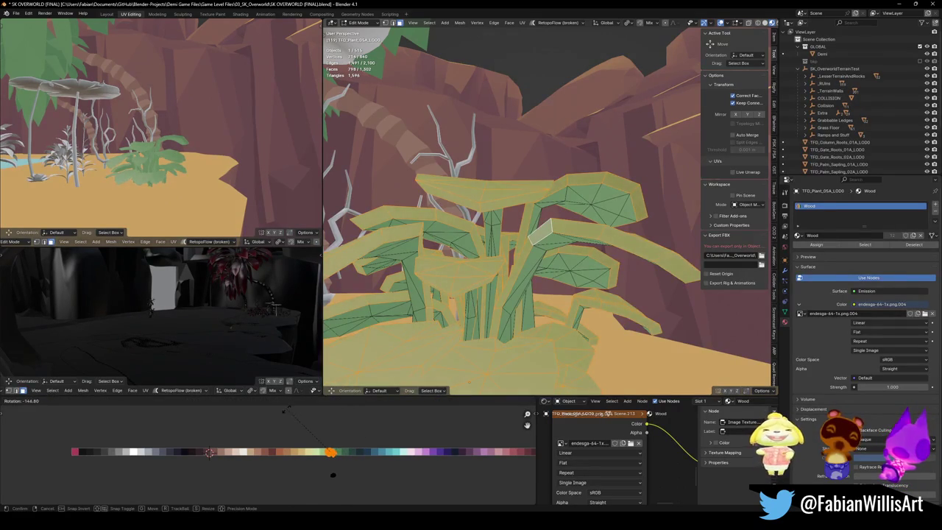
pyautogui.click(327, 448)
# Step: Return to Object Mode, save the blend file, and select the green plant
pyautogui.press('Tab')
pyautogui.moveTo(521, 195)
pyautogui.mouseDown()
pyautogui.moveTo(548, 246)
pyautogui.moveTo(539, 265)
pyautogui.moveTo(546, 209)
pyautogui.mouseUp()
pyautogui.hotkey('ctrl', 's')
pyautogui.click(540, 265)
# Step: Snap the green plant to the 3D cursor and slide it across the ground by the pond
pyautogui.click(556, 155)
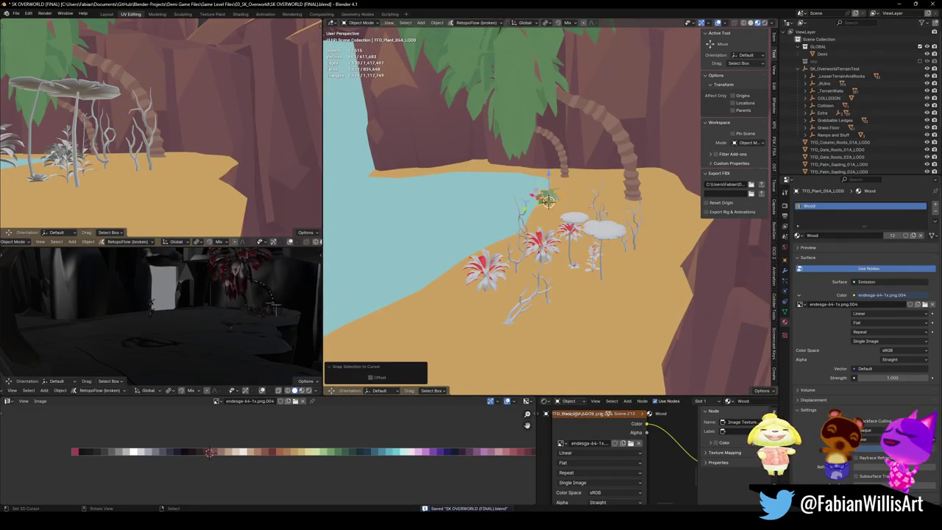
pyautogui.moveTo(116, 168); pyautogui.dragTo(237, 154)
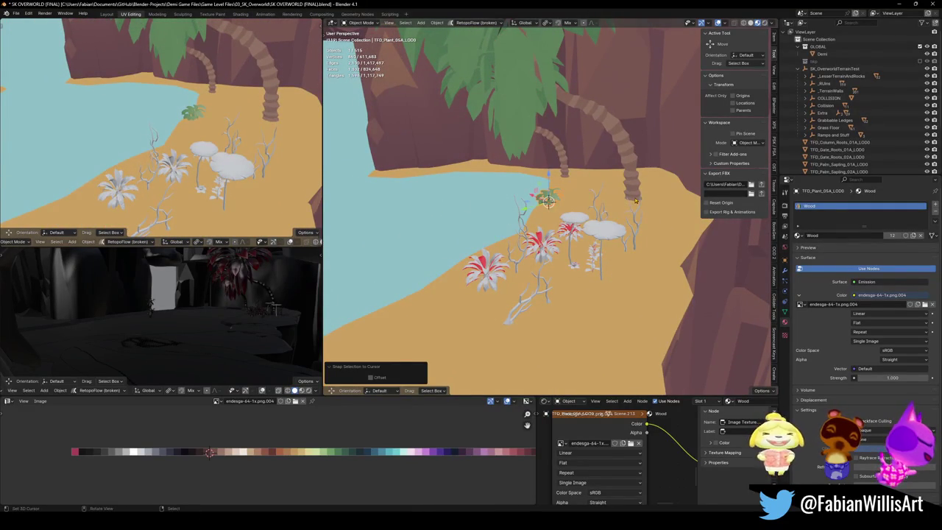
pyautogui.press('KP_Decimal')
pyautogui.press('g')
pyautogui.hotkey('shift', 'z')
pyautogui.click(613, 219)
pyautogui.scroll(-3, 589, 221)
# Step: Duplicate the plant, spin the copy around Z and place it next to the original
pyautogui.hotkey('shift', 'd')
pyautogui.hotkey('shift', 'z')
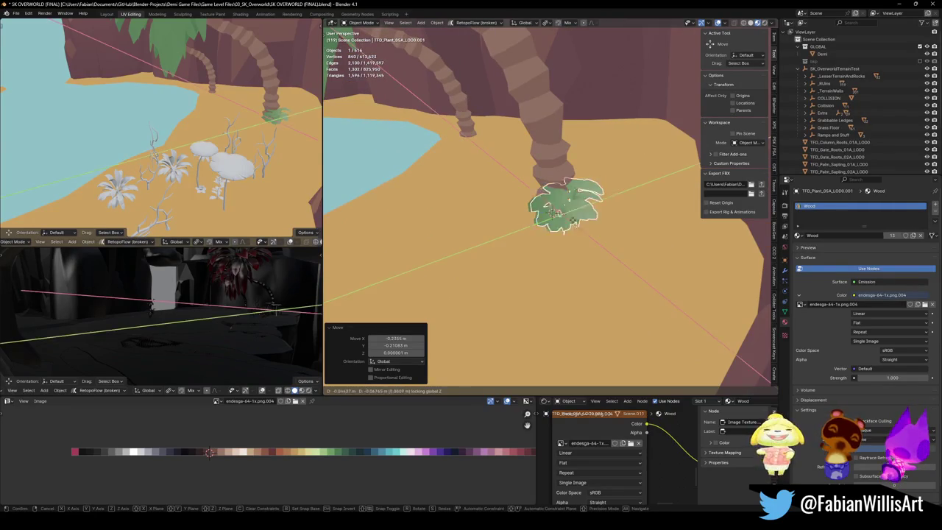
pyautogui.click(589, 190)
pyautogui.press('r')
pyautogui.press('z')
pyautogui.click(596, 146)
pyautogui.press('g')
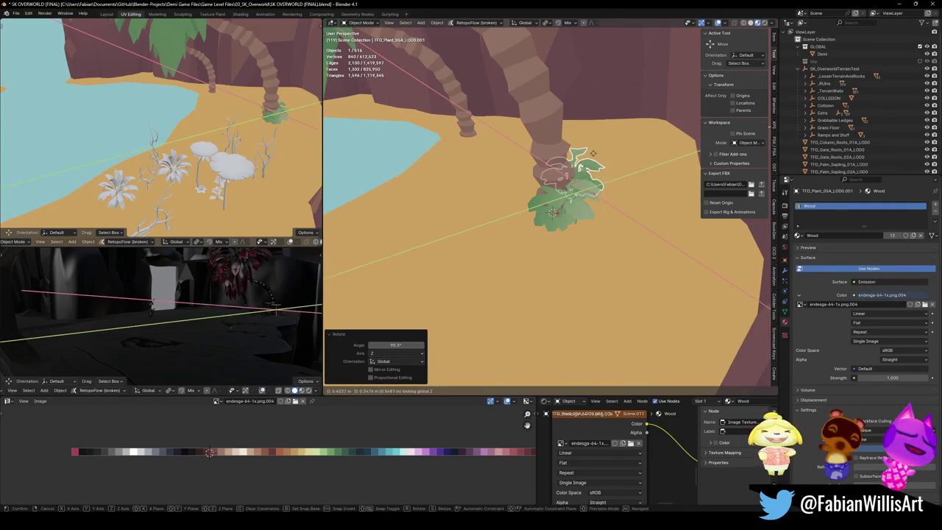
pyautogui.click(602, 156)
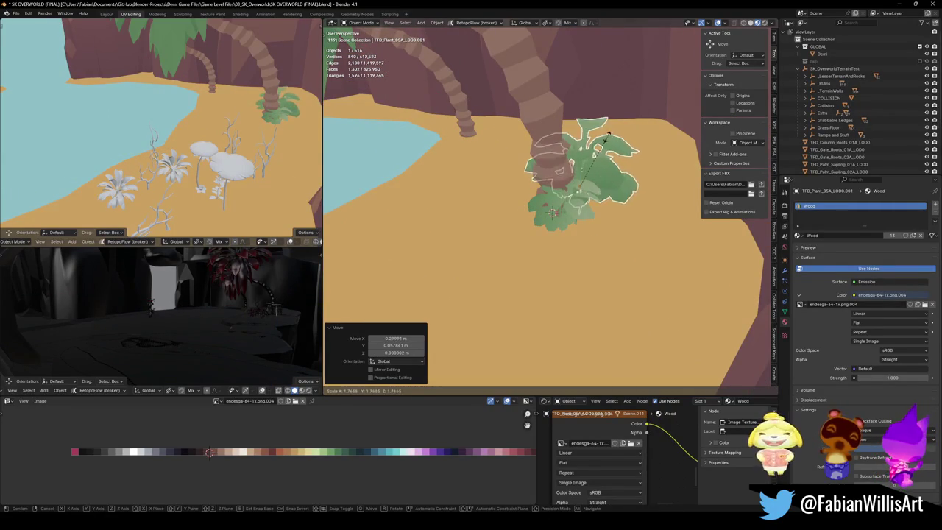
# Step: Turn the copied plant further around Z and set it down beside the palm
pyautogui.hotkey('alt', 'a')
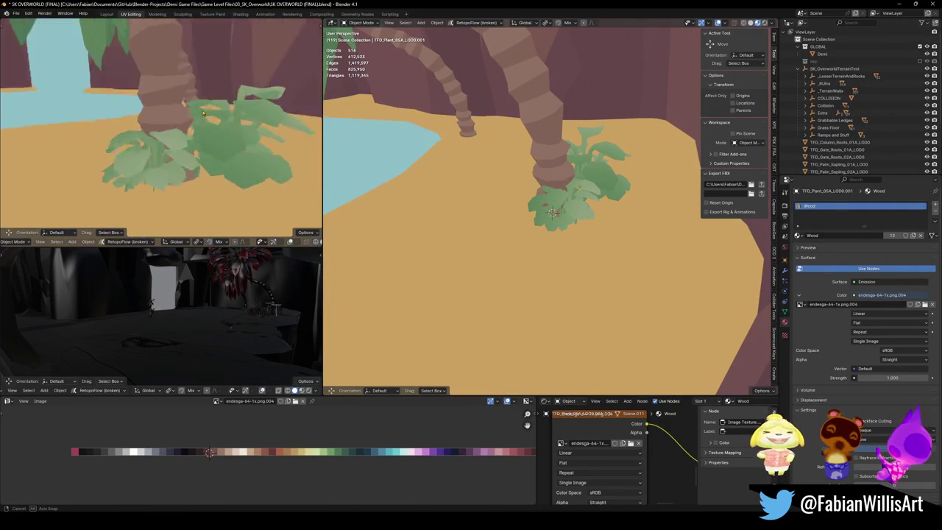
pyautogui.click(580, 186)
pyautogui.press('r')
pyautogui.press('z')
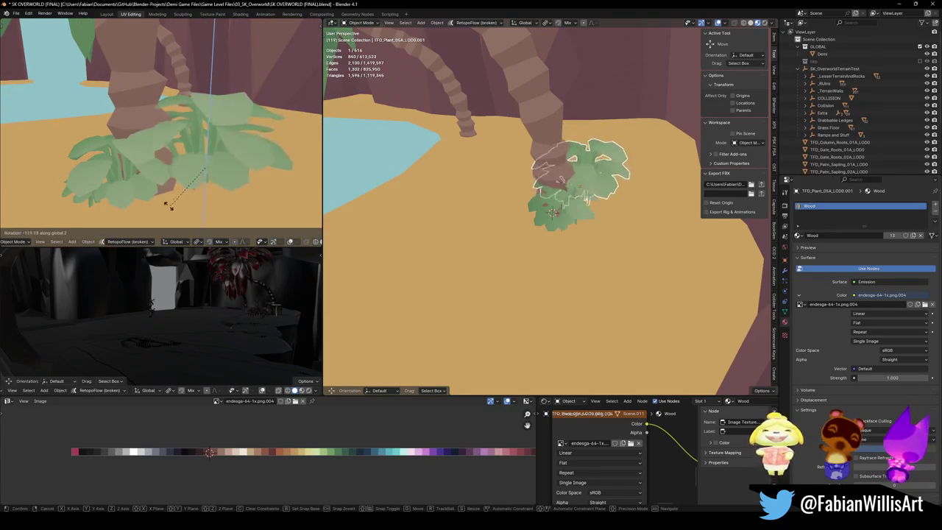
pyautogui.press('Return')
pyautogui.press('g')
pyautogui.hotkey('shift', 'z')
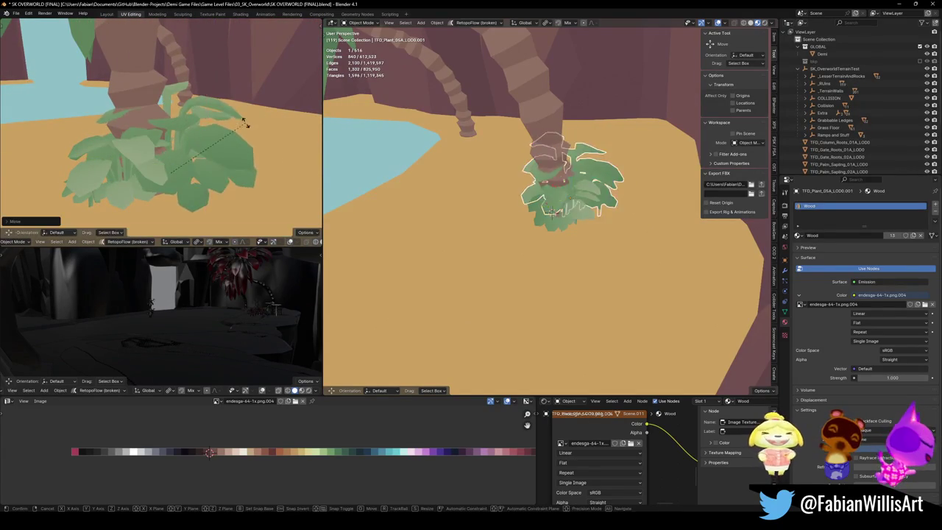
pyautogui.click(254, 183)
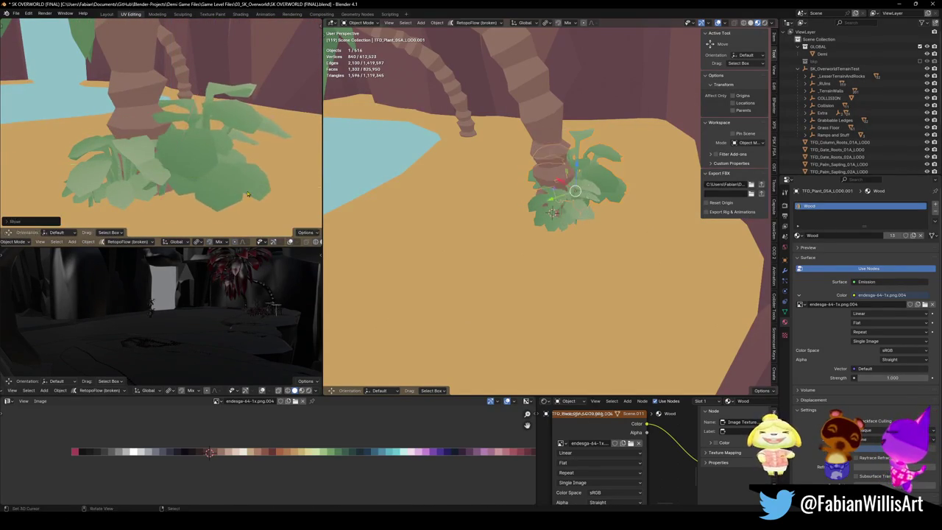
# Step: Zoom out and select the TFD_Gate_Roots_02A_LOD0 roots
pyautogui.scroll(-4, 220, 155)
pyautogui.scroll(-5, 218, 151)
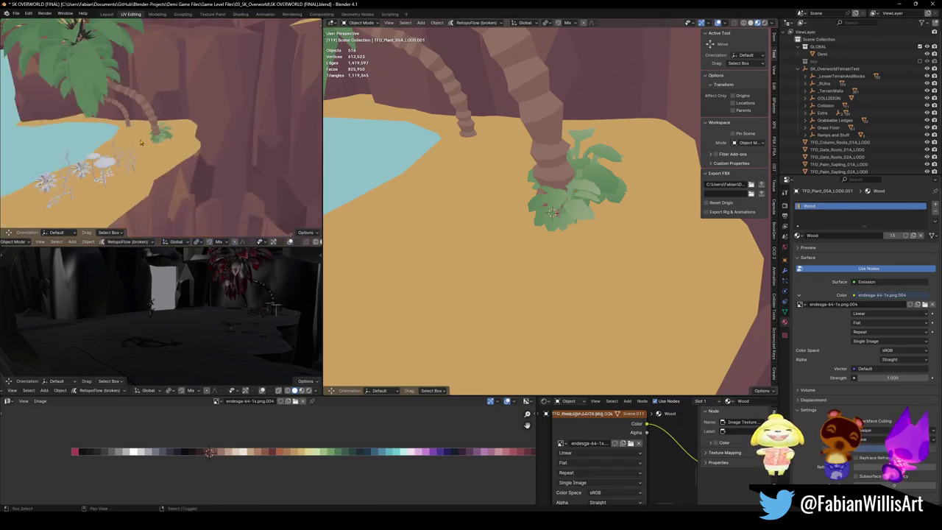
pyautogui.scroll(-2, 147, 160)
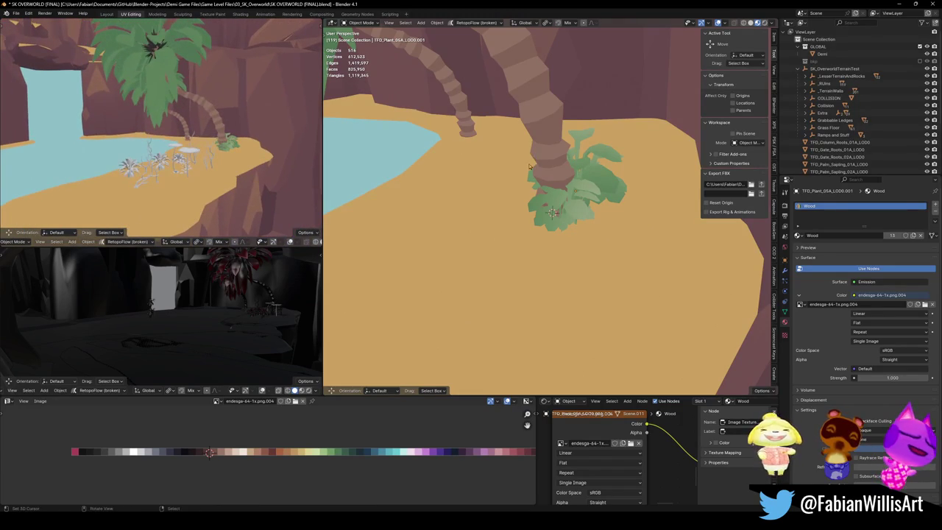
pyautogui.scroll(-5, 507, 261)
pyautogui.click(506, 260)
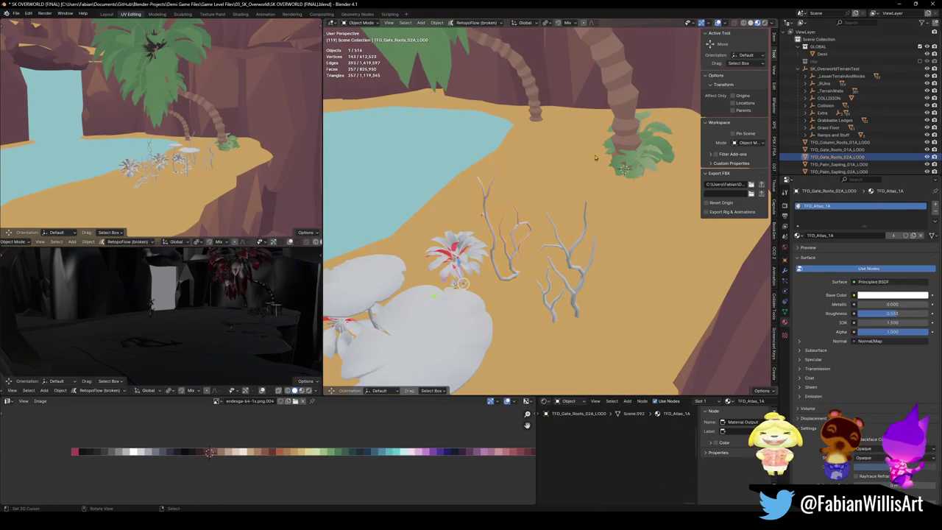
# Step: Give the gate roots the palm tree's material and enter Edit Mode on them
pyautogui.keyDown('shift'); pyautogui.click(627, 111); pyautogui.keyUp('shift')
pyautogui.press('q')
pyautogui.click(626, 113)
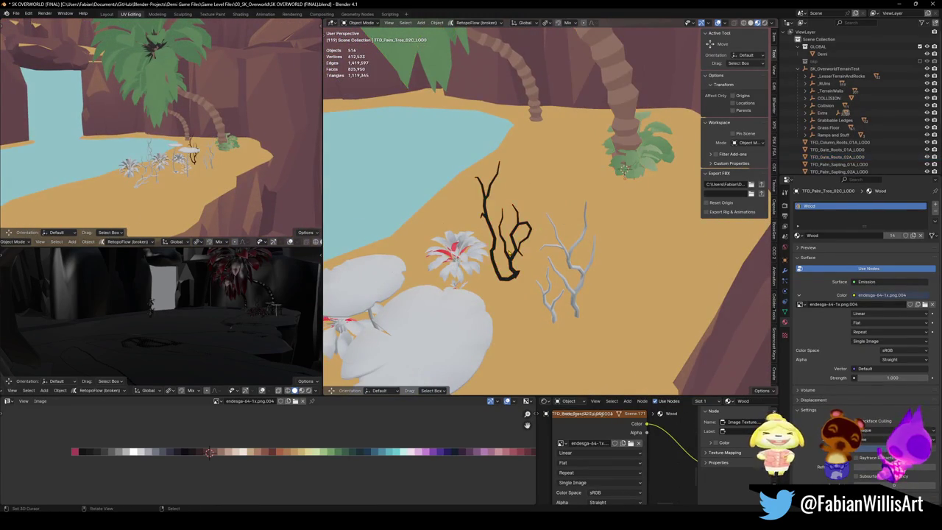
pyautogui.click(509, 254)
pyautogui.press('Tab')
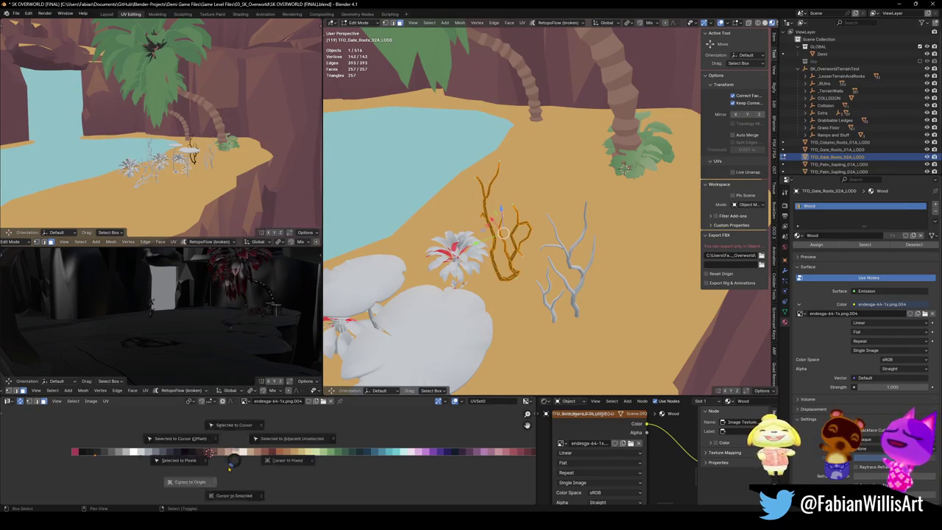
# Step: Slide the roots' UVs horizontally onto a brown palette swatch and return to Object Mode
pyautogui.scroll(10, 196, 189)
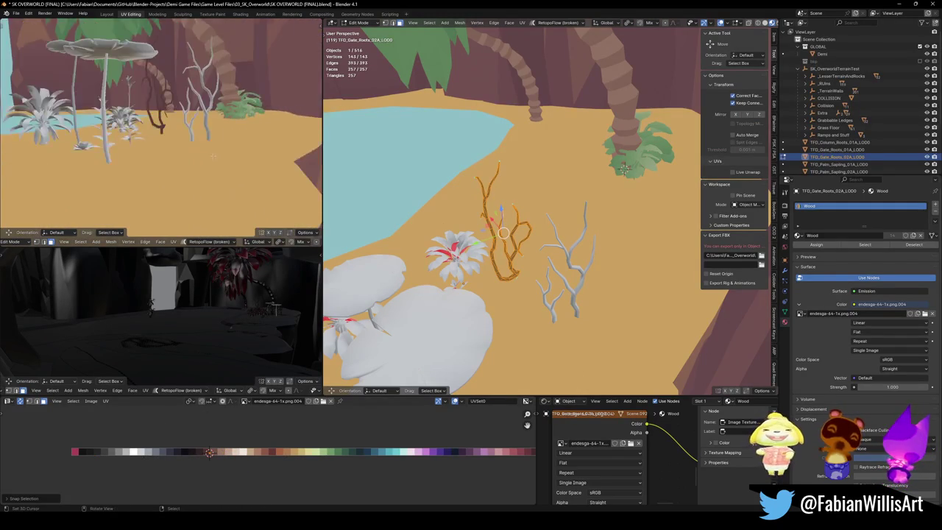
pyautogui.press('g')
pyautogui.press('x')
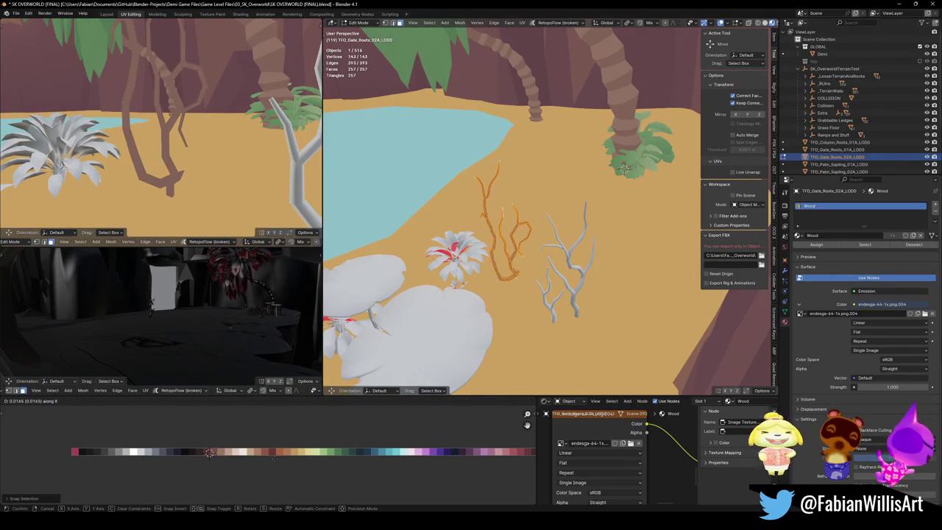
pyautogui.click(242, 459)
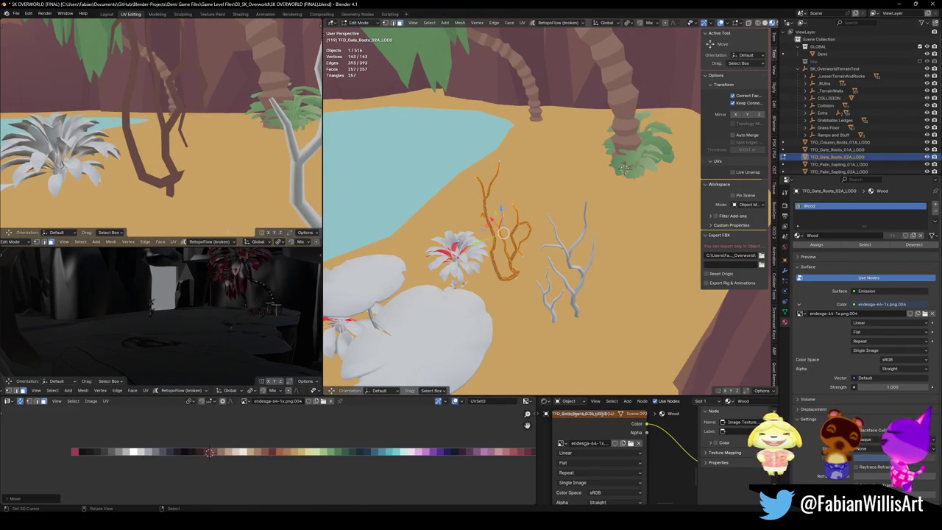
pyautogui.scroll(-5, 129, 220)
pyautogui.press('x')
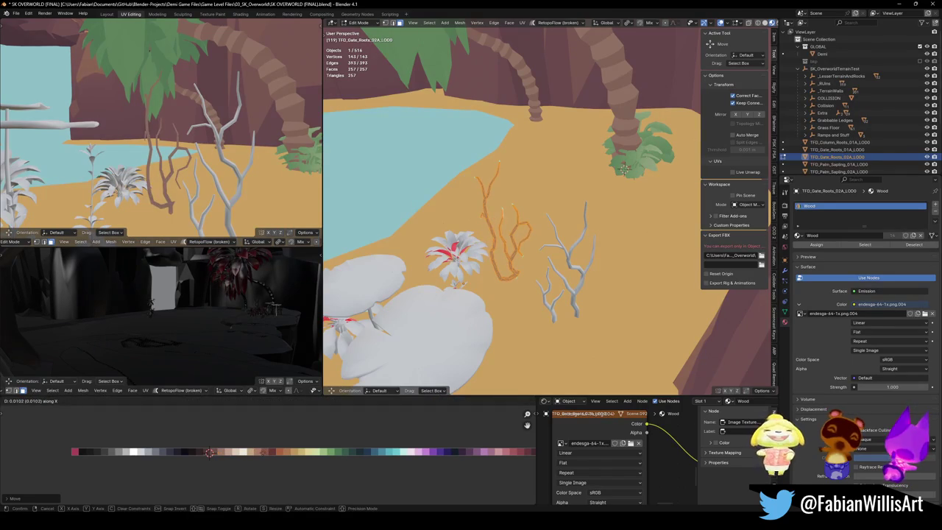
pyautogui.click(251, 460)
pyautogui.press('Tab')
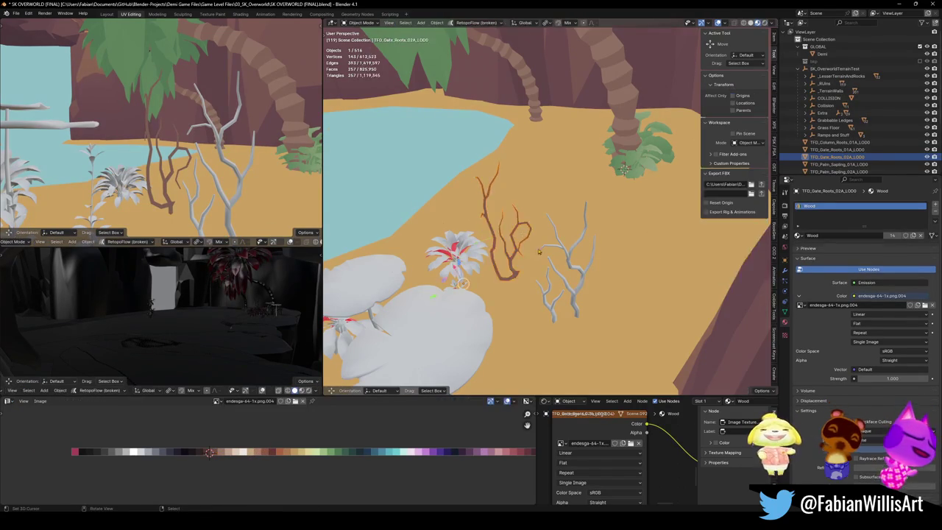
pyautogui.click(586, 244)
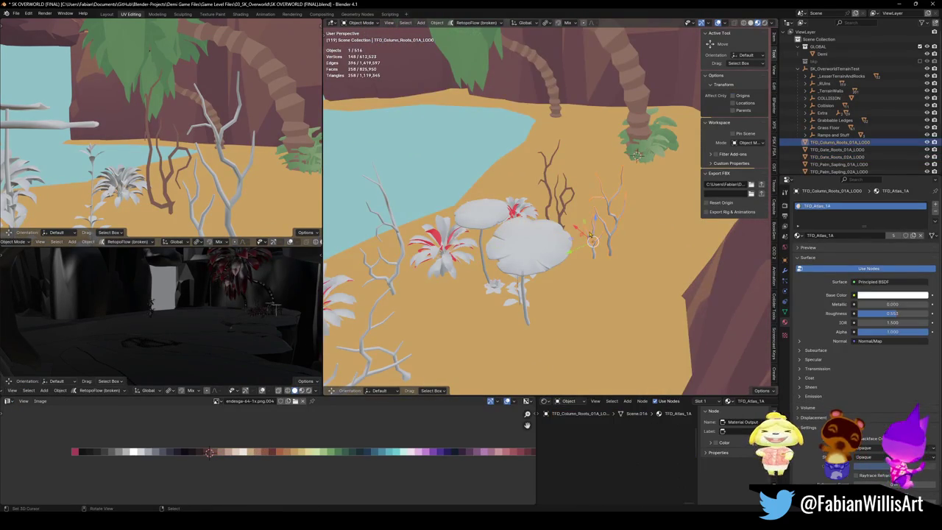
# Step: Link the palm's Wood material onto the TFD_Wall_Roots_02A wall roots
pyautogui.click(395, 273)
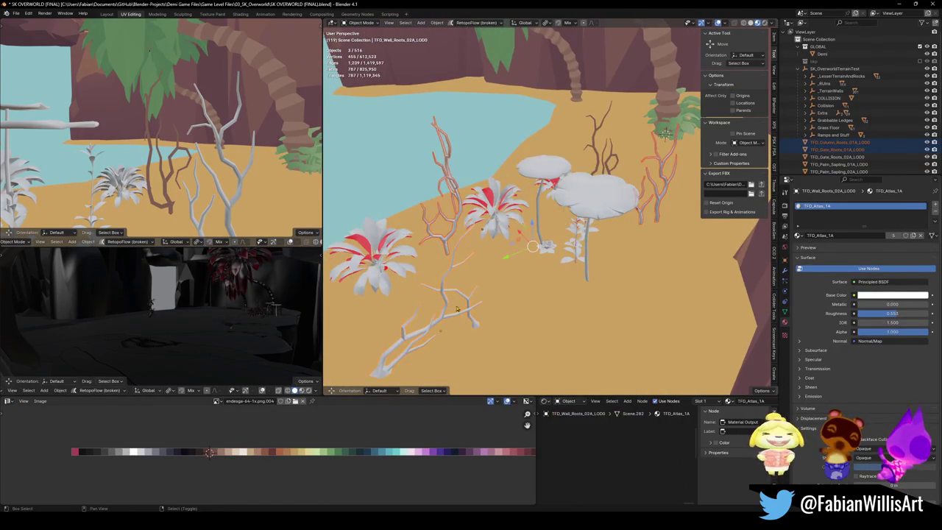
pyautogui.keyDown('shift'); pyautogui.click(630, 129); pyautogui.keyUp('shift')
pyautogui.hotkey('ctrl', 'l')
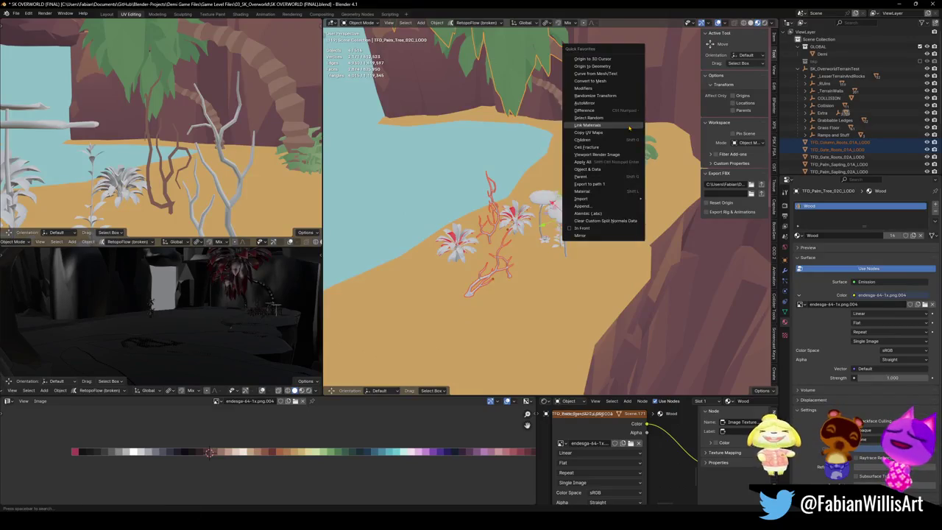
pyautogui.click(622, 125)
# Step: Select all the column roots' geometry and slide their UVs onto the brown swatch
pyautogui.keyDown('shift'); pyautogui.click(629, 161); pyautogui.keyUp('shift')
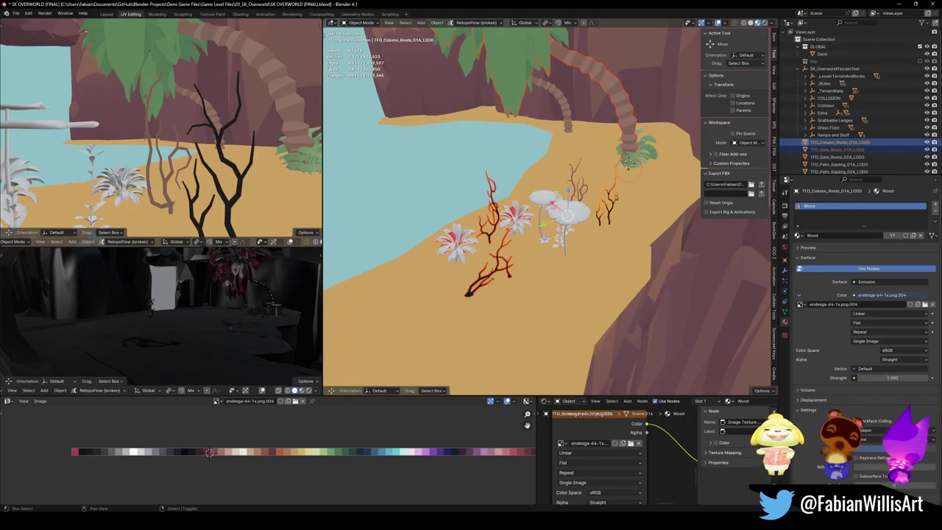
pyautogui.press('Tab')
pyautogui.hotkey('alt', 'a')
pyautogui.press('a')
pyautogui.press('g')
pyautogui.press('x')
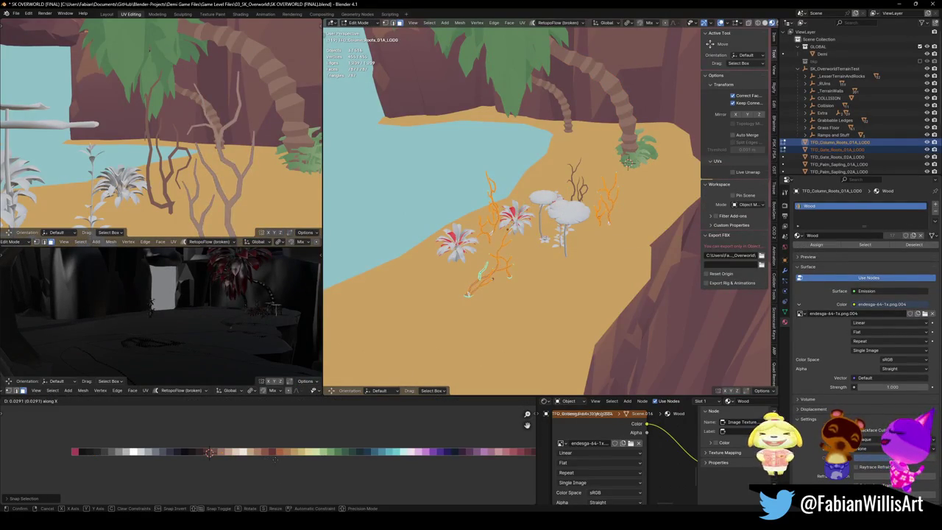
pyautogui.click(209, 452)
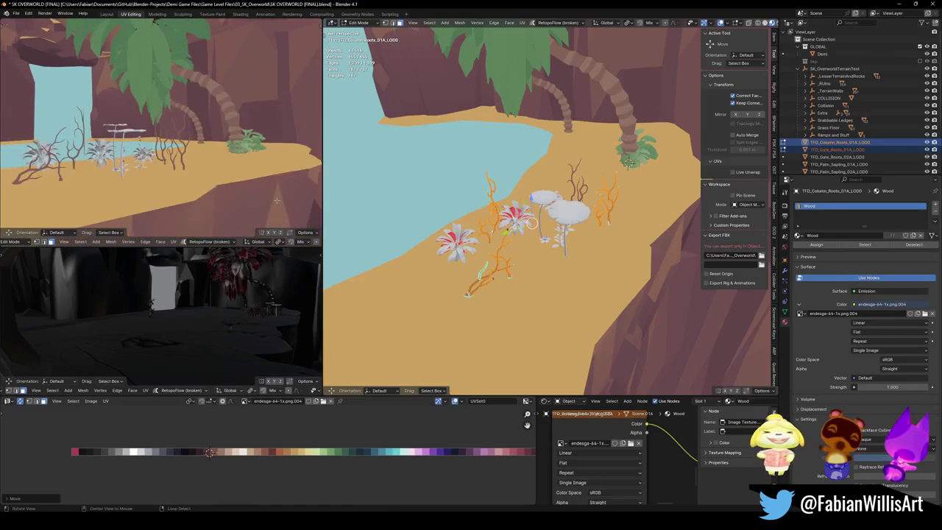
pyautogui.press('Tab')
# Step: Select and frame the TFD_Gate_Roots_02A roots, then select the palm sapling
pyautogui.click(551, 179)
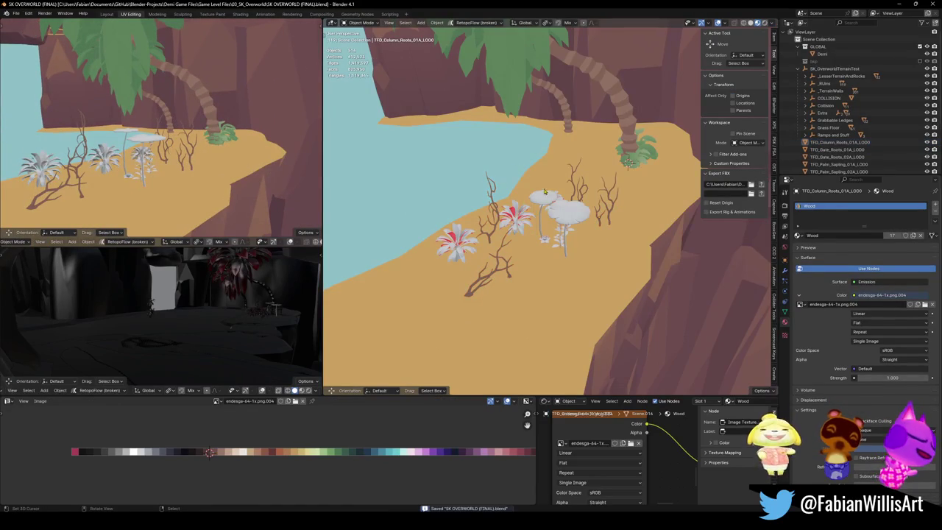
pyautogui.click(587, 196)
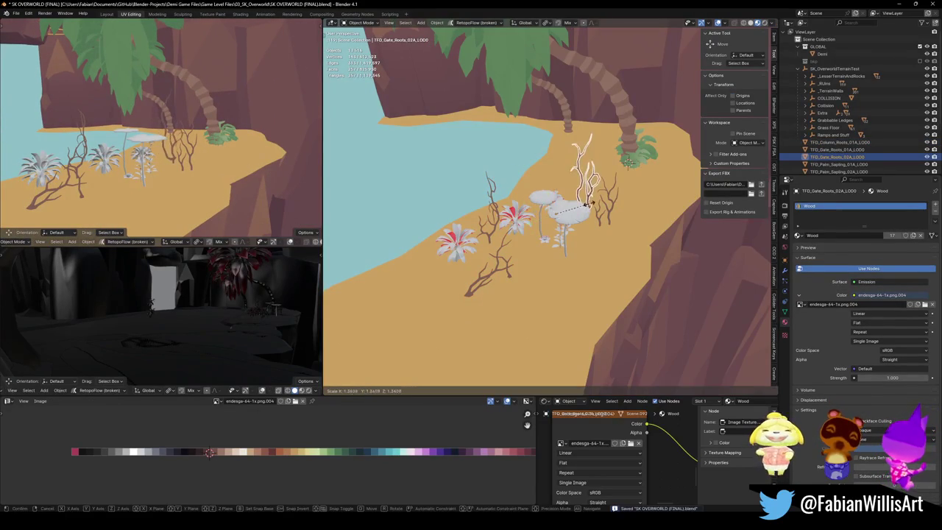
pyautogui.press('KP_Decimal')
pyautogui.scroll(-5, 561, 230)
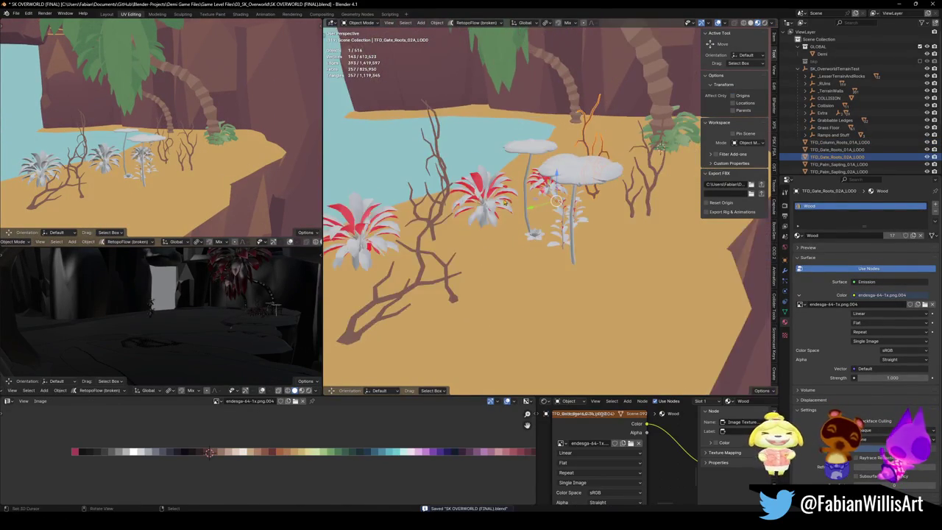
pyautogui.click(397, 259)
# Step: Link a root's Wood material onto the palm sapling and snap its UVs onto the palette
pyautogui.keyDown('shift'); pyautogui.click(542, 168); pyautogui.keyUp('shift')
pyautogui.hotkey('ctrl', 'l')
pyautogui.click(571, 77)
pyautogui.click(405, 250)
pyautogui.press('Tab')
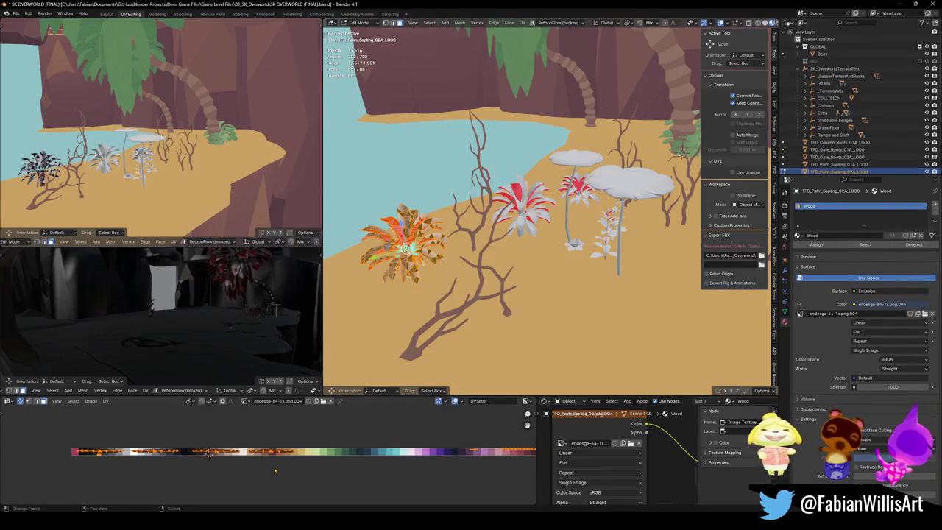
pyautogui.hotkey('shift', 's')
pyautogui.click(279, 418)
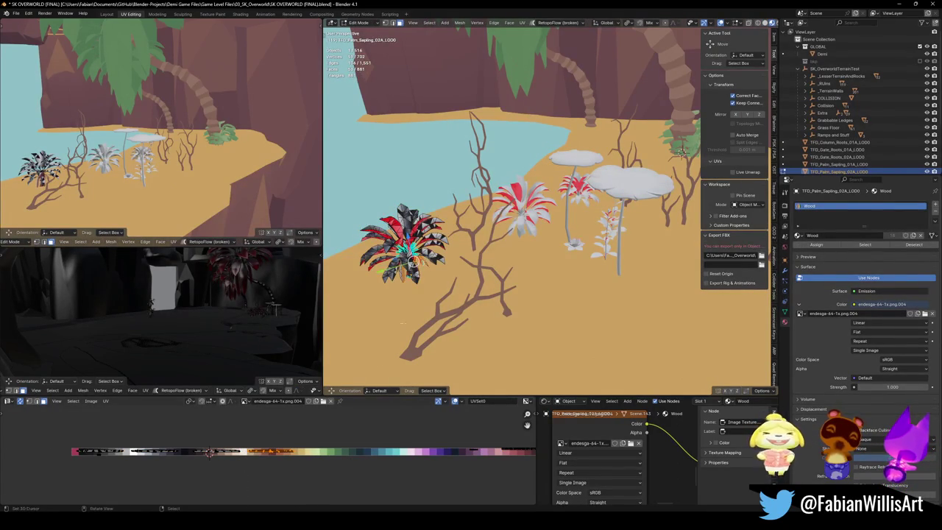
# Step: Select the sapling's trunk piece and move its UVs onto a brown palette colour
pyautogui.press('KP_Decimal')
pyautogui.hotkey('alt', 'a')
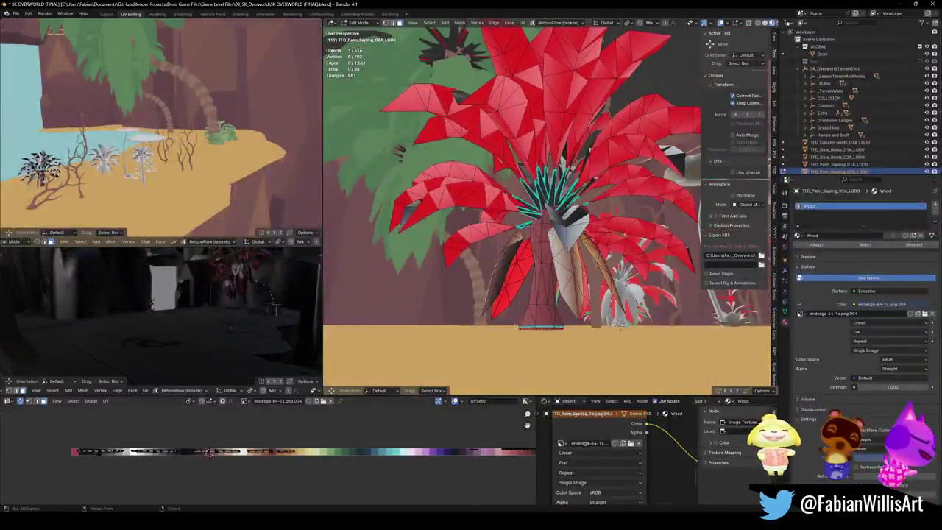
pyautogui.press('l')
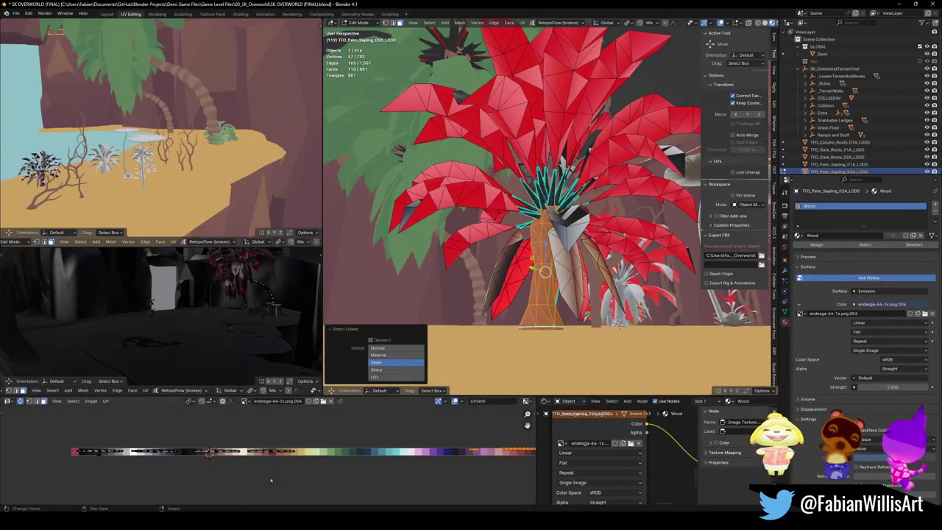
pyautogui.press('g')
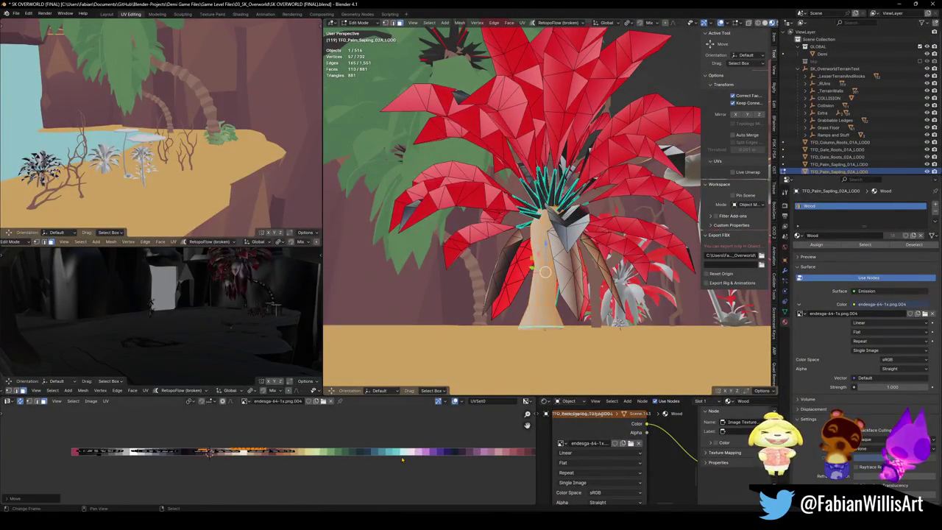
pyautogui.click(291, 424)
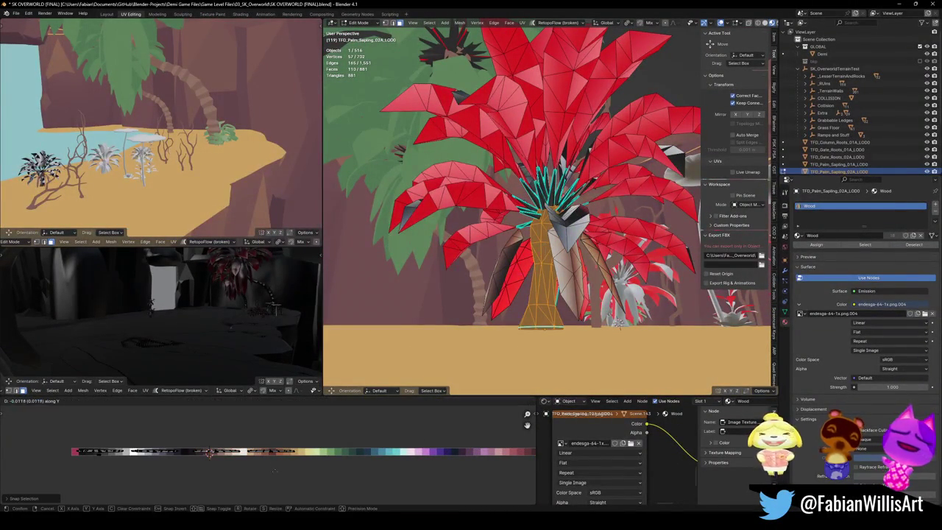
pyautogui.press('g')
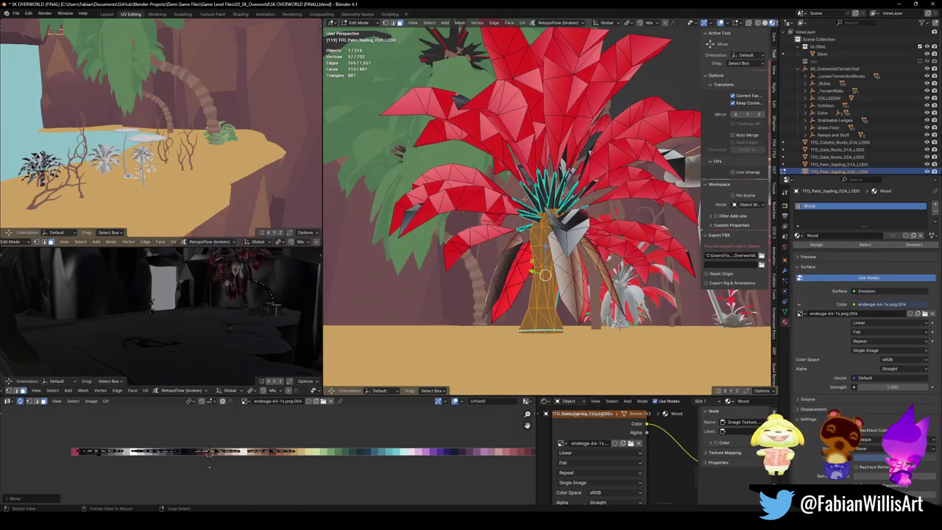
pyautogui.moveTo(549, 220); pyautogui.dragTo(515, 228)
pyautogui.click(240, 449)
# Step: Box-select a group of leaf UVs, scale them and slide them onto orange
pyautogui.moveTo(273, 461)
pyautogui.mouseDown()
pyautogui.moveTo(297, 464)
pyautogui.moveTo(246, 462)
pyautogui.mouseUp()
pyautogui.press('b')
pyautogui.press('b')
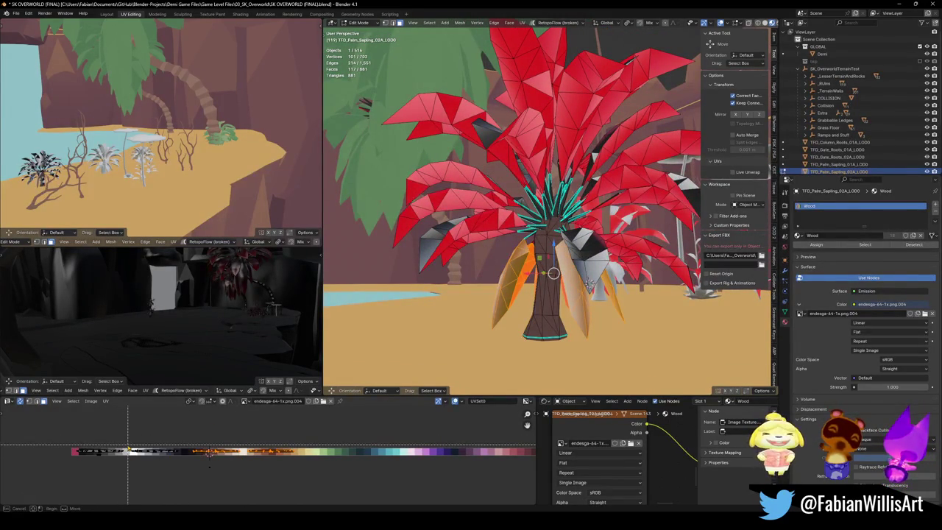
pyautogui.moveTo(193, 464); pyautogui.dragTo(243, 463)
pyautogui.press('s')
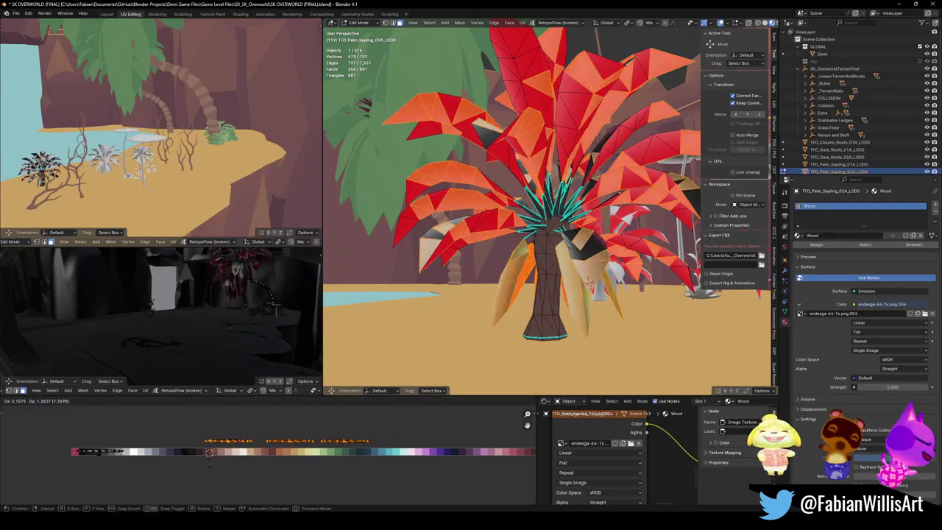
pyautogui.press('g')
pyautogui.press('x')
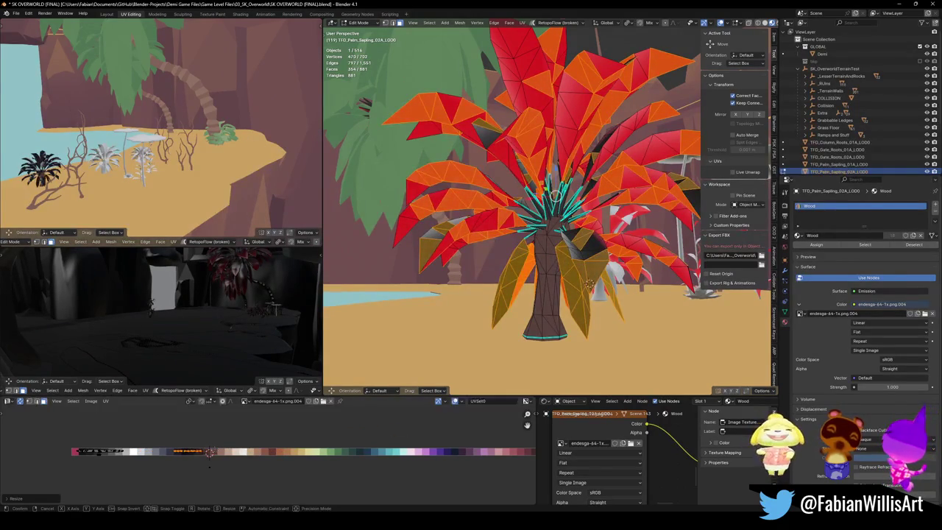
pyautogui.press('Return')
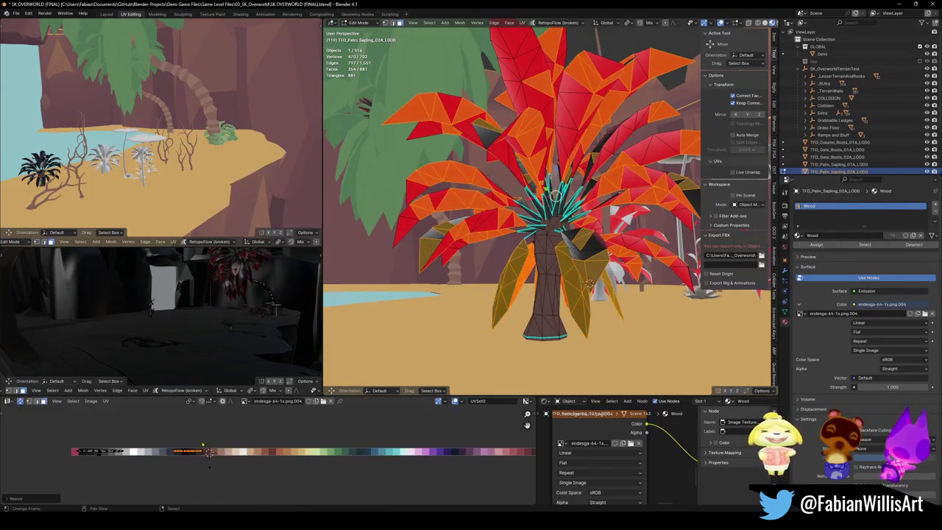
# Step: Select more leaf UVs and shift them horizontally onto green swatches
pyautogui.moveTo(128, 457); pyautogui.dragTo(129, 458)
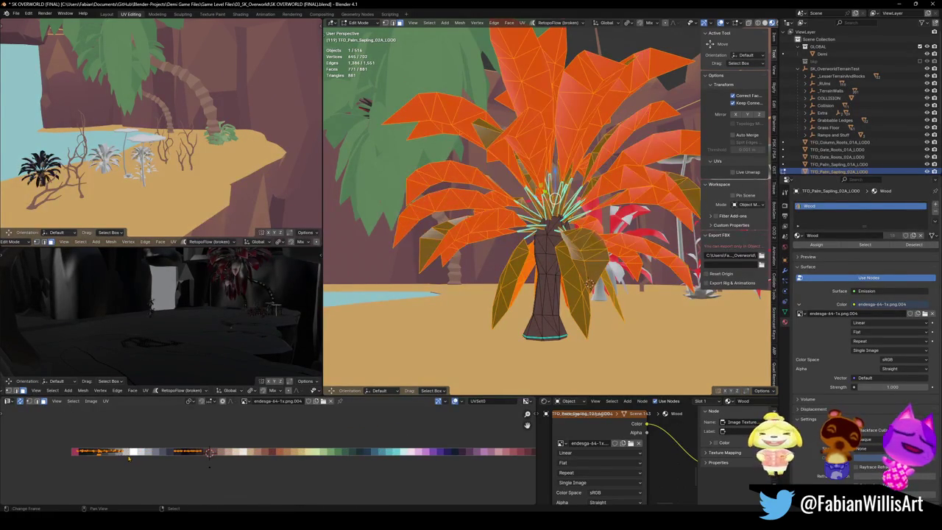
pyautogui.hotkey('ctrl', 'z')
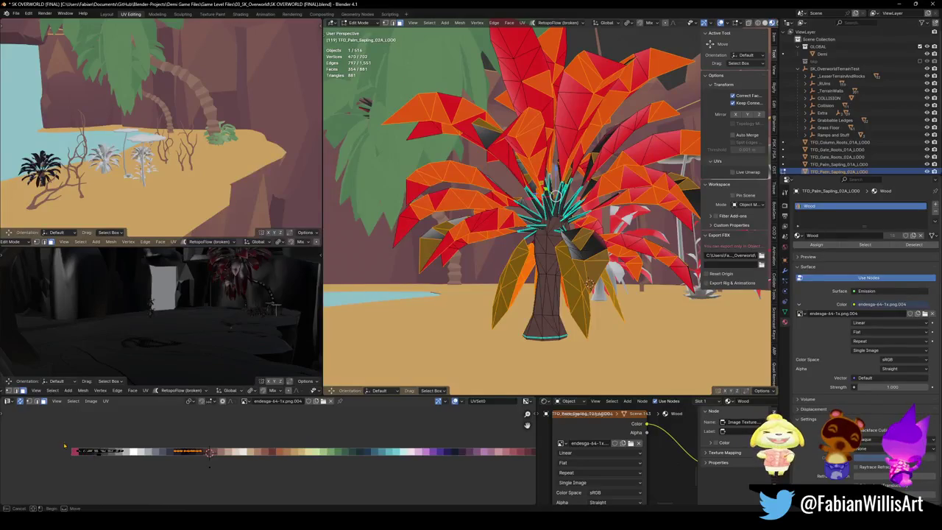
pyautogui.moveTo(148, 446); pyautogui.dragTo(152, 456)
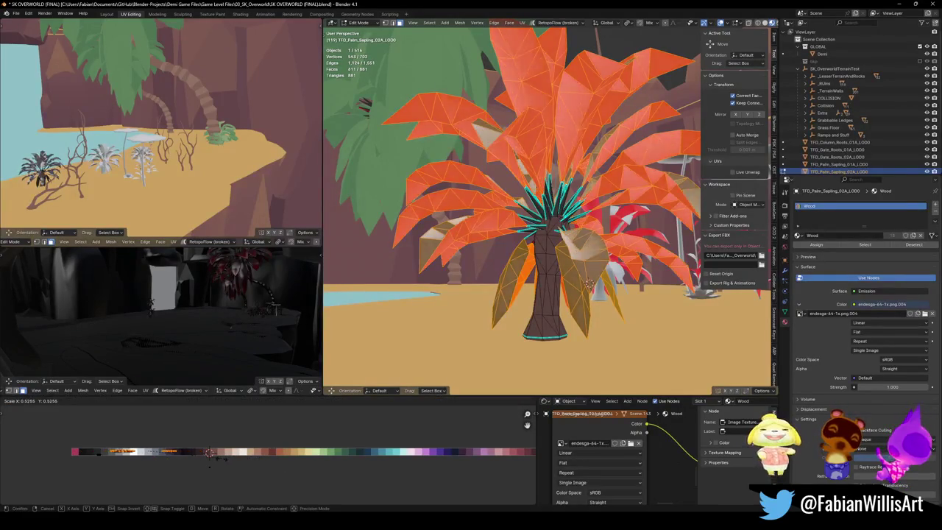
pyautogui.press('s')
pyautogui.press('x')
pyautogui.click(209, 452)
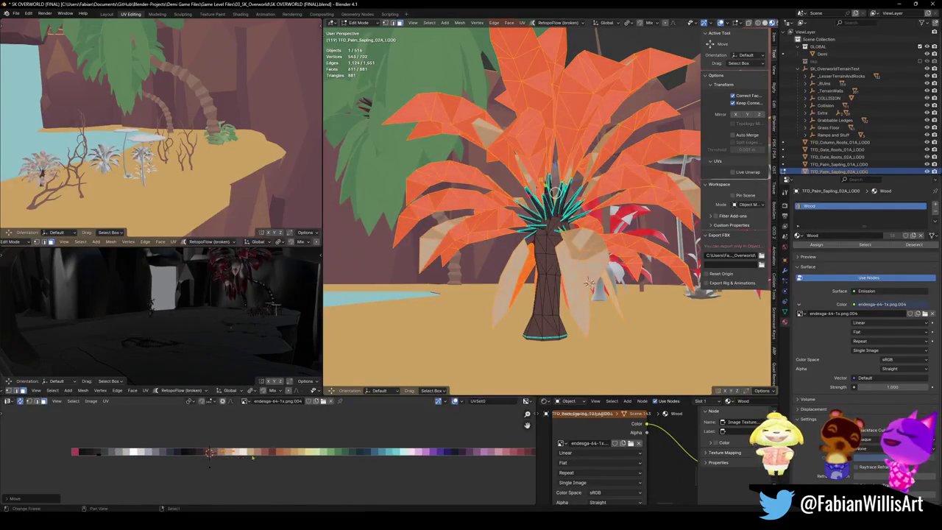
pyautogui.press('s')
pyautogui.press('x')
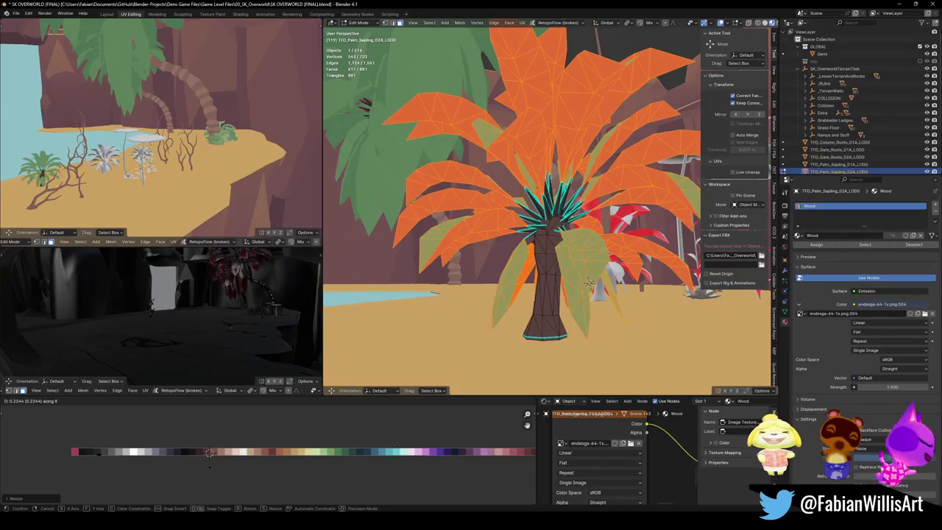
pyautogui.click(209, 452)
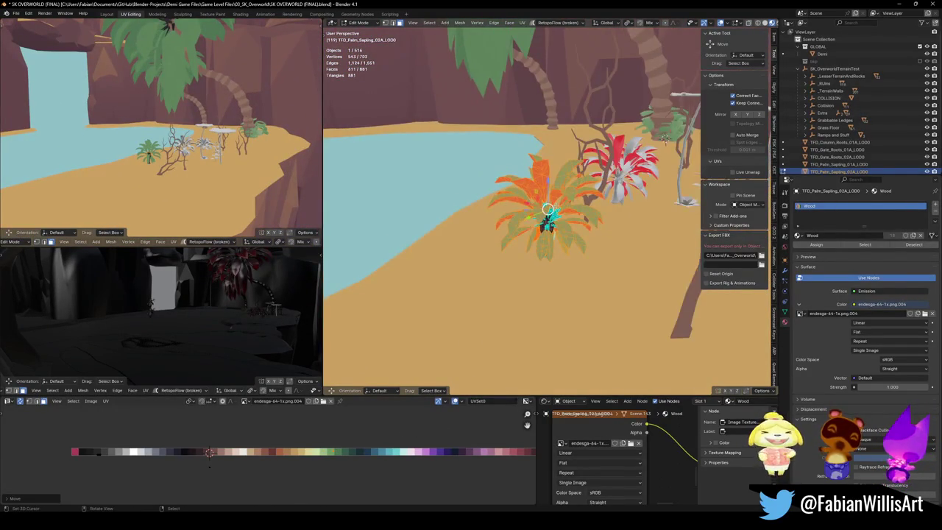
# Step: Shrink the palm leaves and thicken them with Solidify to about 3 m
pyautogui.hotkey('ctrl', 'f')
pyautogui.click(545, 210)
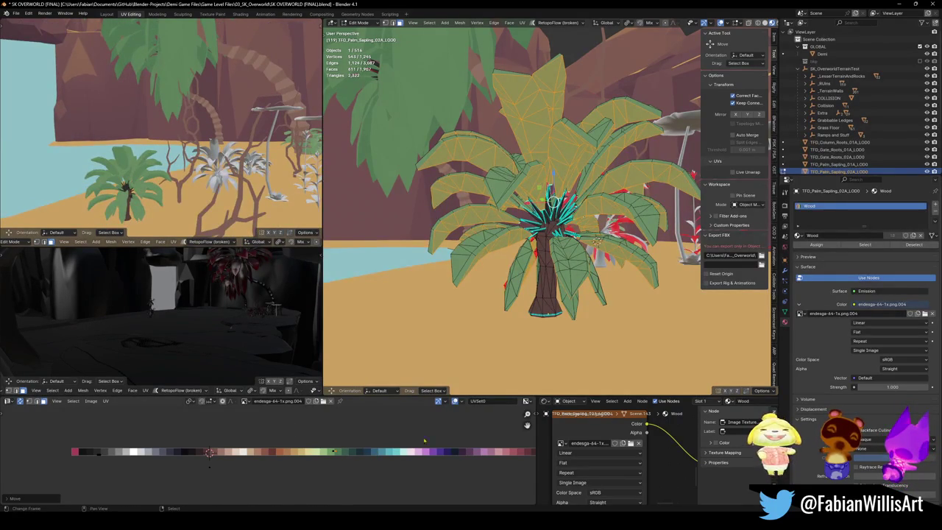
pyautogui.press('s')
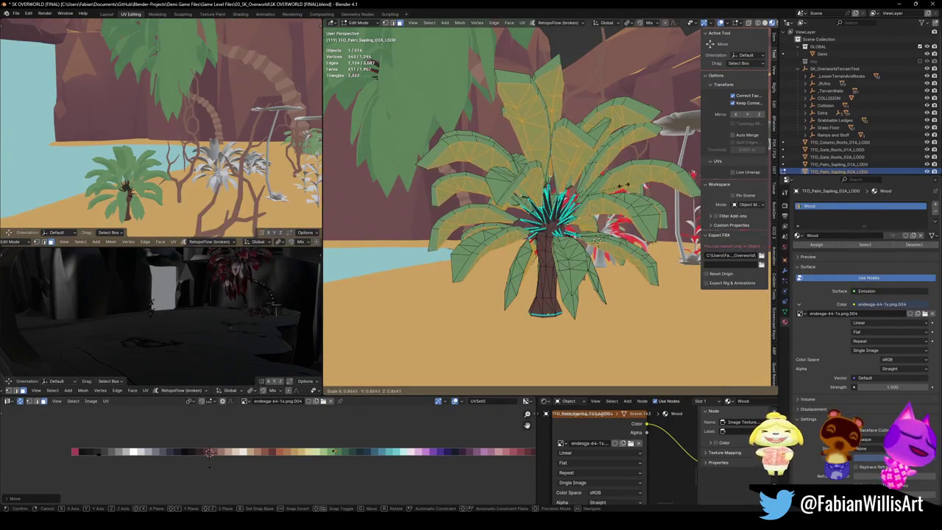
pyautogui.press('Return')
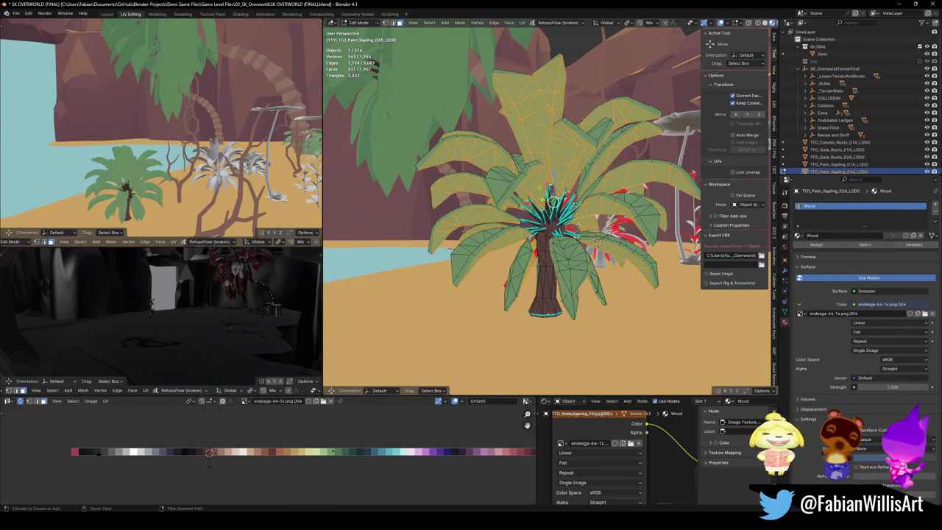
pyautogui.press('3')
pyautogui.rightClick(559, 246)
pyautogui.click(559, 246)
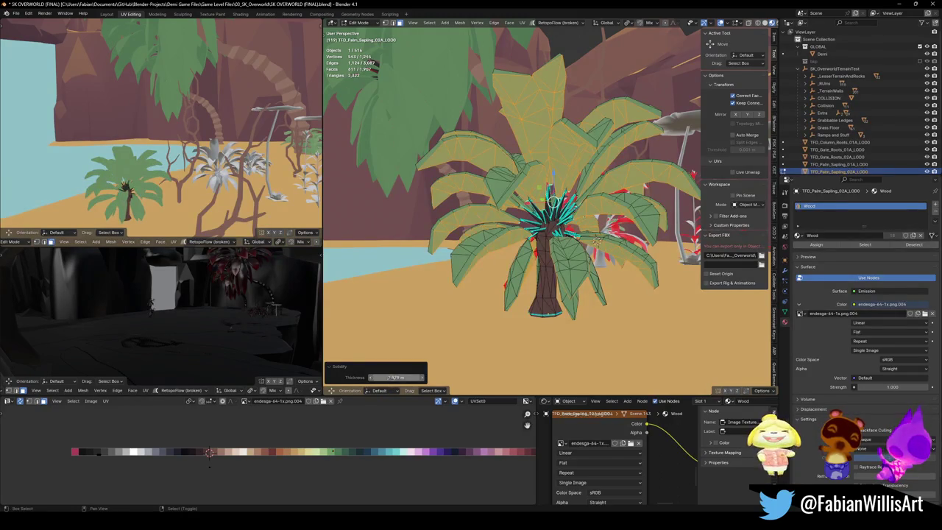
pyautogui.moveTo(396, 377); pyautogui.dragTo(413, 377)
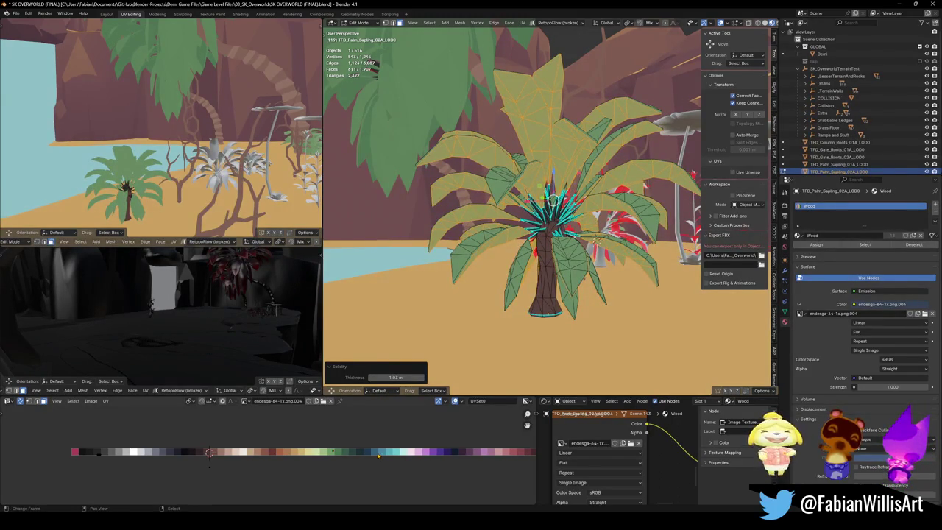
# Step: Slide the sapling's UVs horizontally along the palette, return to Object Mode and save
pyautogui.press('g')
pyautogui.press('x')
pyautogui.click(210, 453)
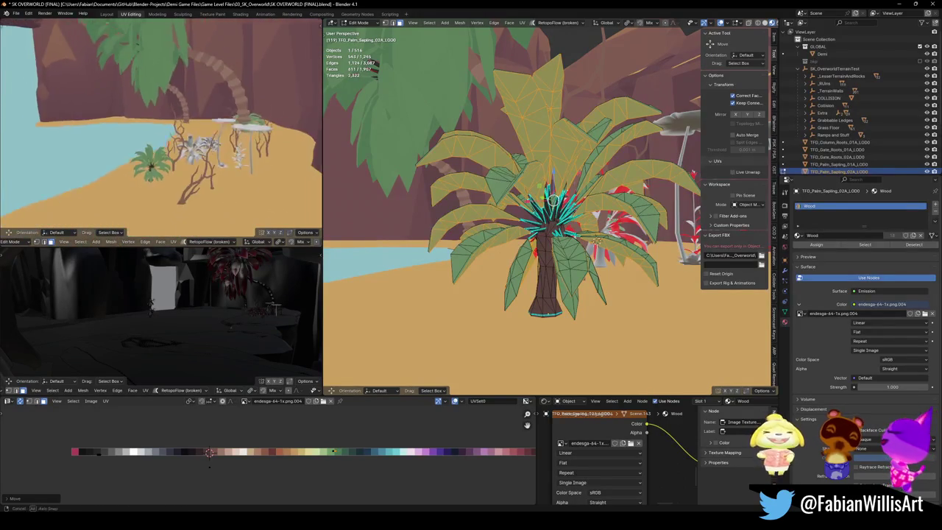
pyautogui.press('Tab')
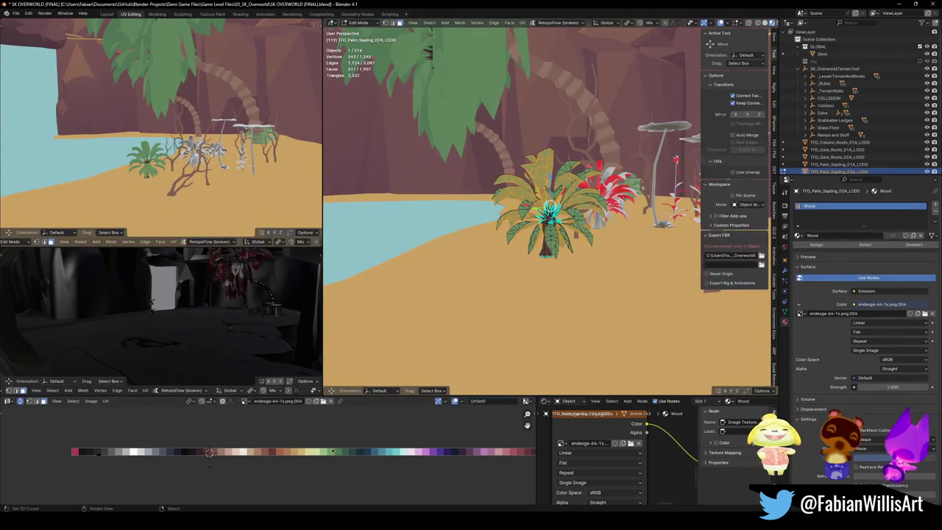
pyautogui.hotkey('alt', 'a')
pyautogui.hotkey('ctrl', 's')
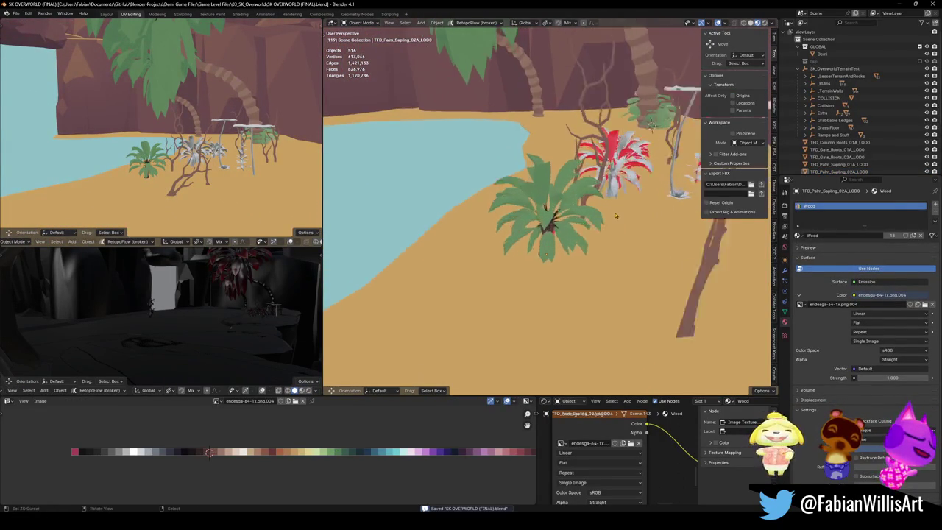
# Step: Select the Oasis water plane and recalculate its normals outside, then inside
pyautogui.click(557, 228)
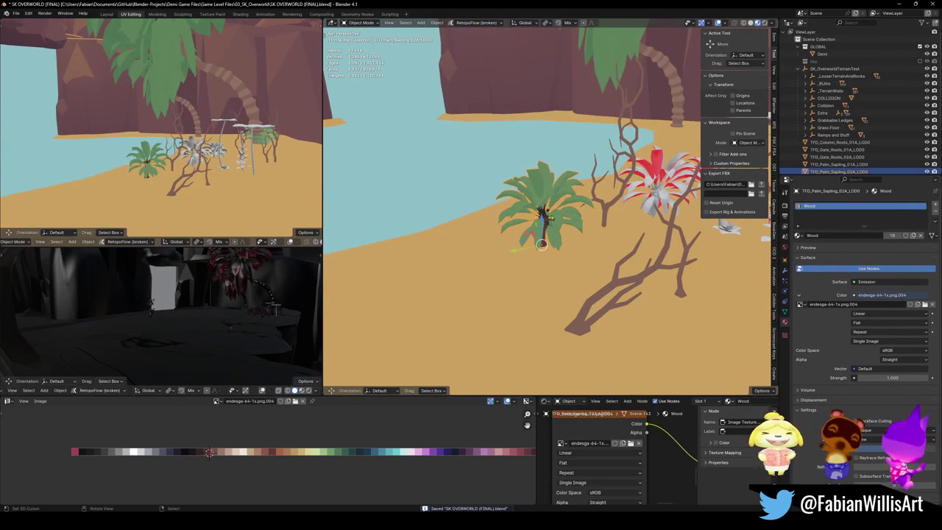
pyautogui.moveTo(575, 223); pyautogui.dragTo(540, 262)
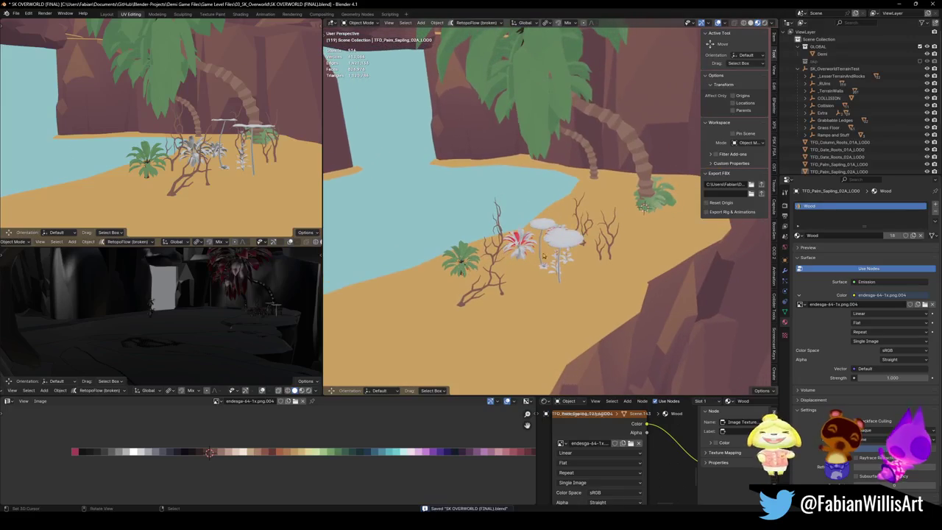
pyautogui.click(390, 220)
pyautogui.moveTo(390, 219); pyautogui.dragTo(516, 237)
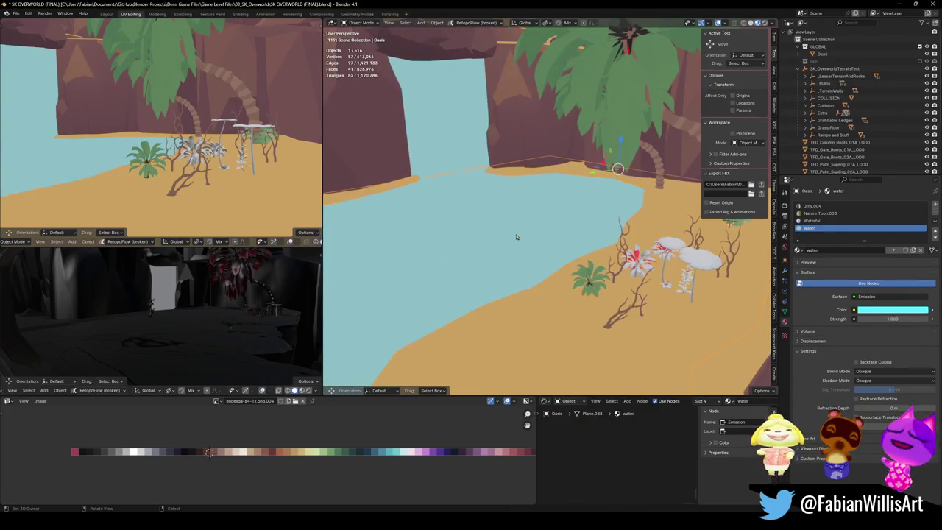
pyautogui.press('Tab')
pyautogui.hotkey('alt', 'n')
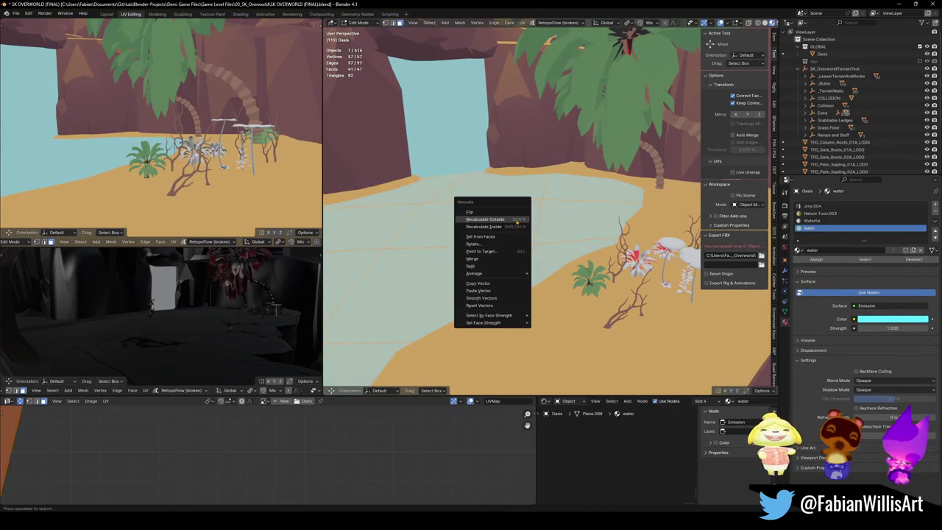
pyautogui.click(514, 218)
pyautogui.hotkey('alt', 'n')
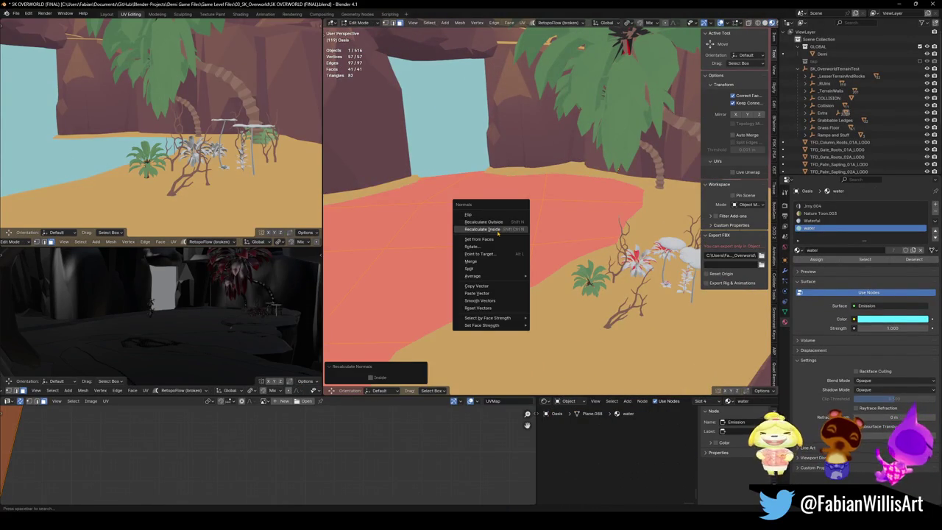
pyautogui.click(514, 221)
pyautogui.press('Tab')
# Step: Inspect the water from above, save the blend file, and select the palm sapling
pyautogui.scroll(3, 596, 253)
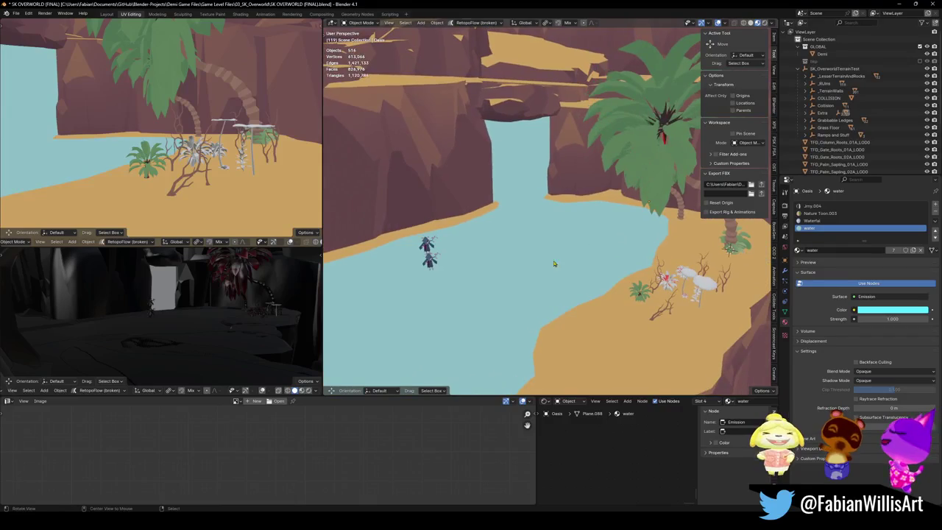
pyautogui.scroll(2, 481, 282)
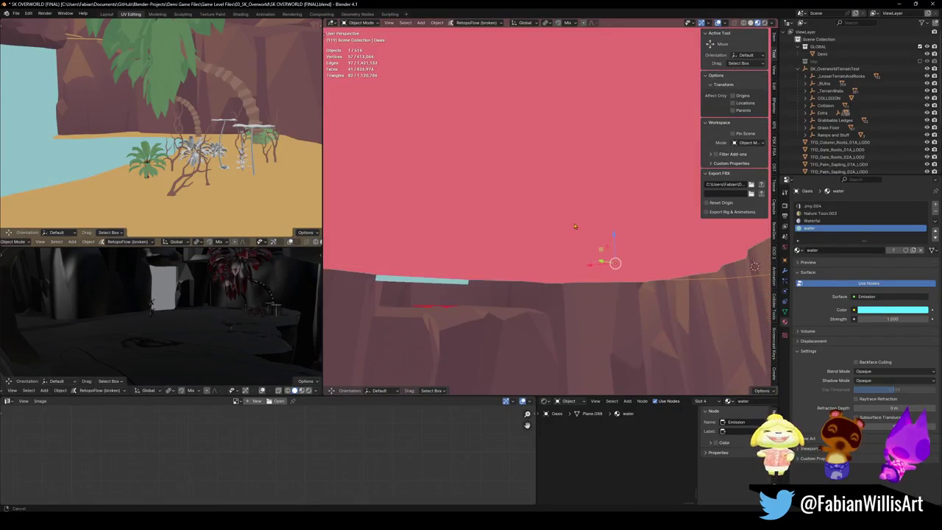
pyautogui.click(539, 252)
pyautogui.moveTo(538, 251)
pyautogui.mouseDown()
pyautogui.moveTo(559, 243)
pyautogui.moveTo(917, 231)
pyautogui.mouseUp()
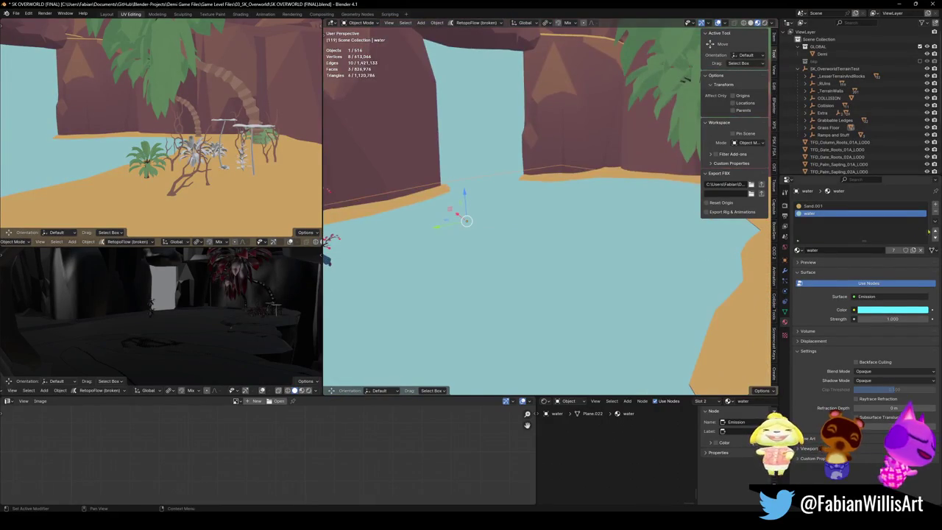
pyautogui.scroll(-5, 541, 216)
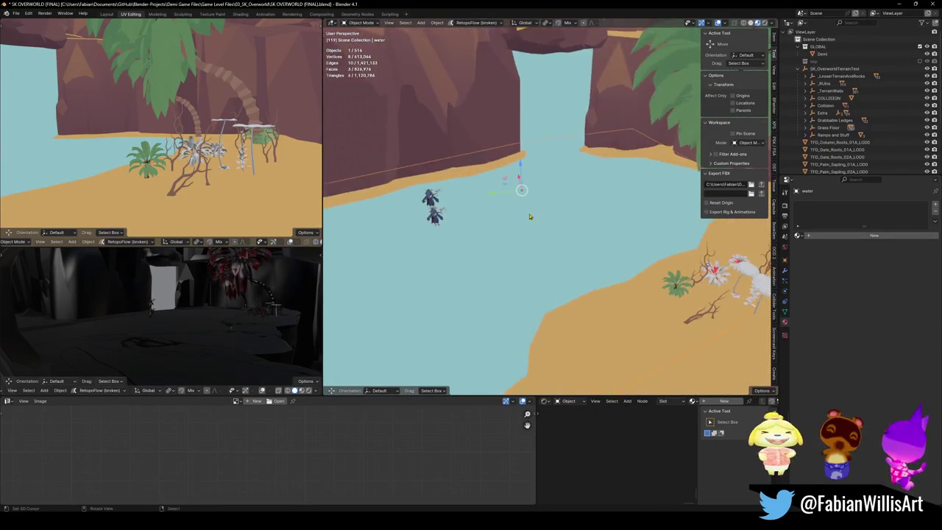
pyautogui.moveTo(541, 216); pyautogui.dragTo(525, 242)
pyautogui.hotkey('ctrl', 's')
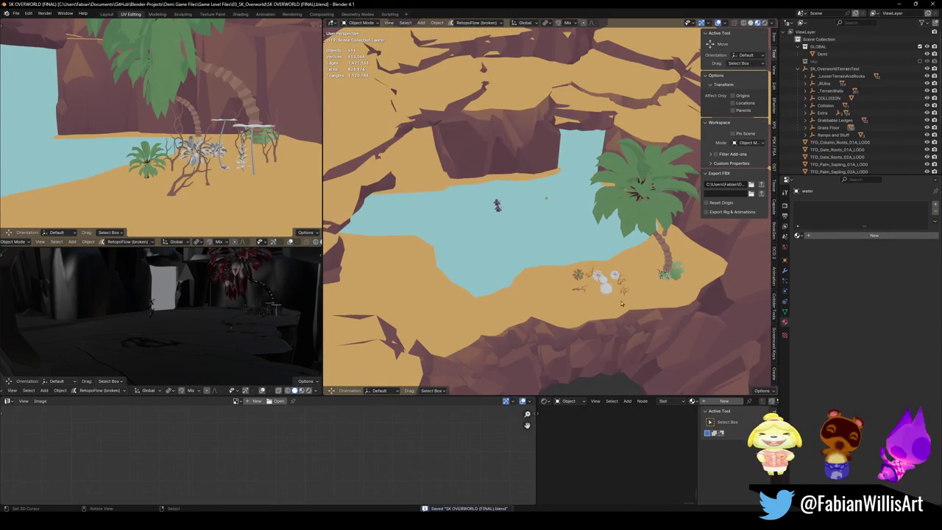
pyautogui.scroll(5, 594, 279)
pyautogui.click(511, 217)
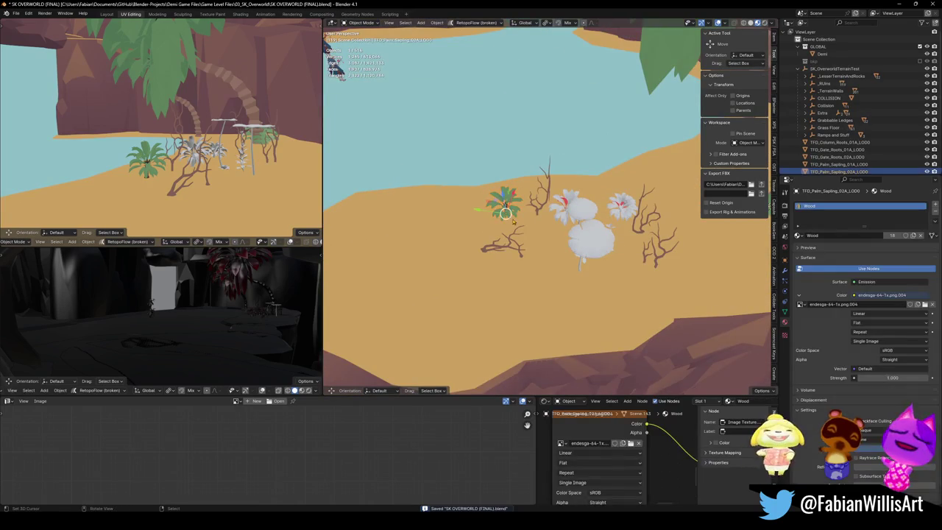
# Step: Parent the roots, branches and palm sapling to Extra with Keep Transform, save, then select all
pyautogui.click(508, 242)
pyautogui.keyDown('shift'); pyautogui.click(543, 212); pyautogui.keyUp('shift')
pyautogui.keyDown('shift'); pyautogui.click(644, 237); pyautogui.keyUp('shift')
pyautogui.keyDown('shift'); pyautogui.click(644, 221); pyautogui.keyUp('shift')
pyautogui.keyDown('shift'); pyautogui.click(505, 208); pyautogui.keyUp('shift')
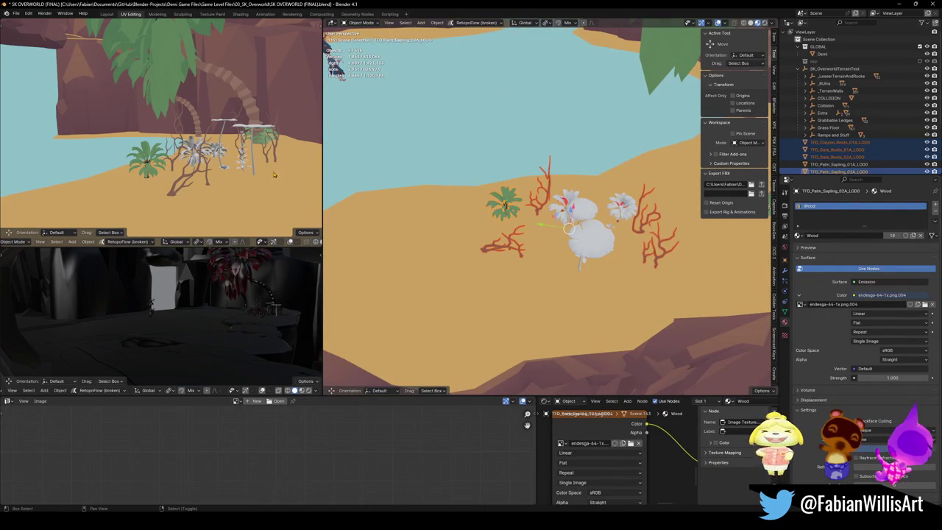
pyautogui.click(822, 113)
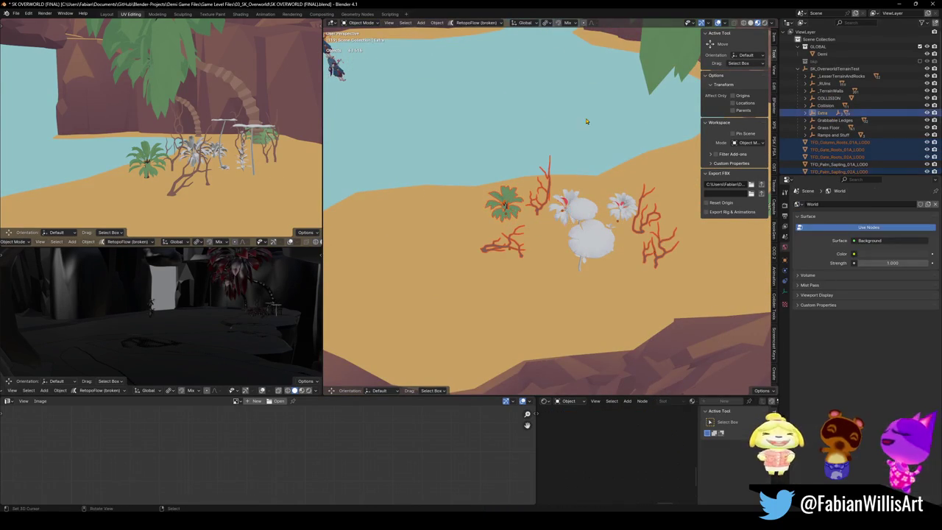
pyautogui.hotkey('ctrl', 'p')
pyautogui.click(506, 118)
pyautogui.hotkey('ctrl', 's')
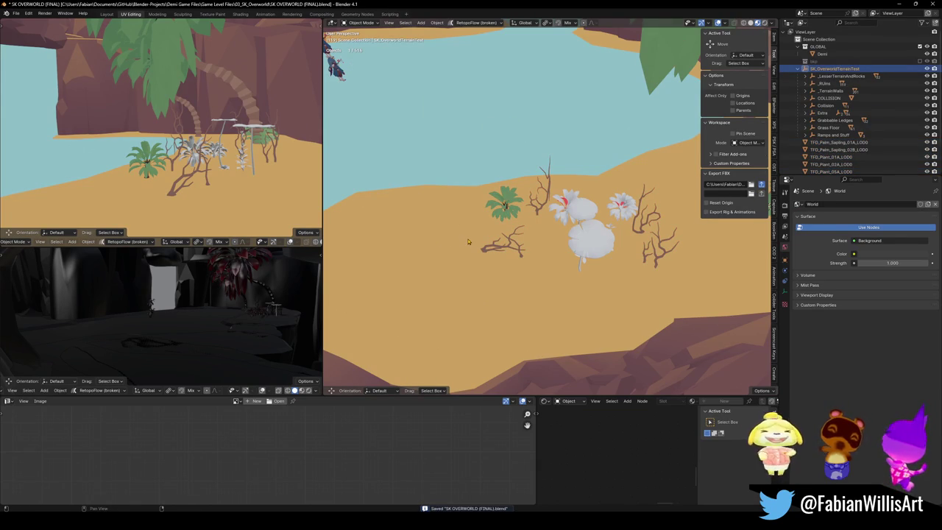
pyautogui.press('a')
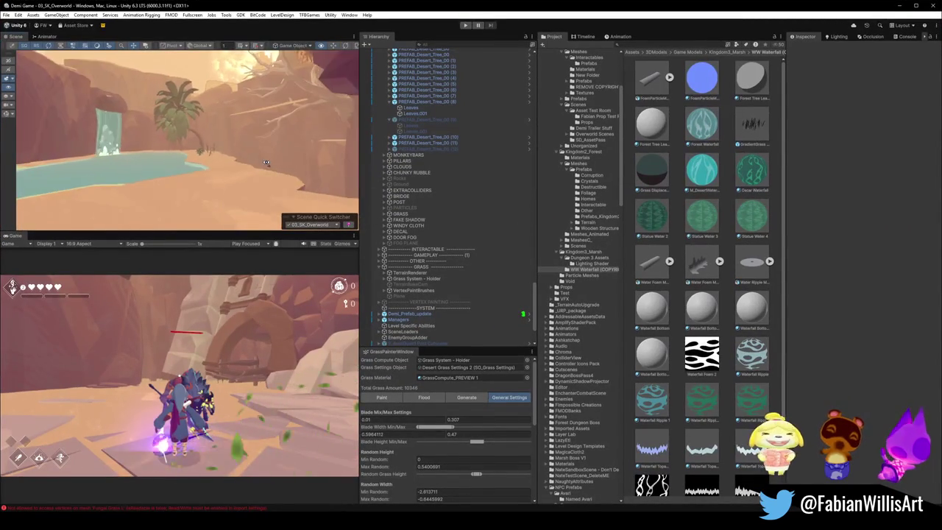
# Step: Fly Unity's Scene view from the waterfall pool over to the cliff-edge trees
pyautogui.moveTo(267, 162)
pyautogui.mouseDown()
pyautogui.moveTo(223, 163)
pyautogui.moveTo(235, 181)
pyautogui.moveTo(274, 185)
pyautogui.moveTo(216, 95)
pyautogui.moveTo(216, 139)
pyautogui.moveTo(289, 139)
pyautogui.mouseUp()
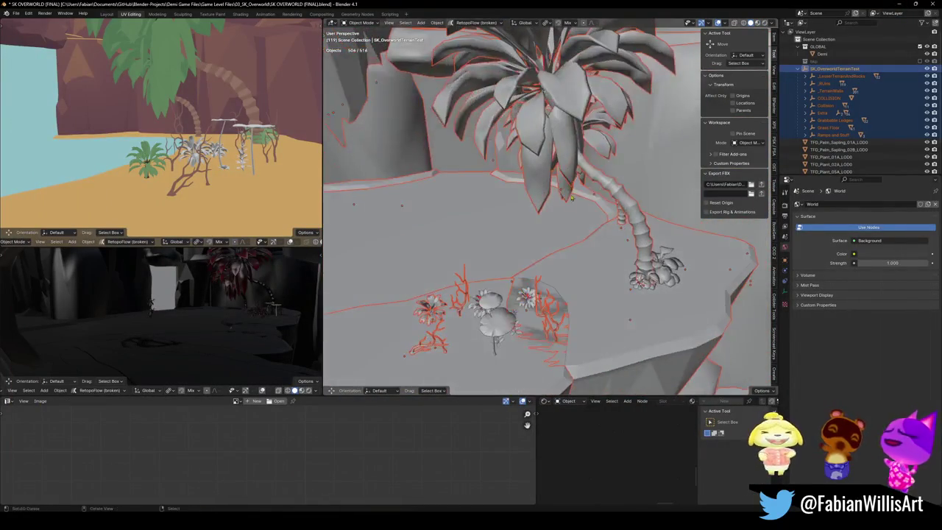
# Step: Apply Shade Smooth to the palm tree and the palm sapling
pyautogui.click(545, 147)
pyautogui.rightClick(529, 138)
pyautogui.click(537, 140)
pyautogui.scroll(-3, 523, 274)
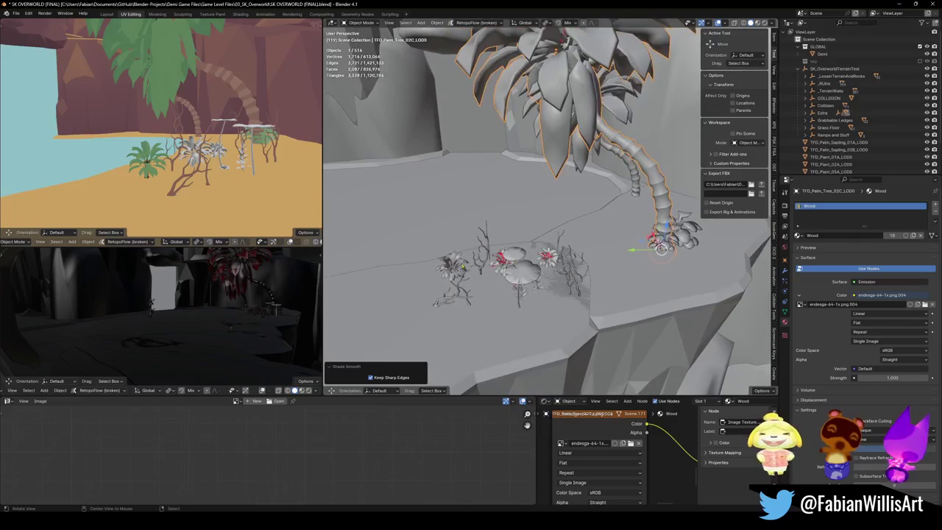
pyautogui.scroll(6, 545, 237)
pyautogui.click(546, 236)
pyautogui.rightClick(545, 236)
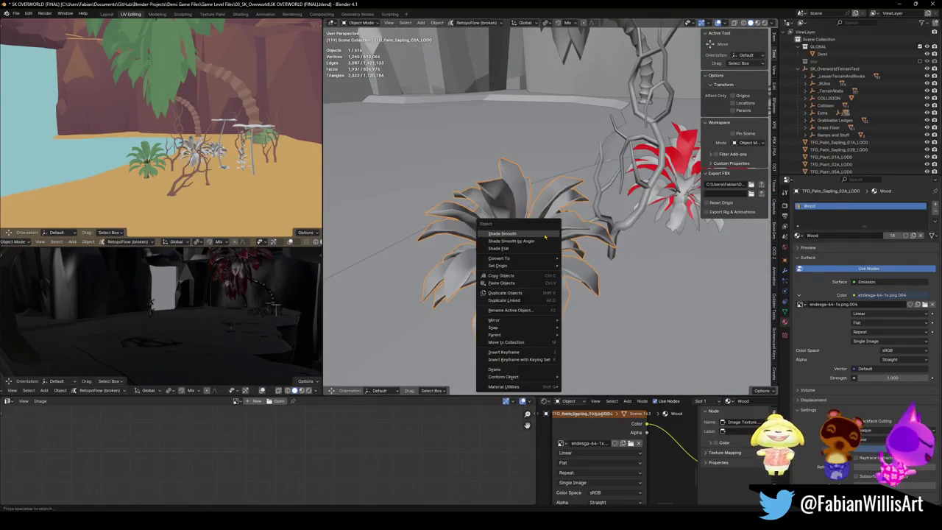
pyautogui.click(545, 234)
# Step: Clear the custom split normals on the sapling and the palm tree
pyautogui.press('q')
pyautogui.click(541, 337)
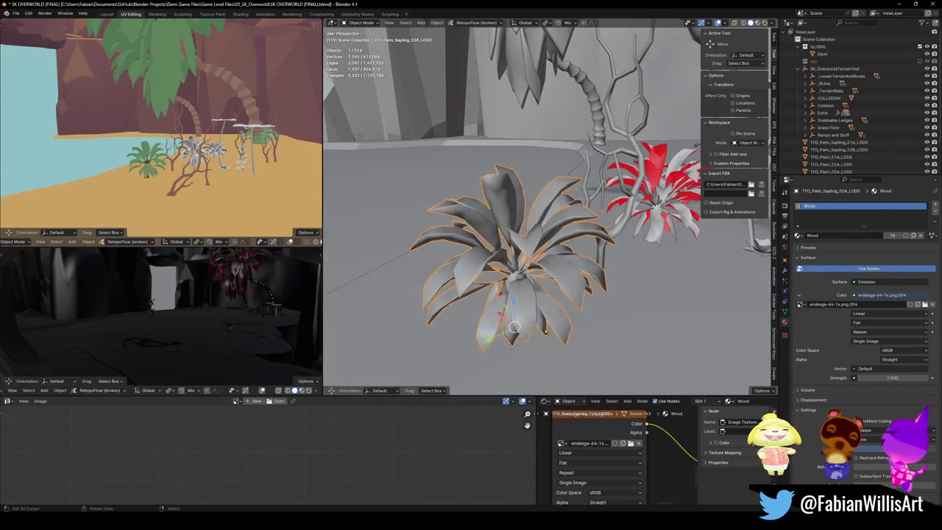
pyautogui.scroll(-5, 589, 257)
pyautogui.click(673, 230)
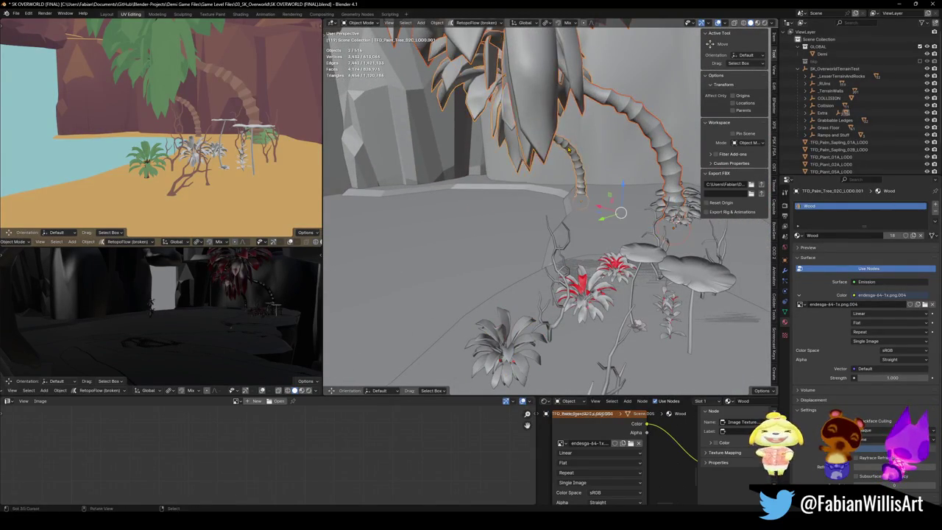
pyautogui.press('q')
pyautogui.click(552, 193)
# Step: Deselect everything and switch the viewport to flat colour solid shading
pyautogui.click(601, 202)
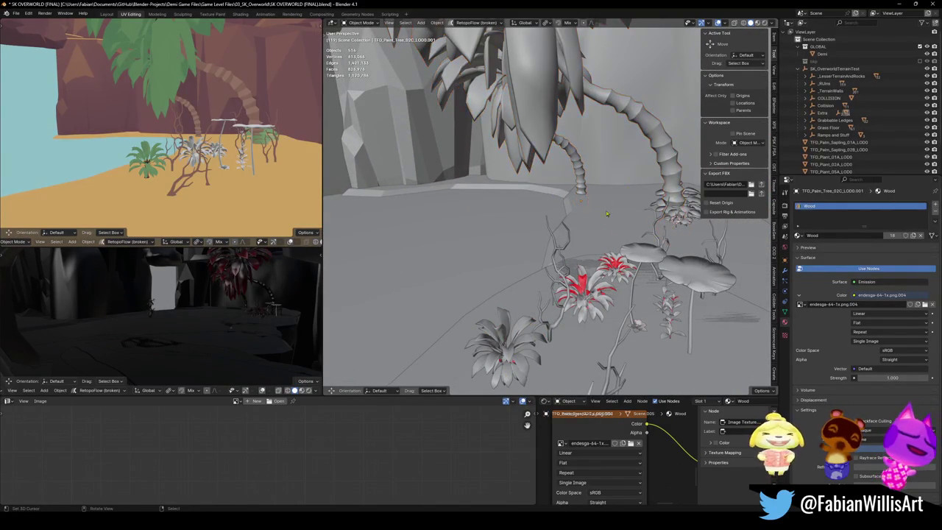
pyautogui.press('z')
pyautogui.click(632, 291)
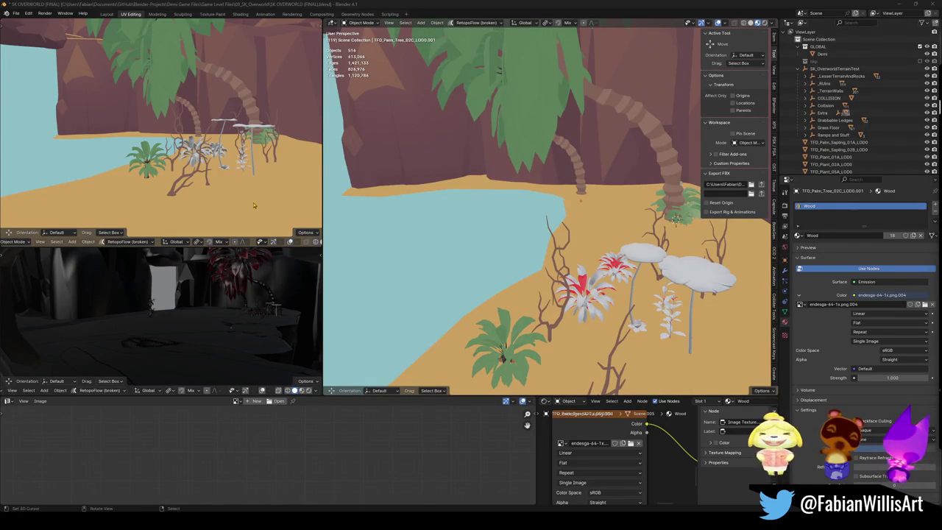
# Step: Copy the palm sapling's Wood material onto TFD_Plant_01A_LOD0 and TFD_Plant_02A_LOD0
pyautogui.moveTo(510, 281); pyautogui.dragTo(561, 293)
pyautogui.scroll(8, 565, 341)
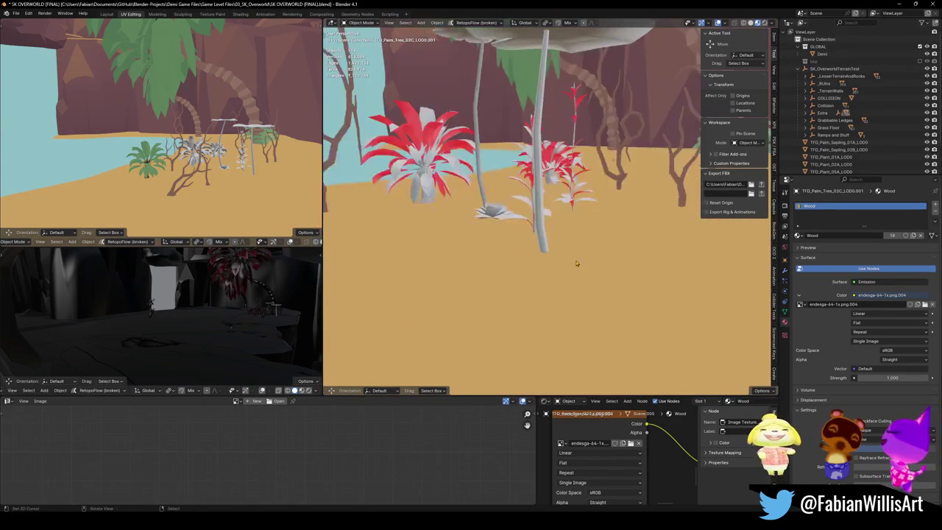
pyautogui.click(608, 249)
pyautogui.press('KP_Decimal')
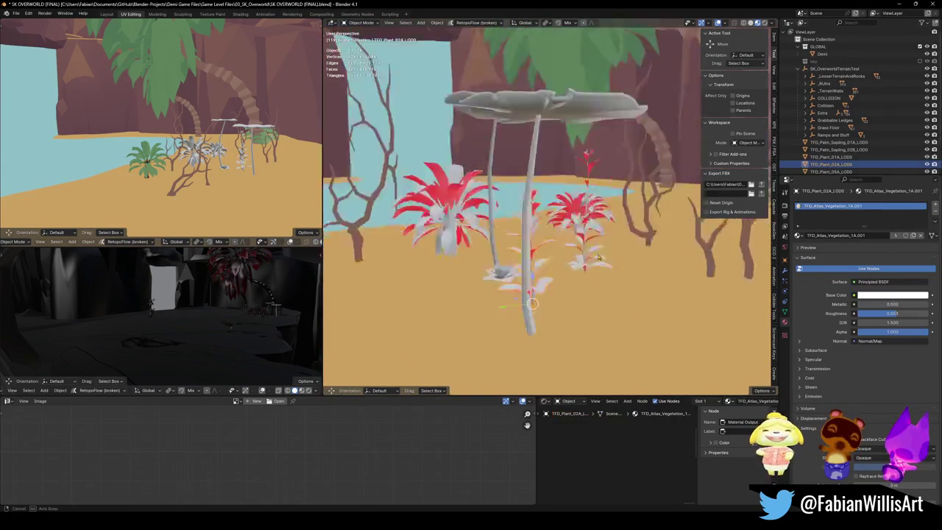
pyautogui.keyDown('shift'); pyautogui.click(498, 270); pyautogui.keyUp('shift')
pyautogui.press('KP_Decimal')
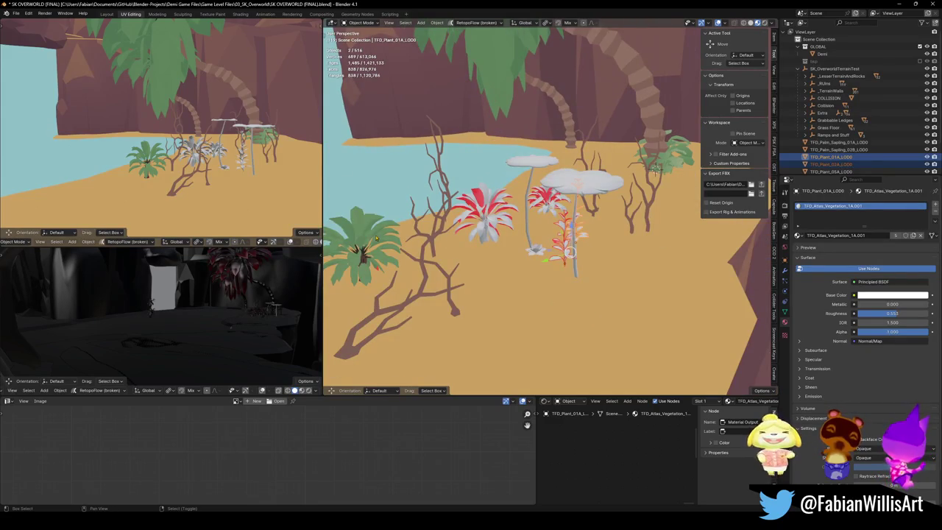
pyautogui.keyDown('shift'); pyautogui.click(358, 243); pyautogui.keyUp('shift')
pyautogui.press('q')
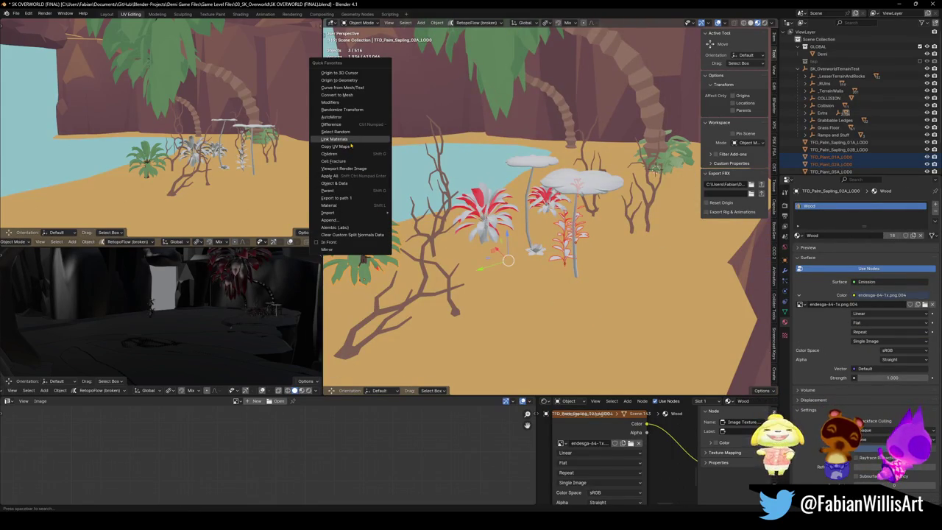
pyautogui.click(352, 144)
# Step: Save, then select all faces of both plants in Edit Mode and exit again
pyautogui.hotkey('ctrl', 's')
pyautogui.press('KP_Decimal')
pyautogui.hotkey('alt', 'a')
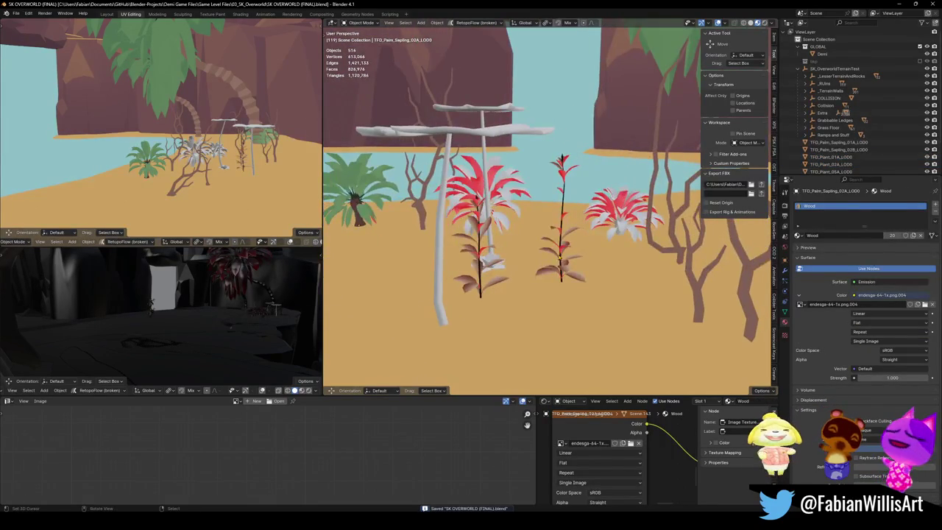
pyautogui.click(561, 266)
pyautogui.keyDown('shift'); pyautogui.click(515, 213); pyautogui.keyUp('shift')
pyautogui.press('Tab')
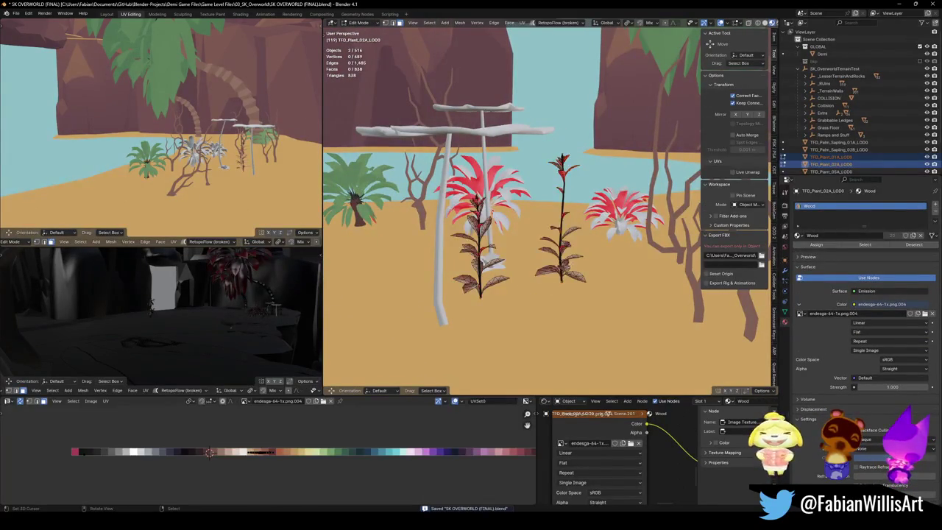
pyautogui.press('a')
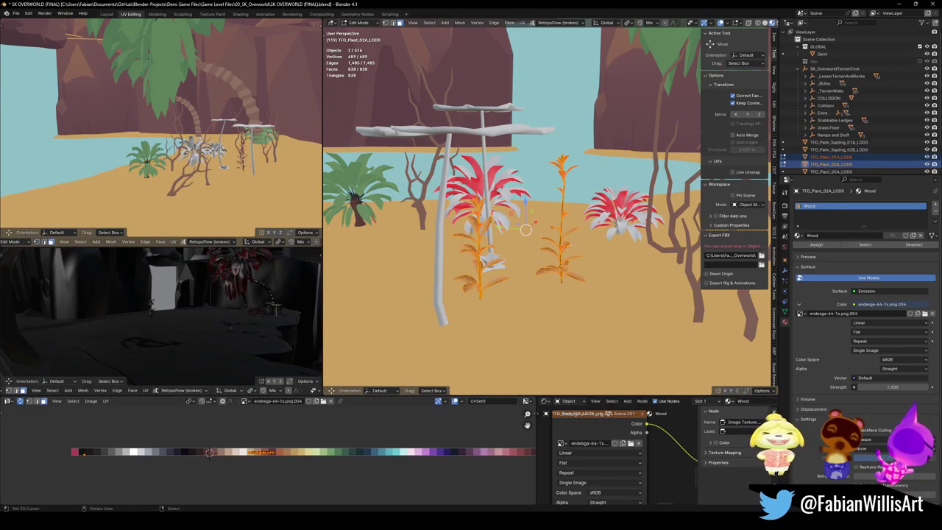
pyautogui.scroll(5, 563, 259)
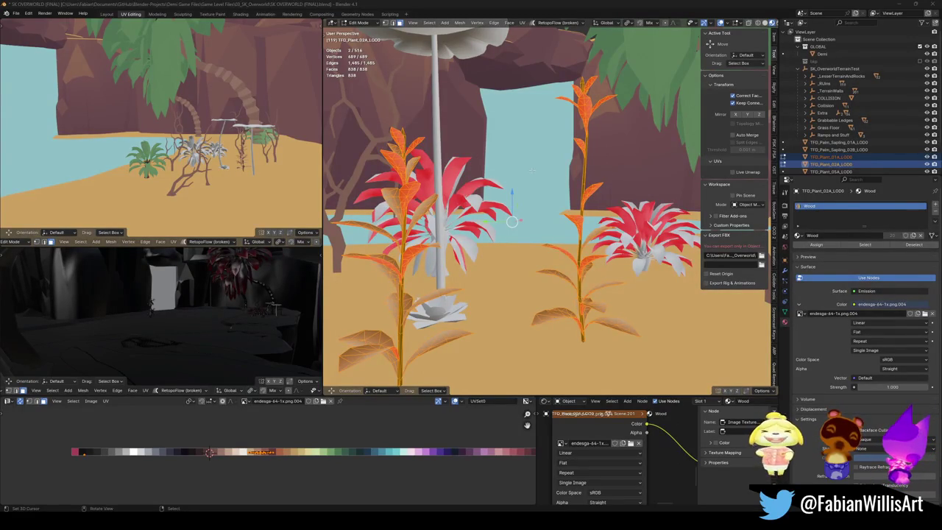
pyautogui.press('Tab')
pyautogui.hotkey('shift', '`')
# Step: Slide both palm trees' trunk UVs along the palette to a paler colour, then save
pyautogui.click(512, 226)
pyautogui.keyDown('shift'); pyautogui.click(464, 234); pyautogui.keyUp('shift')
pyautogui.press('Tab')
pyautogui.hotkey('alt', 'a')
pyautogui.press('l')
pyautogui.press('g')
pyautogui.press('x')
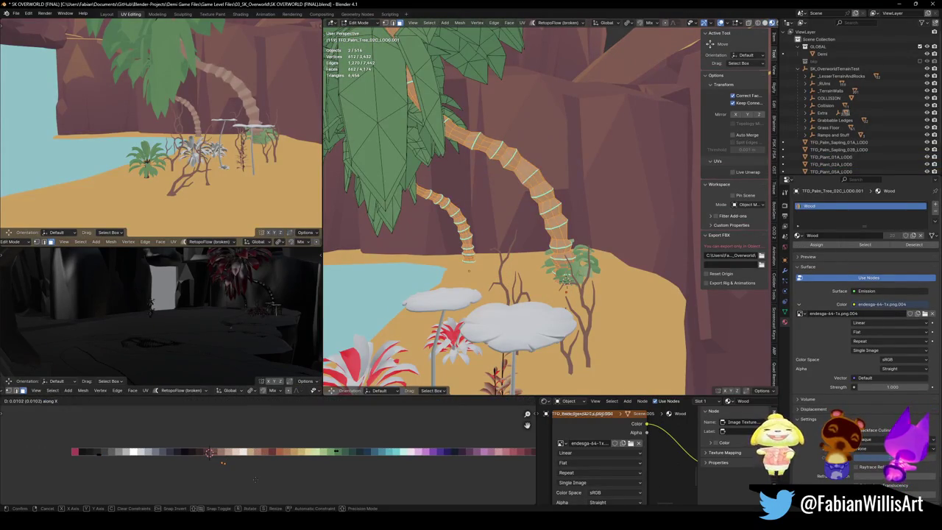
pyautogui.click(209, 452)
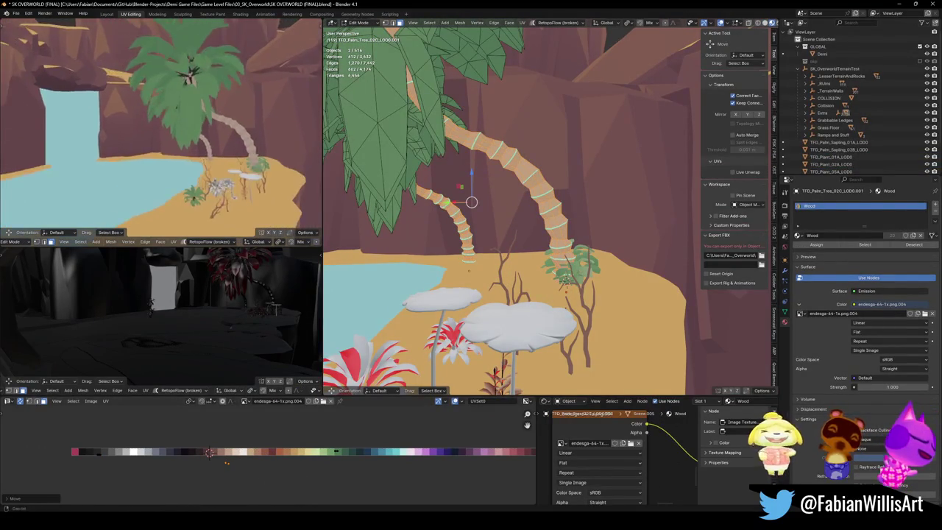
pyautogui.press('Tab')
pyautogui.hotkey('ctrl', 's')
pyautogui.scroll(-3, 560, 212)
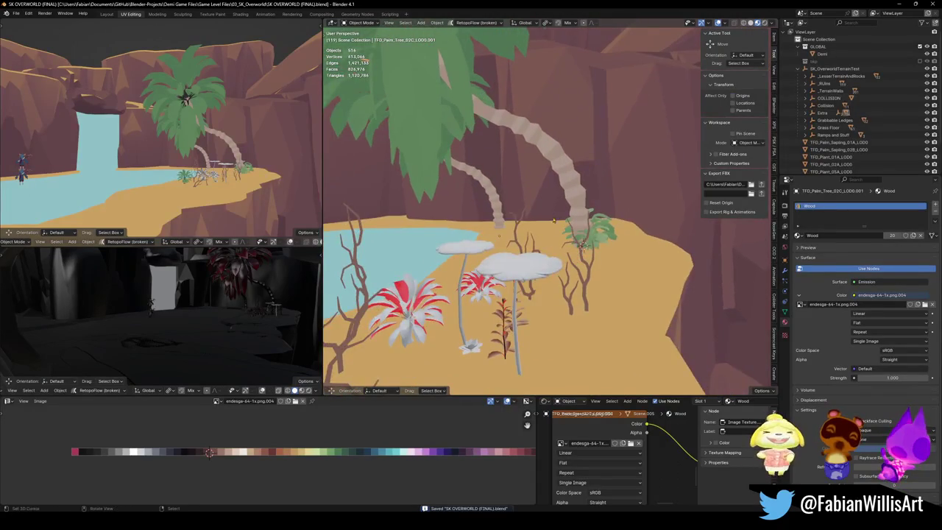
# Step: Select TFD_Plant_01A_LOD0 and TFD_Plant_02A_LOD0 and select all their faces in Edit Mode
pyautogui.scroll(-3, 559, 283)
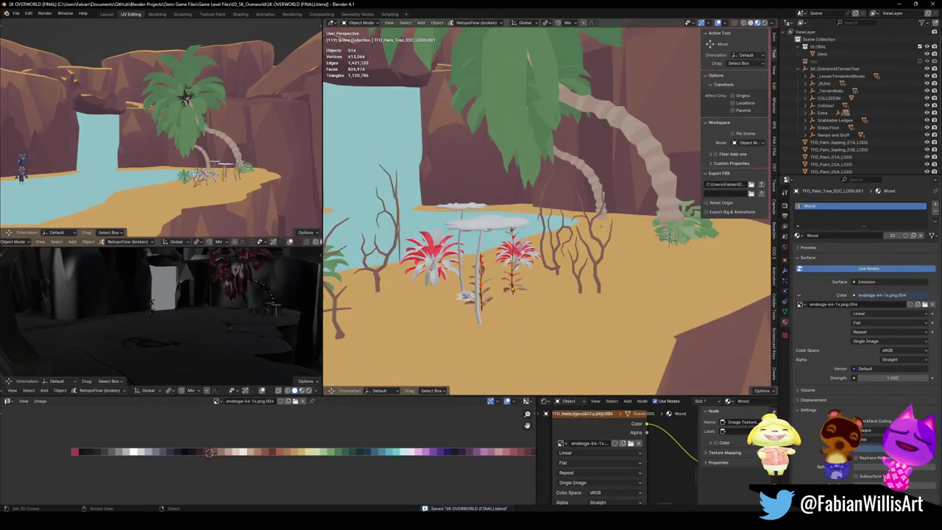
pyautogui.click(513, 293)
pyautogui.keyDown('shift'); pyautogui.click(499, 269); pyautogui.keyUp('shift')
pyautogui.press('Tab')
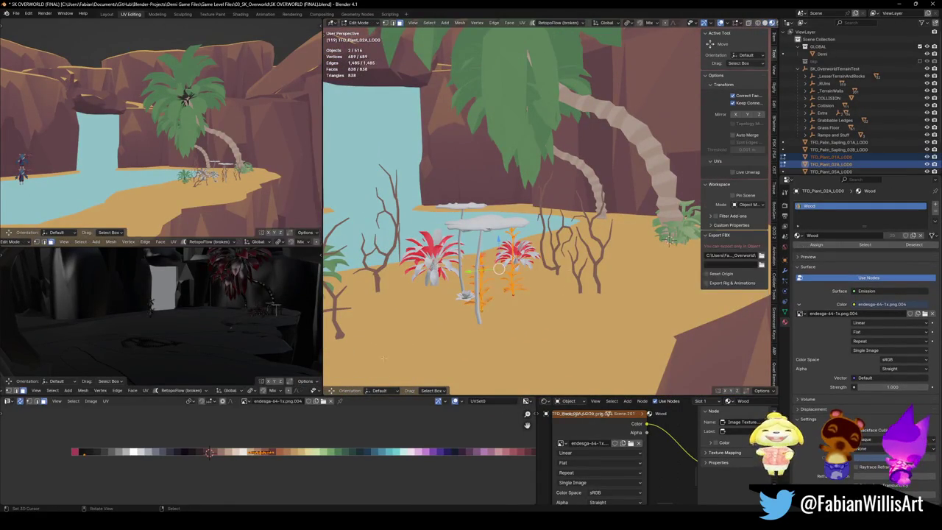
pyautogui.press('KP_Decimal')
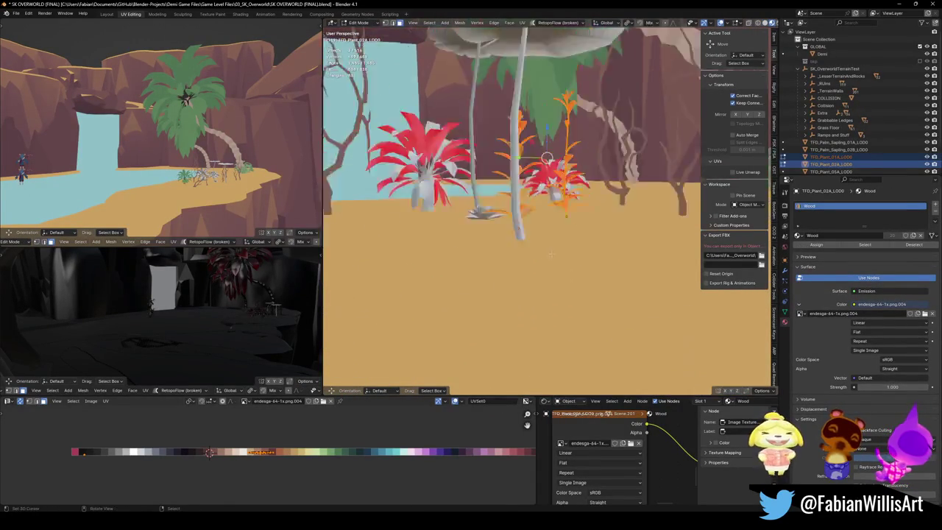
pyautogui.press('a')
pyautogui.hotkey('alt', 'a')
pyautogui.press('a')
pyautogui.press('g')
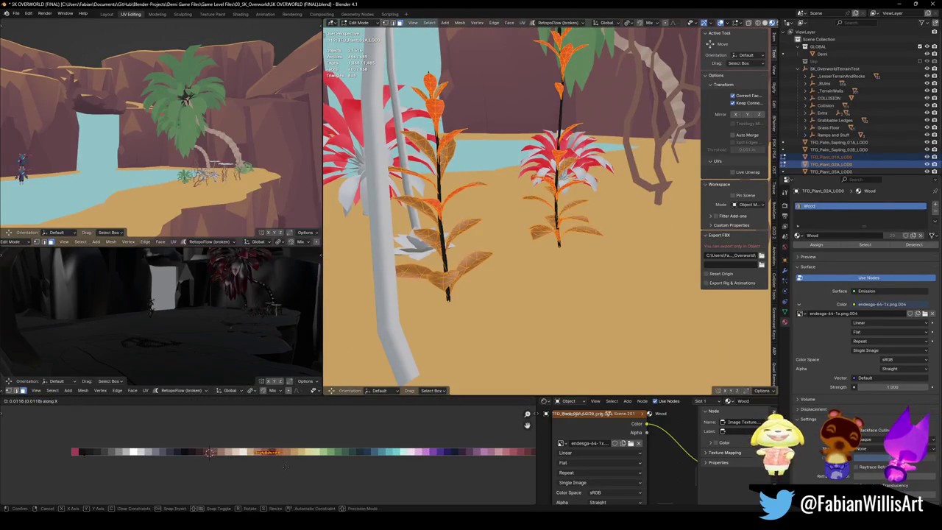
pyautogui.rightClick(293, 469)
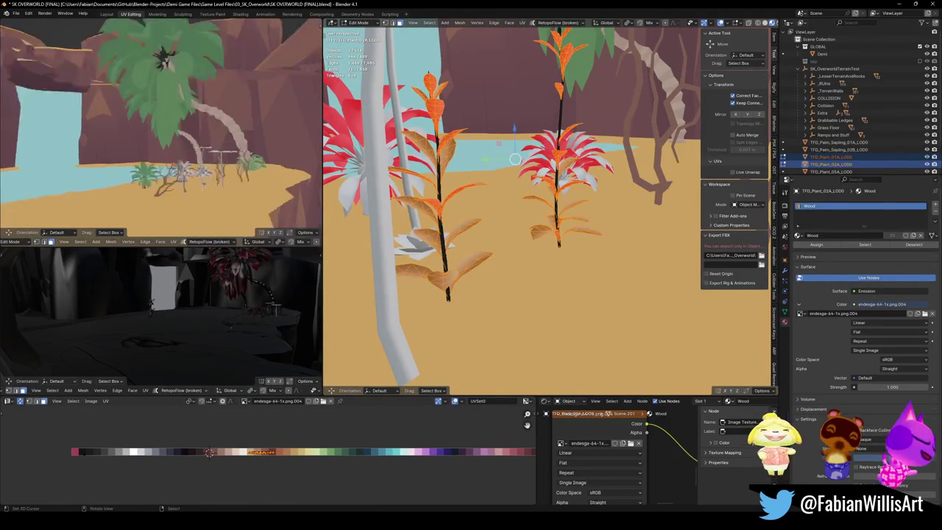
# Step: Move and scale the plant UVs onto a purple swatch of the palette
pyautogui.press('g')
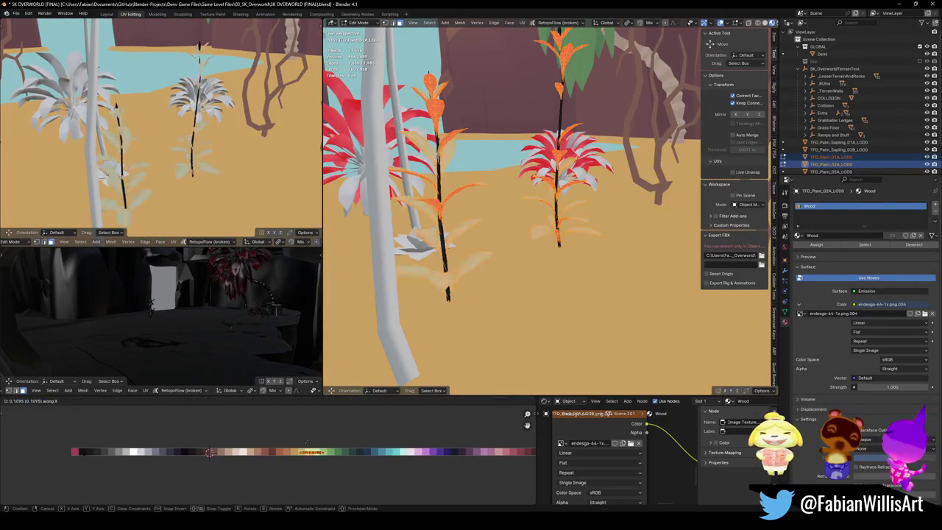
pyautogui.click(472, 447)
pyautogui.scroll(-3, 472, 447)
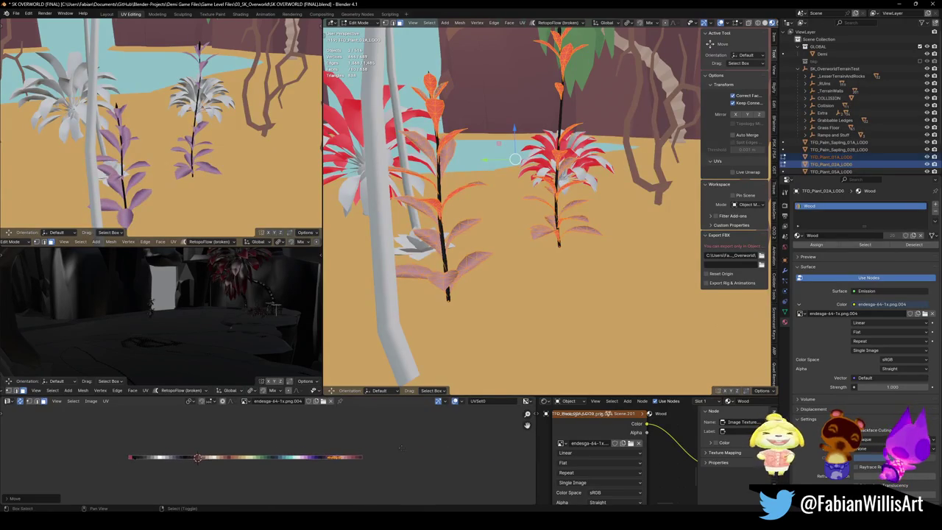
pyautogui.press('s')
pyautogui.click(335, 458)
pyautogui.press('g')
pyautogui.press('x')
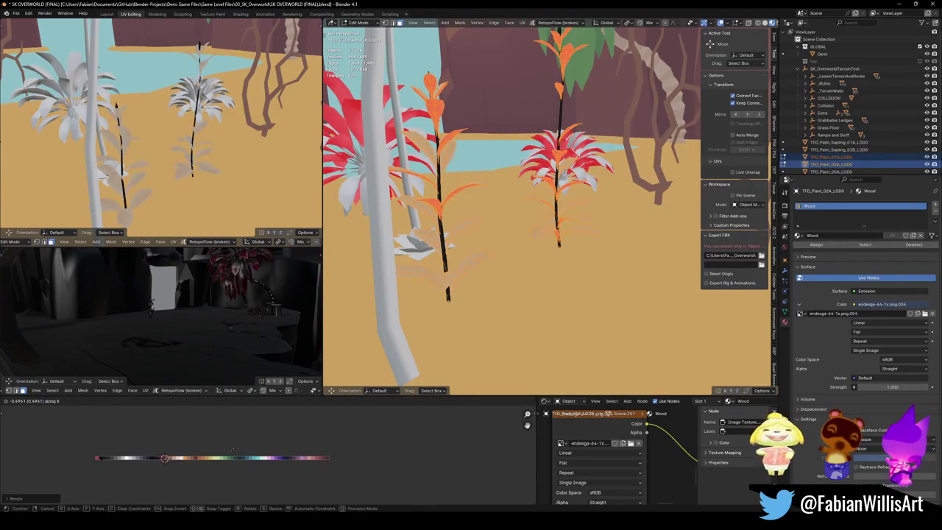
pyautogui.press('Return')
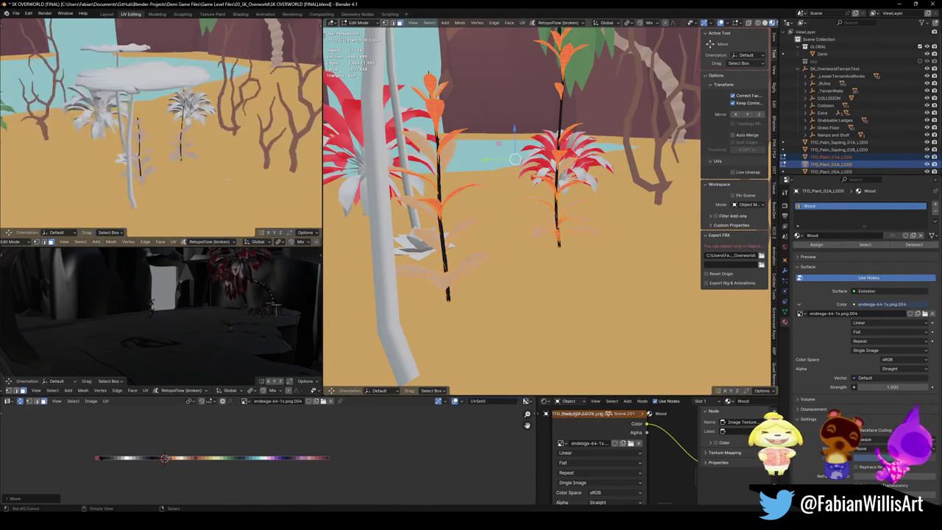
# Step: Extend the selection to more leaves, slide them to pale pink, then undo
pyautogui.moveTo(238, 150); pyautogui.dragTo(178, 404)
pyautogui.press('l')
pyautogui.press('l')
pyautogui.press('l')
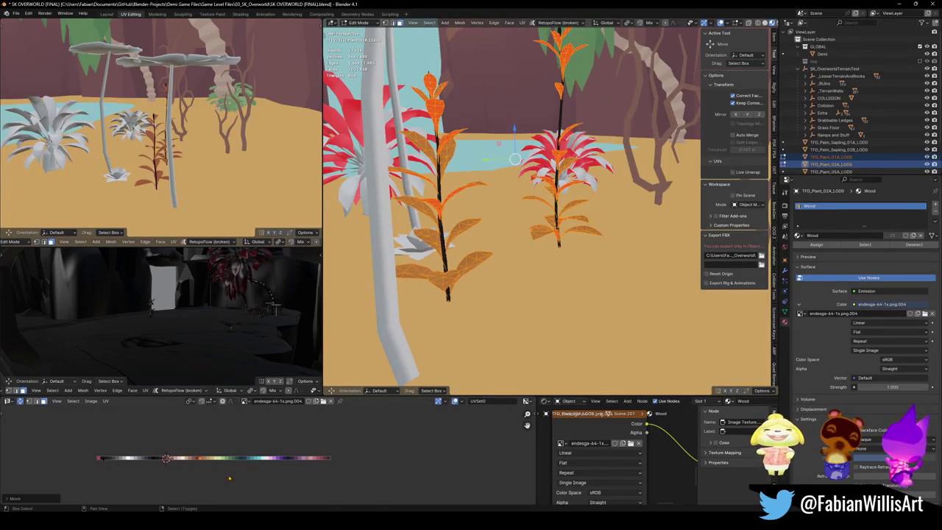
pyautogui.press('g')
pyautogui.press('x')
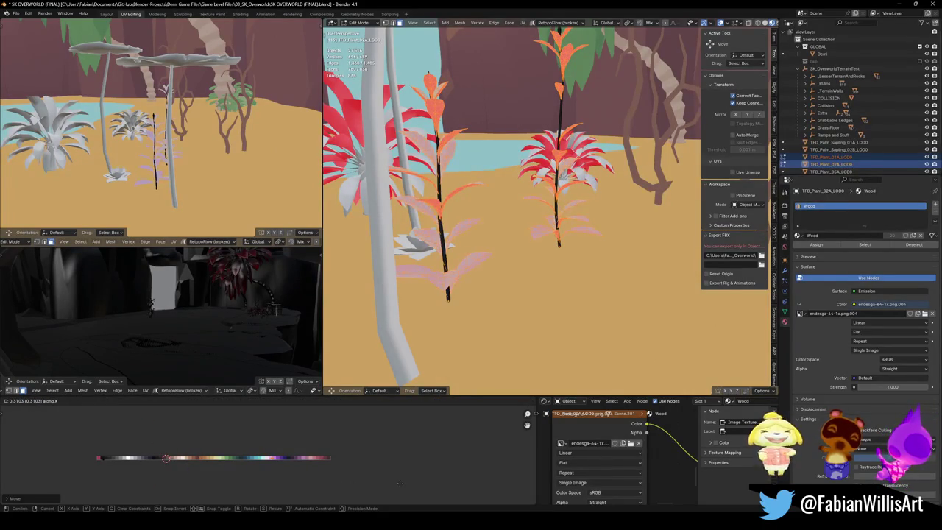
pyautogui.click(379, 483)
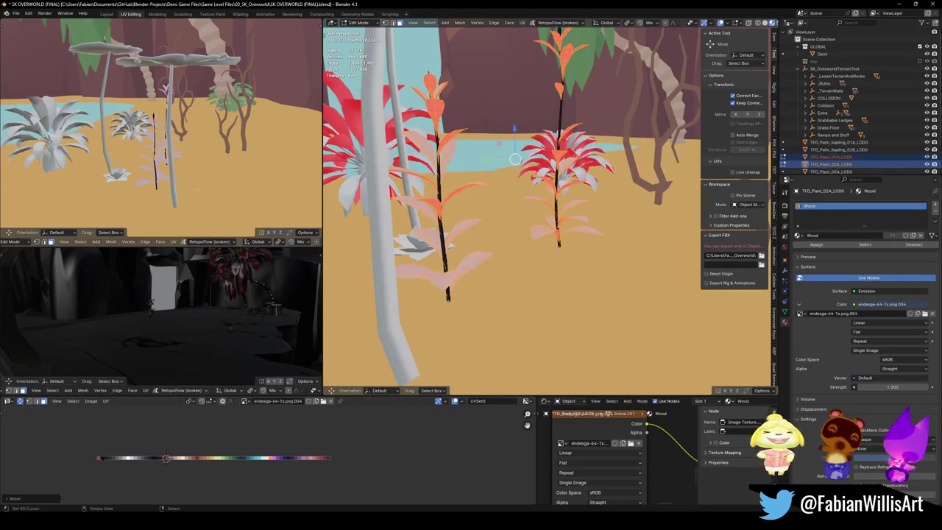
pyautogui.hotkey('ctrl', 'z')
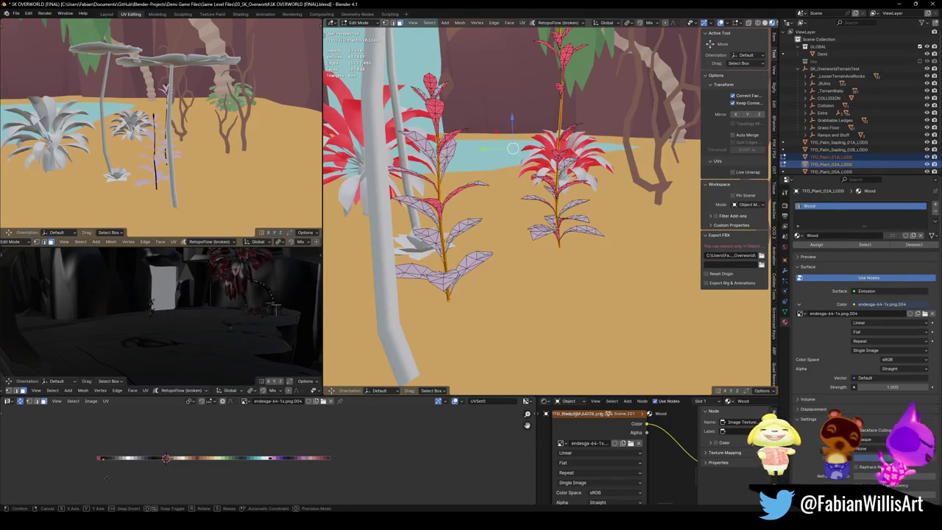
# Step: Slide the leaf UVs along the palette toward an orange swatch, checking the preview
pyautogui.press('g')
pyautogui.press('x')
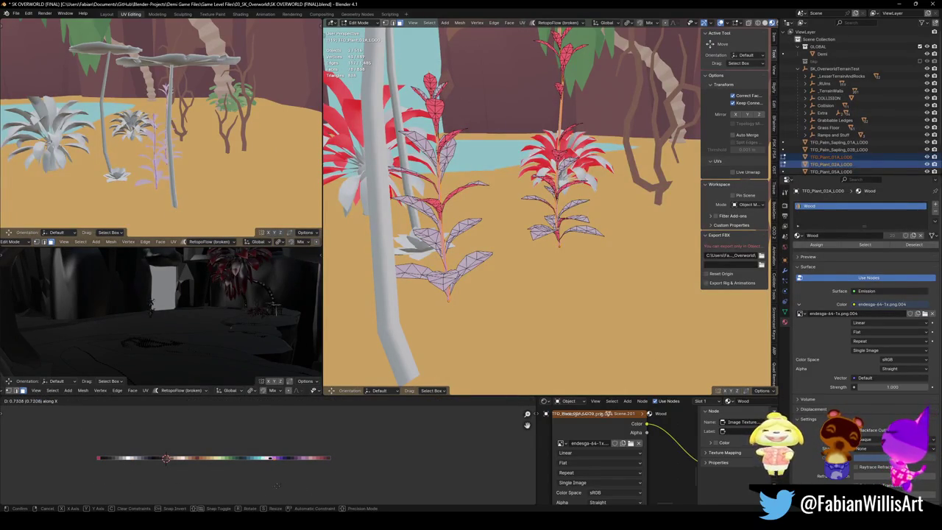
pyautogui.click(272, 483)
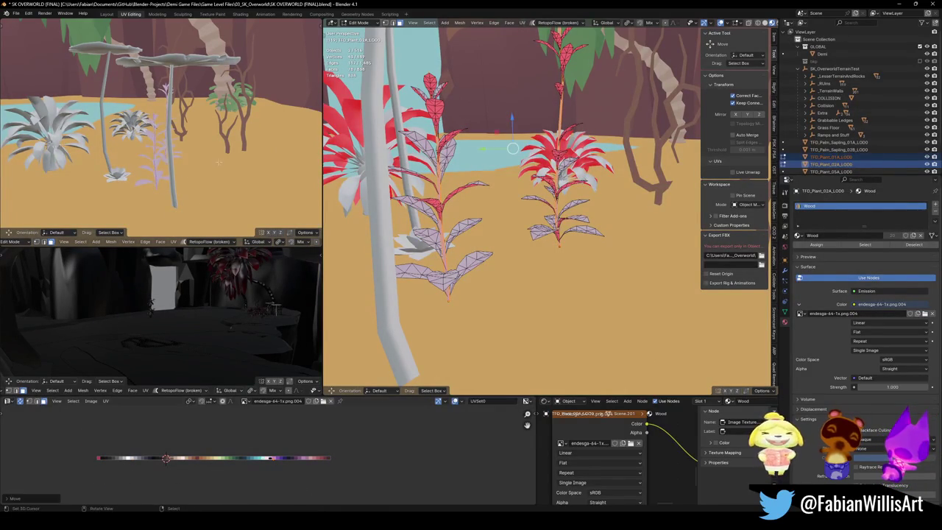
pyautogui.moveTo(177, 218); pyautogui.dragTo(220, 210)
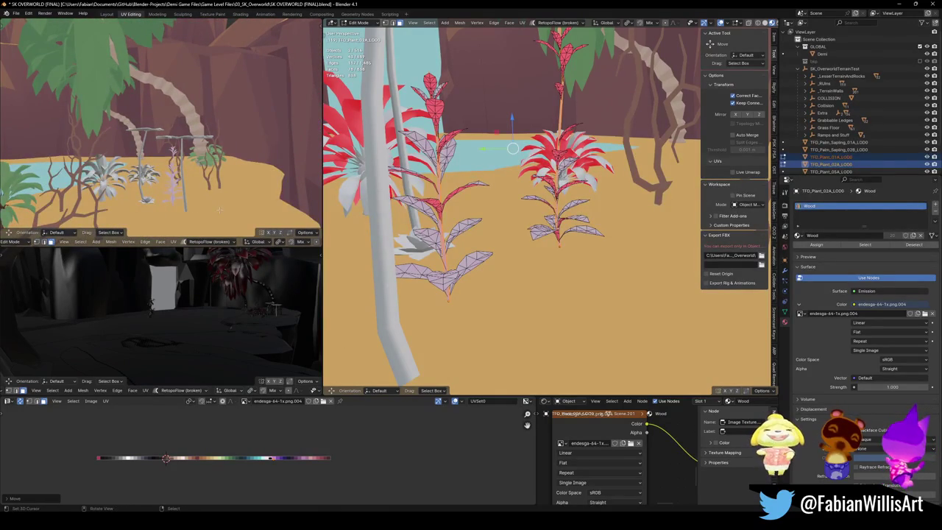
pyautogui.press('g')
pyautogui.press('x')
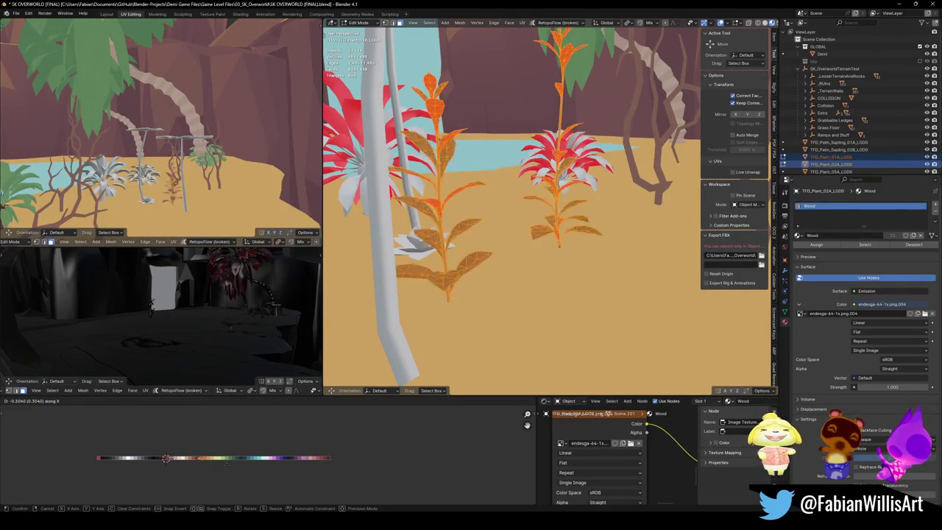
pyautogui.press('Return')
pyautogui.moveTo(162, 147); pyautogui.dragTo(235, 147)
pyautogui.press('g')
pyautogui.press('x')
pyautogui.press('Return')
pyautogui.moveTo(162, 125); pyautogui.dragTo(250, 125)
# Step: Mirror the leaf UVs horizontally and nudge them to the final orange shade
pyautogui.hotkey('ctrl', 'm')
pyautogui.press('x')
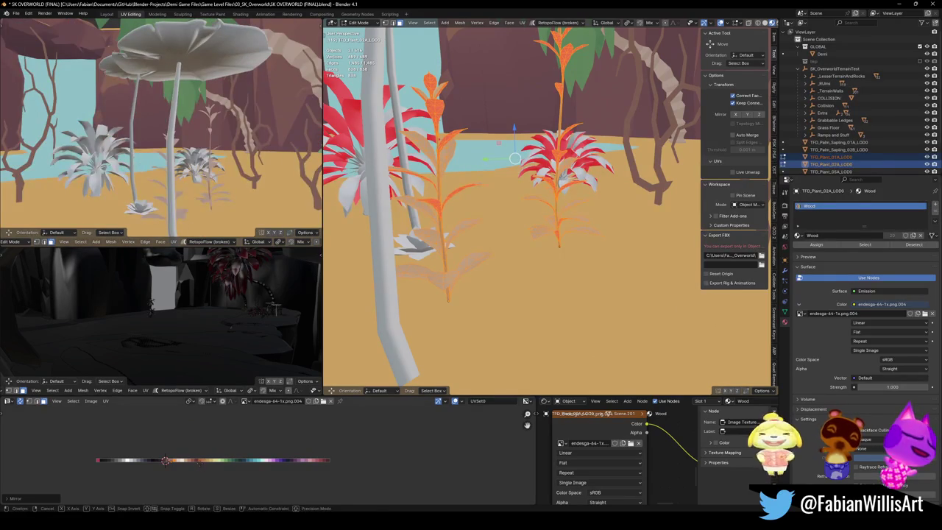
pyautogui.press('g')
pyautogui.press('x')
pyautogui.press('Return')
pyautogui.moveTo(147, 125); pyautogui.dragTo(235, 125)
pyautogui.press('g')
pyautogui.press('x')
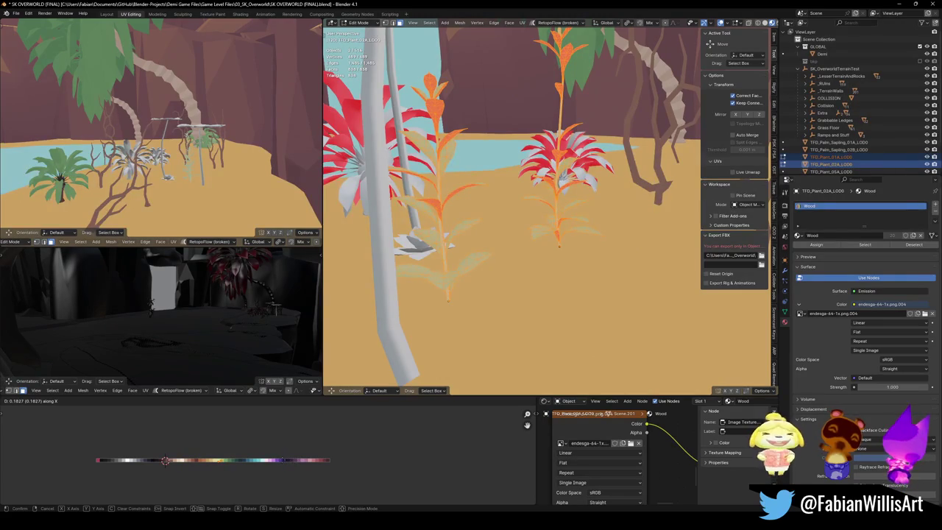
pyautogui.press('Return')
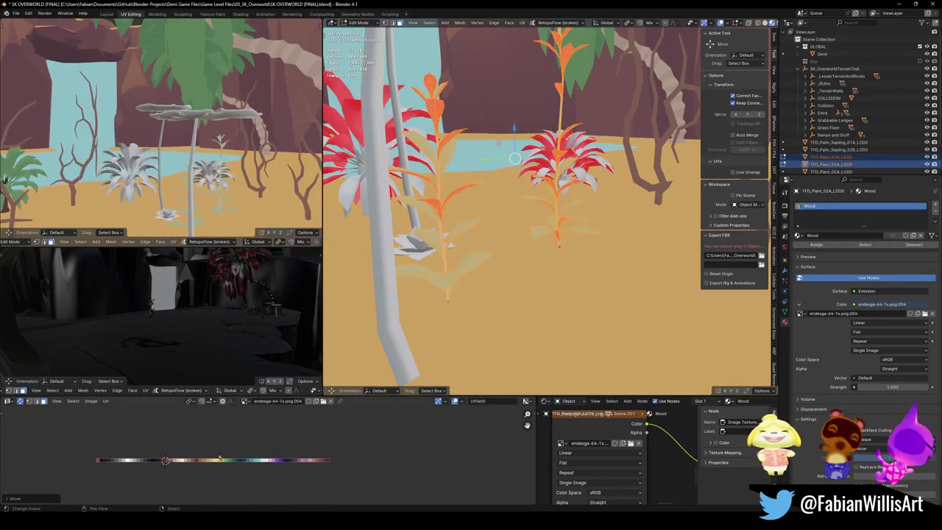
pyautogui.press('g')
pyautogui.press('x')
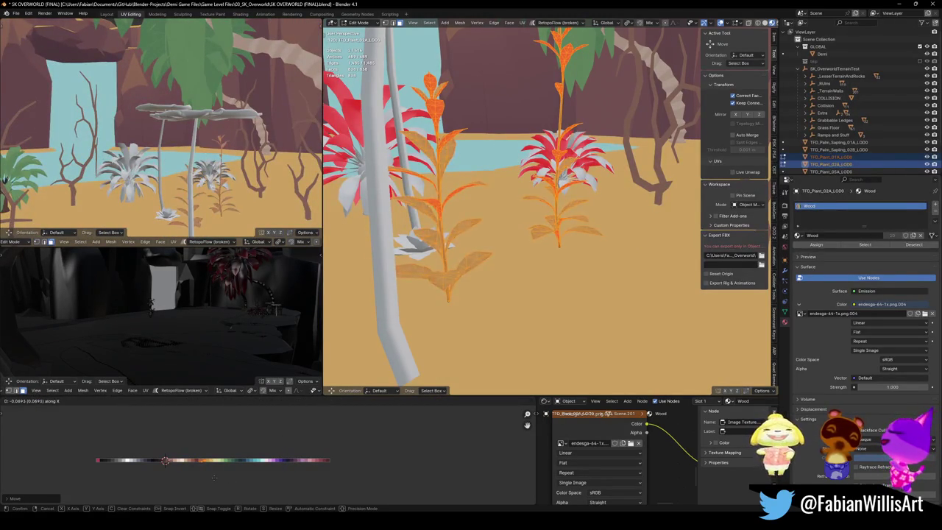
pyautogui.press('Return')
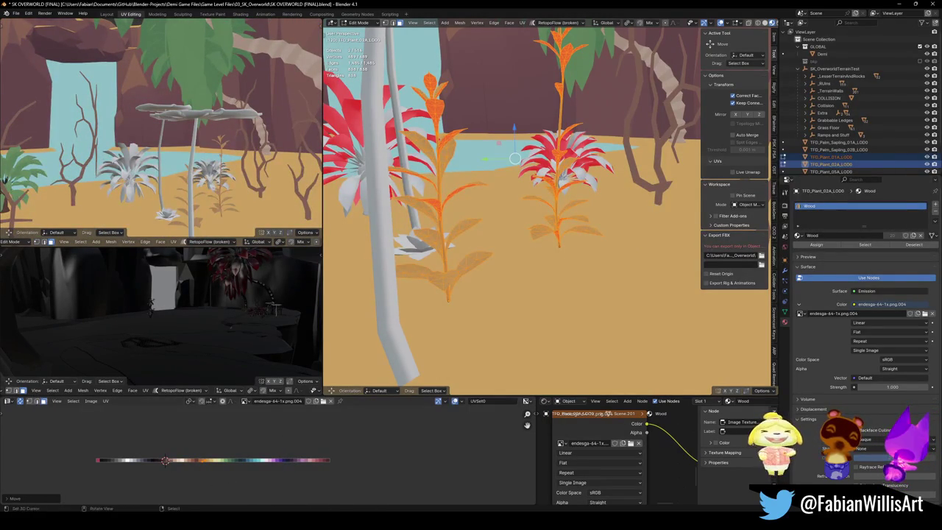
pyautogui.moveTo(221, 154); pyautogui.dragTo(259, 166)
pyautogui.scroll(8, 259, 165)
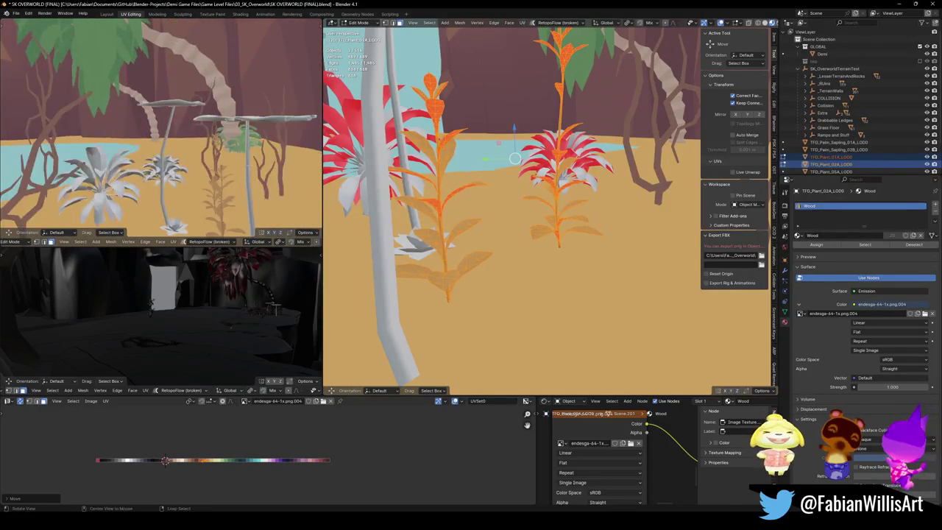
pyautogui.moveTo(515, 158); pyautogui.dragTo(551, 193)
pyautogui.scroll(6, 224, 457)
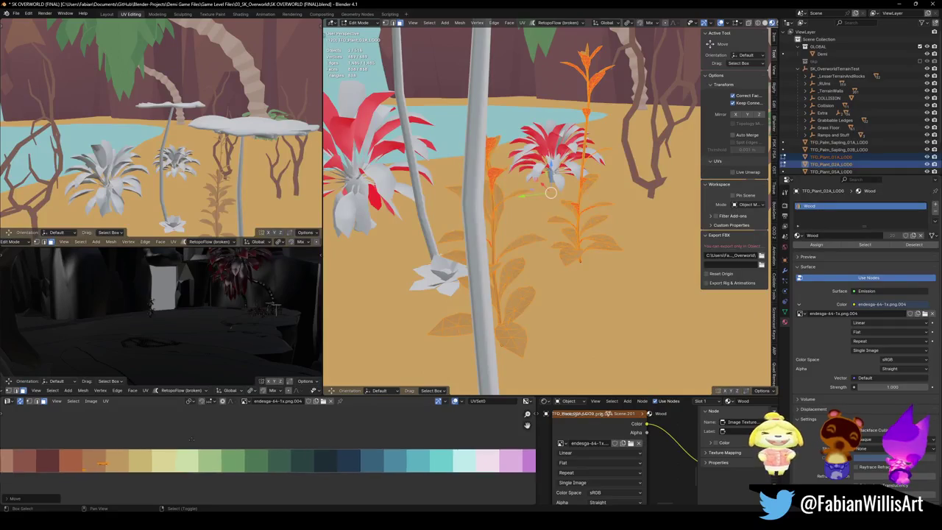
# Step: Select the whole plant mesh and apply Solidify to give the leaves thickness
pyautogui.click(136, 460)
pyautogui.press('a')
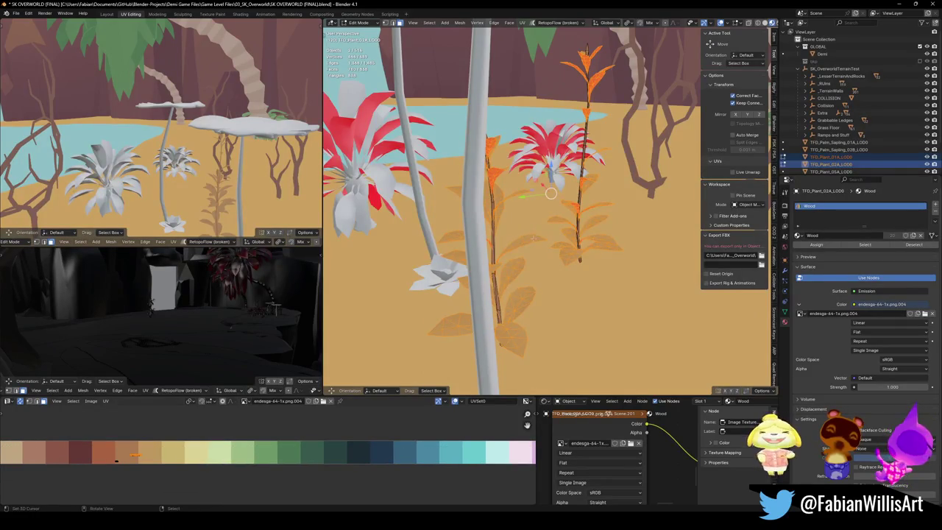
pyautogui.press('KP_Decimal')
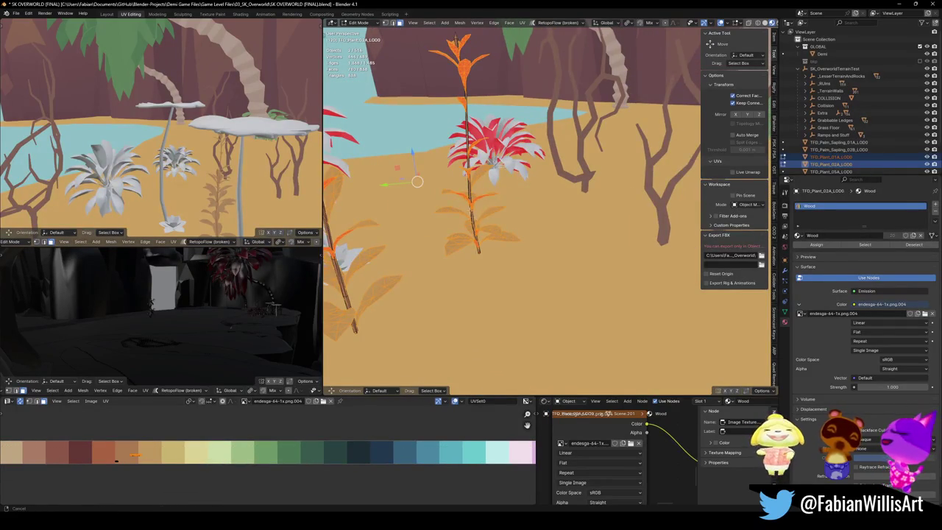
pyautogui.rightClick(552, 206)
pyautogui.click(574, 276)
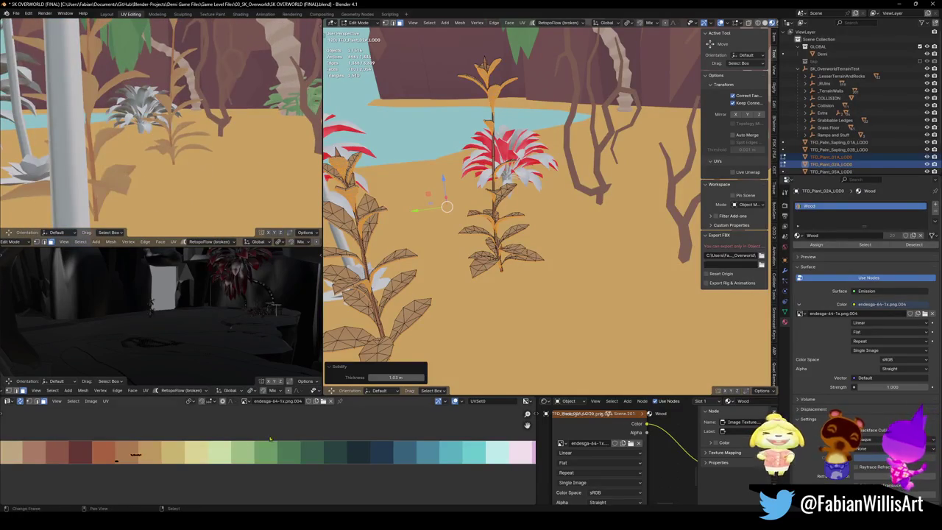
# Step: Move the plant's UVs onto a warm orange palette swatch, then return to Object Mode
pyautogui.press('g')
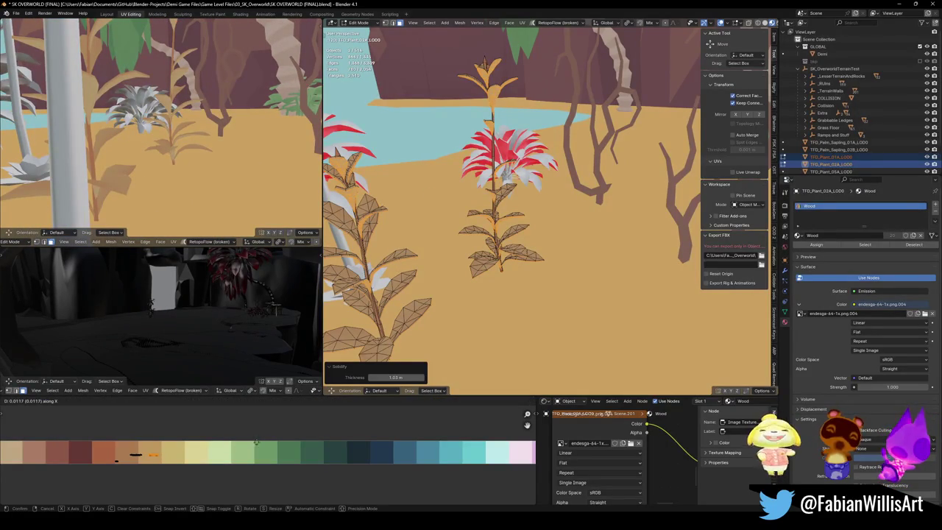
pyautogui.press('Return')
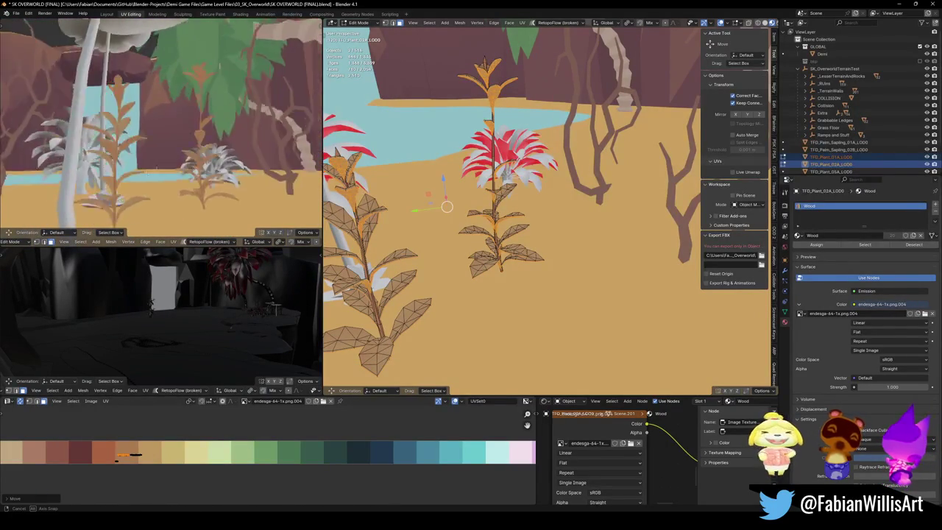
pyautogui.press('g')
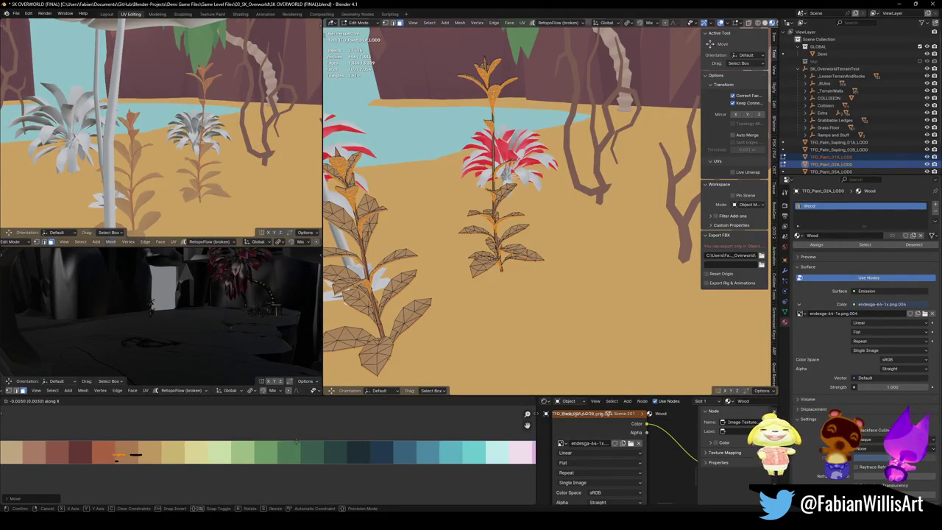
pyautogui.press('Return')
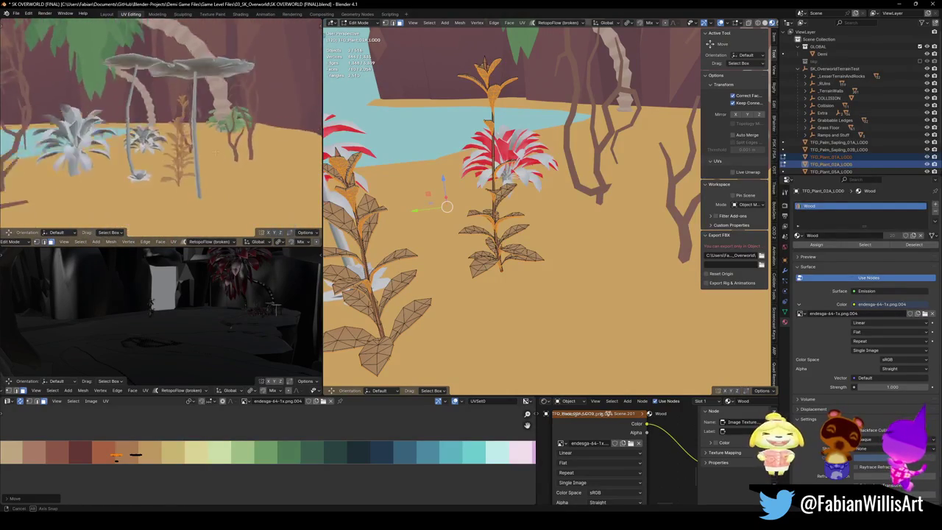
pyautogui.hotkey('ctrl', 'Tab')
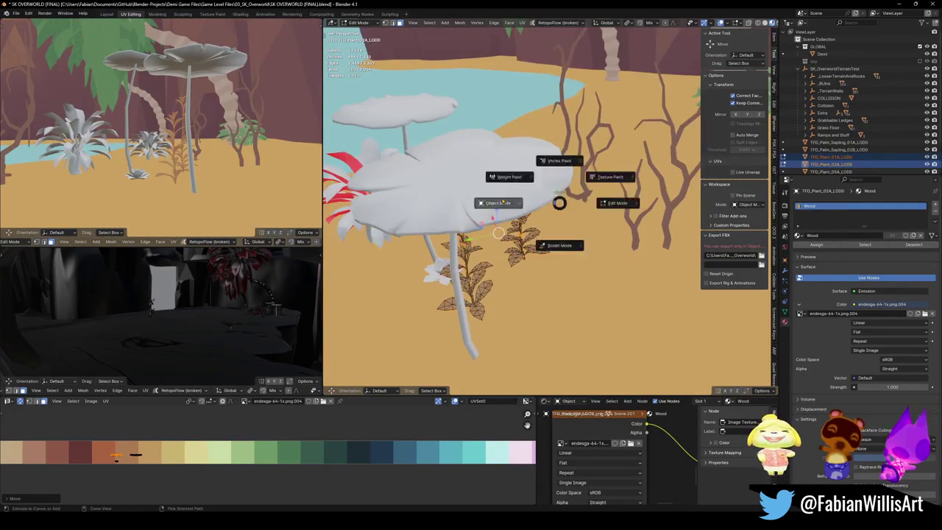
# Step: Save the file, then snap the water lily onto the pond's water and nudge it into position
pyautogui.click(504, 249)
pyautogui.hotkey('ctrl', 's')
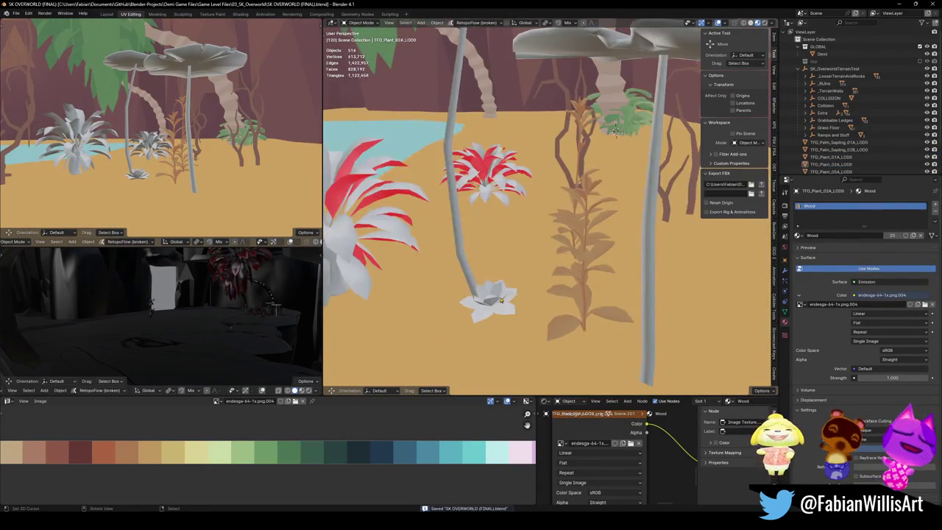
pyautogui.click(475, 245)
pyautogui.keyDown('shift'); pyautogui.rightClick(468, 261); pyautogui.keyUp('shift')
pyautogui.hotkey('shift', 's')
pyautogui.press('8')
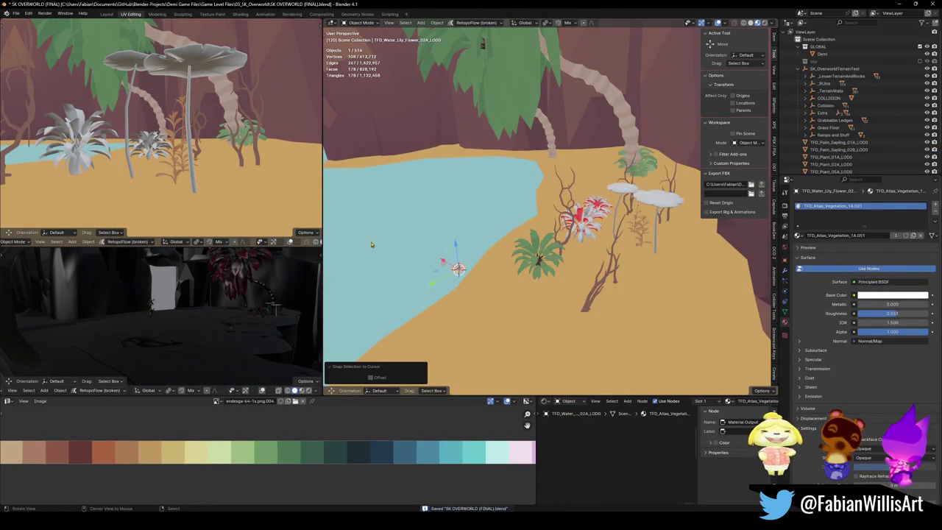
pyautogui.press('KP_Decimal')
pyautogui.scroll(-6, 121, 181)
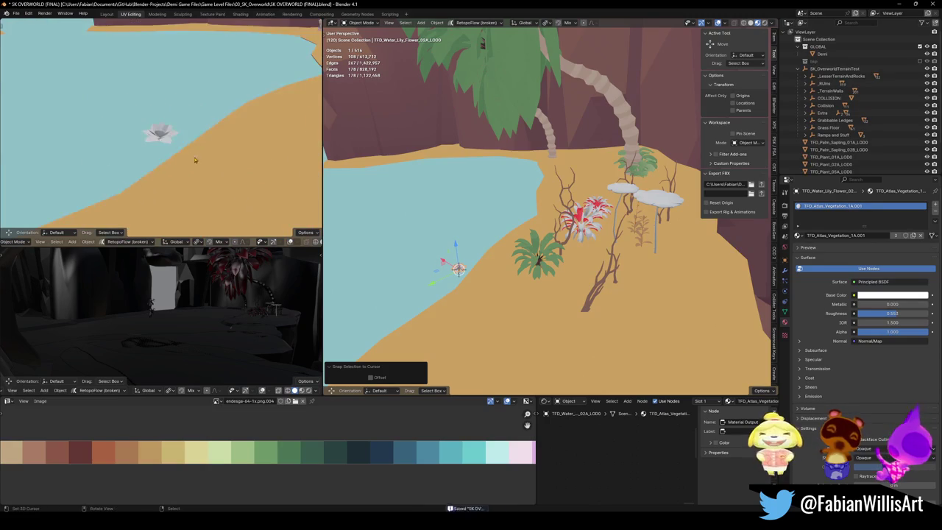
pyautogui.scroll(-3, 187, 138)
pyautogui.press('g')
pyautogui.click(458, 270)
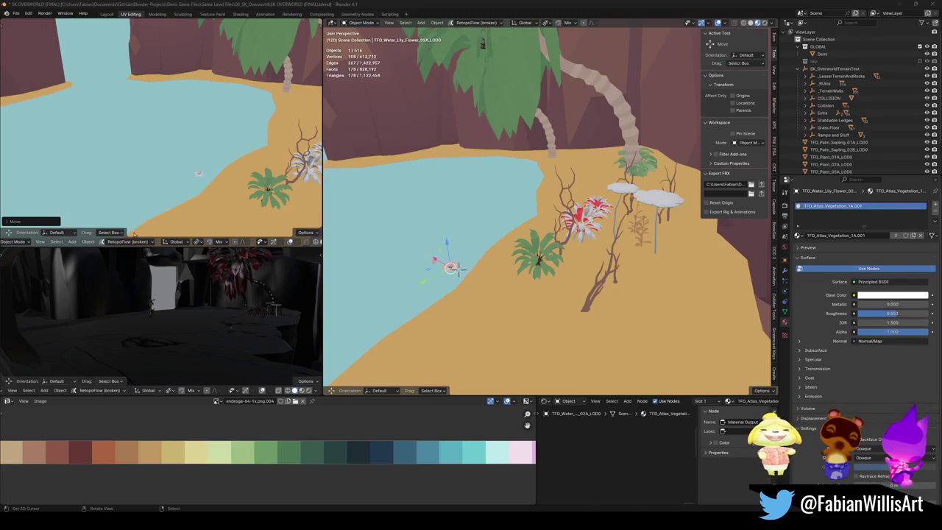
# Step: Snap the TFD_Plant_05A_LOD0 bush to a spot at the water's edge
pyautogui.moveTo(457, 270); pyautogui.dragTo(533, 237)
pyautogui.moveTo(593, 194)
pyautogui.mouseDown()
pyautogui.moveTo(574, 236)
pyautogui.moveTo(613, 255)
pyautogui.moveTo(532, 253)
pyautogui.mouseUp()
pyautogui.click(613, 255)
pyautogui.keyDown('shift'); pyautogui.rightClick(452, 252); pyautogui.keyUp('shift')
pyautogui.hotkey('shift', 's')
pyautogui.press('KP_8')
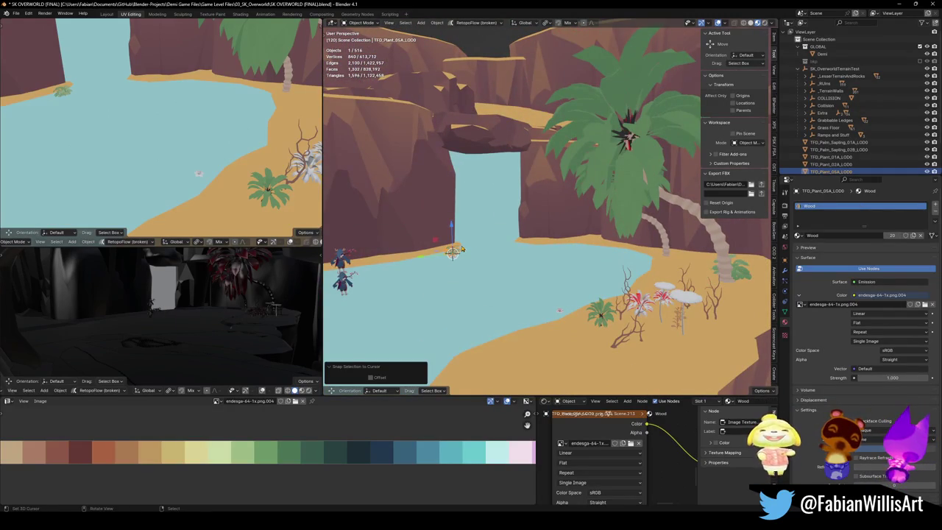
# Step: Enlarge the bush to about 2.9 times size and slide it along the ground
pyautogui.press('s')
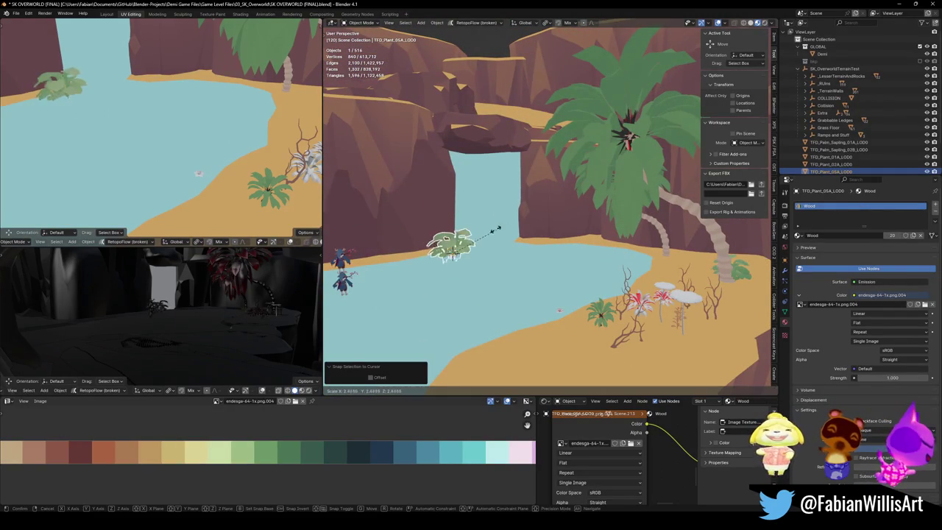
pyautogui.click(472, 245)
pyautogui.press('g')
pyautogui.hotkey('shift', 'z')
pyautogui.click(494, 245)
pyautogui.click(124, 119)
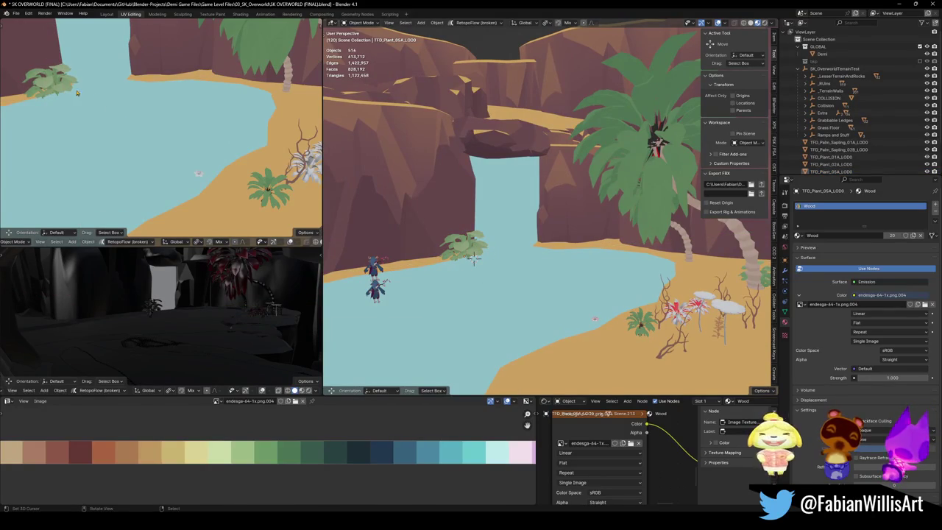
# Step: Duplicate the bush to the left and resize the copy to 0.882 scale
pyautogui.scroll(-2, 96, 97)
pyautogui.scroll(3, 508, 250)
pyautogui.click(505, 246)
pyautogui.hotkey('shift', 'd')
pyautogui.hotkey('shift', 'z')
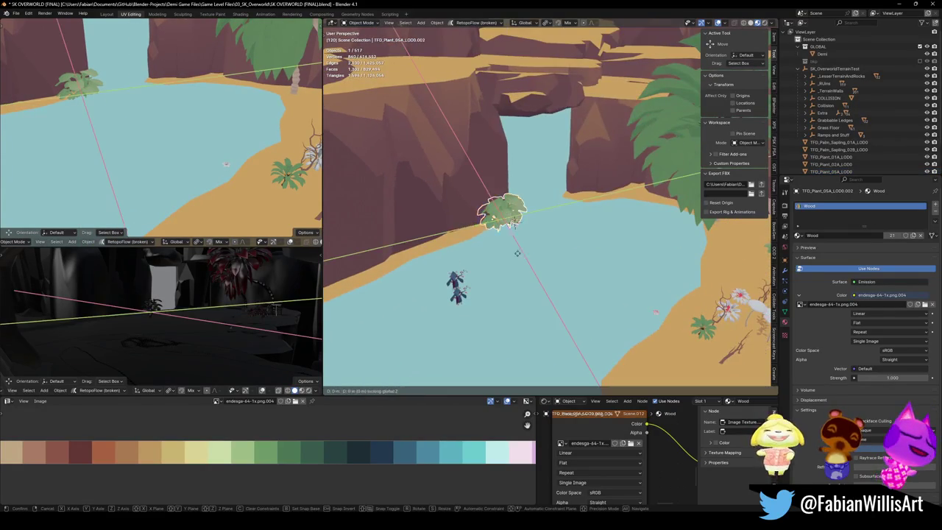
pyautogui.click(492, 265)
pyautogui.press('s')
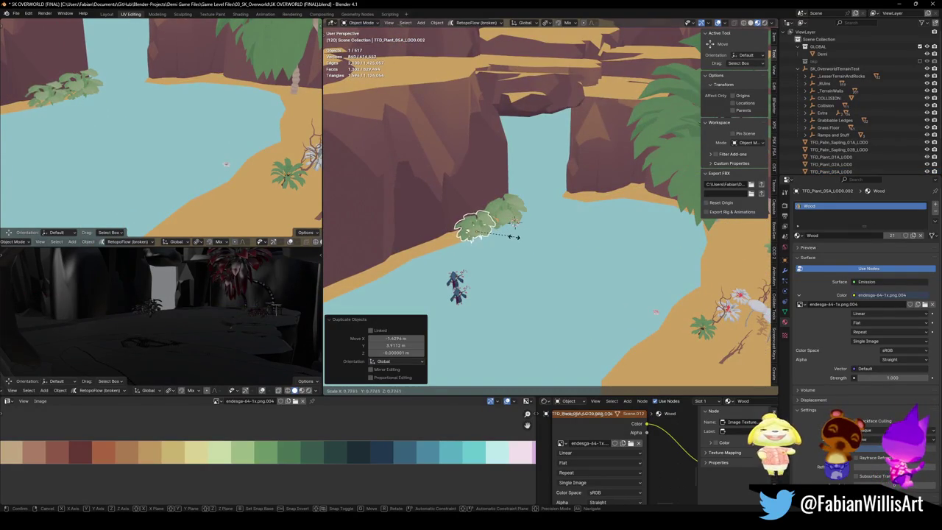
pyautogui.click(515, 235)
pyautogui.press('g')
pyautogui.click(518, 230)
pyautogui.press('s')
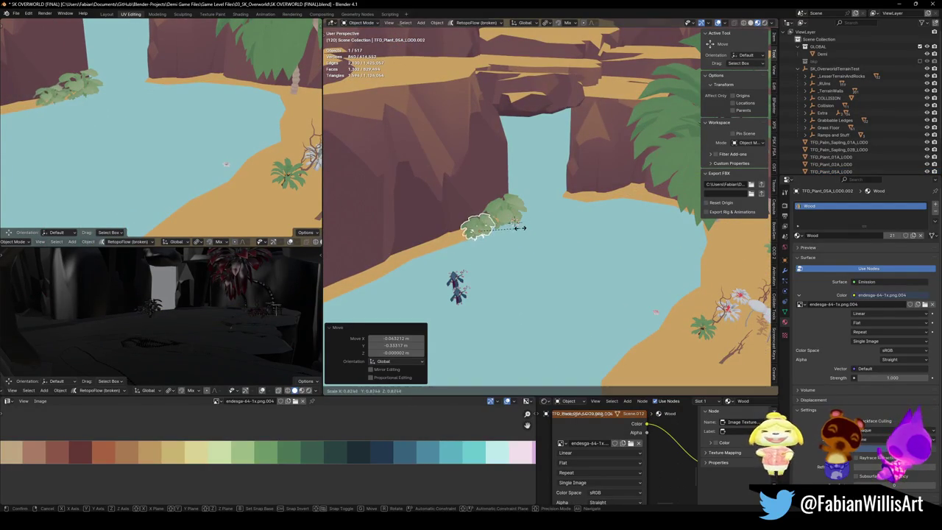
pyautogui.click(516, 222)
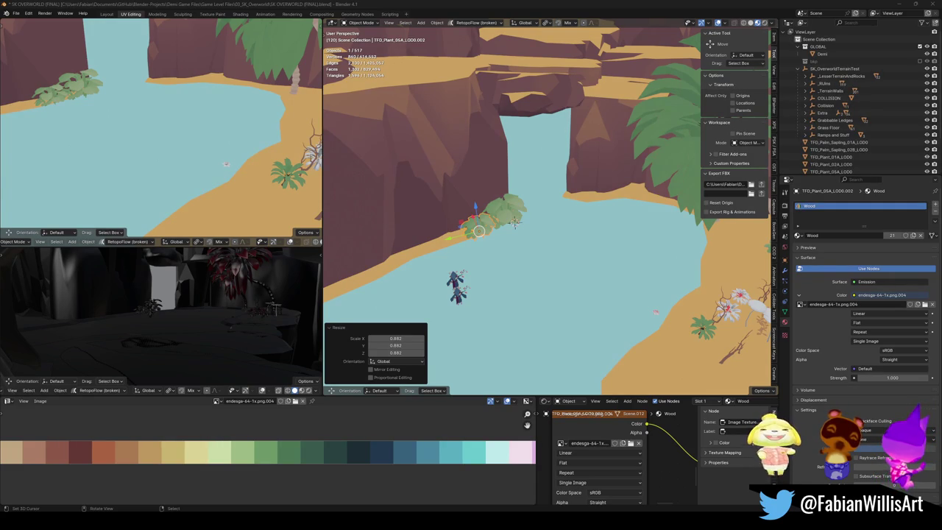
# Step: Place another bush copy along the shore, shrunk to 0.698 scale
pyautogui.moveTo(259, 120)
pyautogui.mouseDown()
pyautogui.moveTo(147, 164)
pyautogui.moveTo(167, 136)
pyautogui.mouseUp()
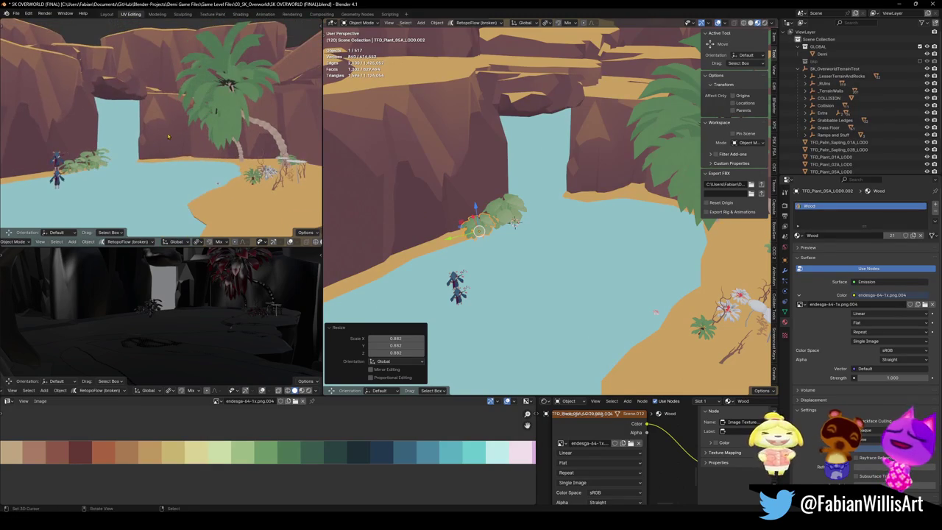
pyautogui.moveTo(531, 195); pyautogui.dragTo(487, 226)
pyautogui.hotkey('alt', 'a')
pyautogui.hotkey('shift', 'd')
pyautogui.hotkey('shift', 'z')
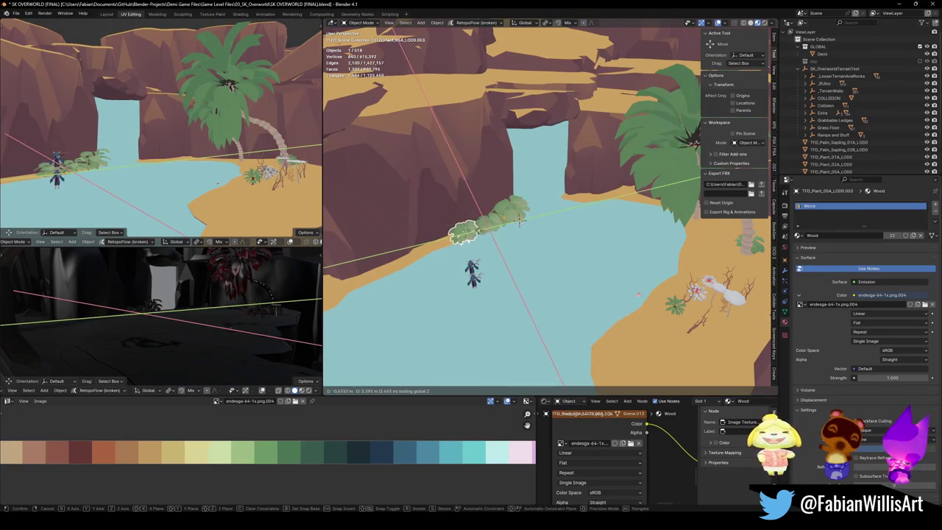
pyautogui.click(519, 219)
pyautogui.press('s')
pyautogui.click(486, 225)
# Step: Add a third bush copy near the waterfall, turned around Z and slid into place
pyautogui.moveTo(140, 151); pyautogui.dragTo(121, 163)
pyautogui.hotkey('shift', 'd')
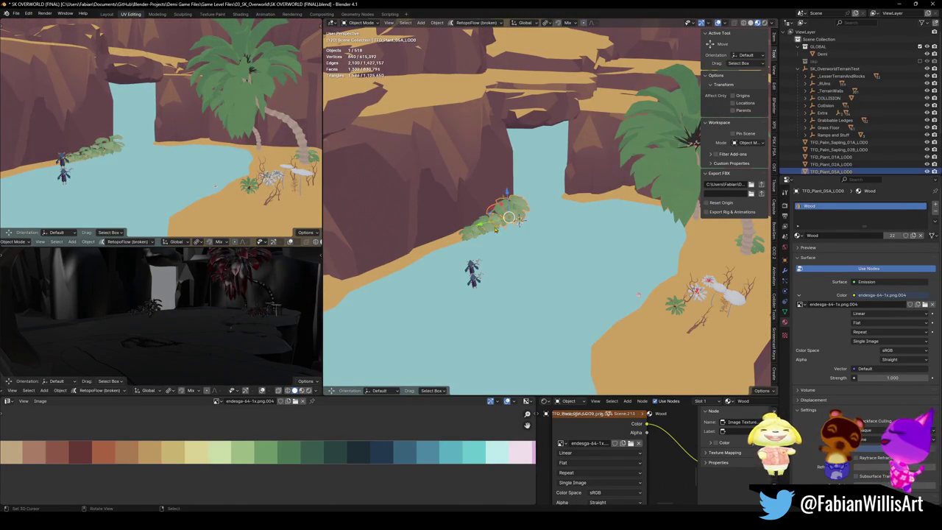
pyautogui.hotkey('shift', 'z')
pyautogui.click(581, 201)
pyautogui.press('r')
pyautogui.press('z')
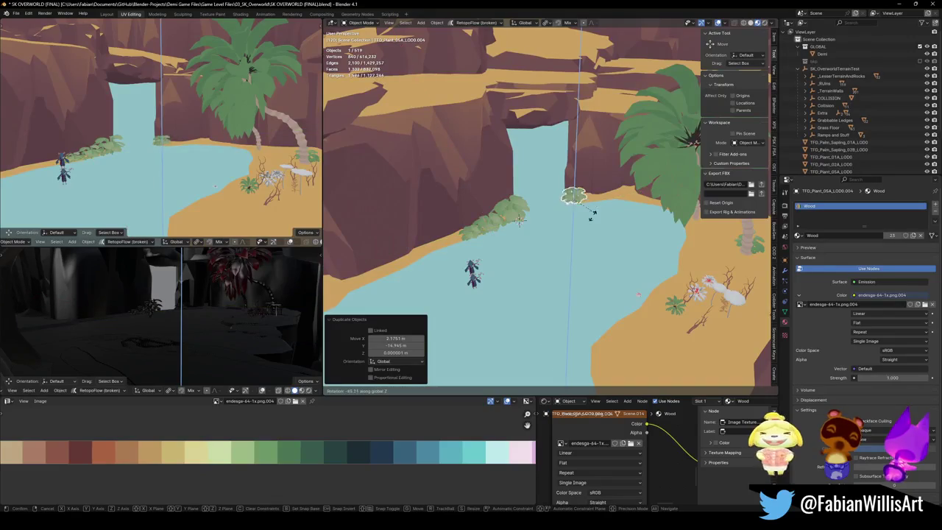
pyautogui.click(597, 219)
pyautogui.press('g')
pyautogui.hotkey('shift', 'z')
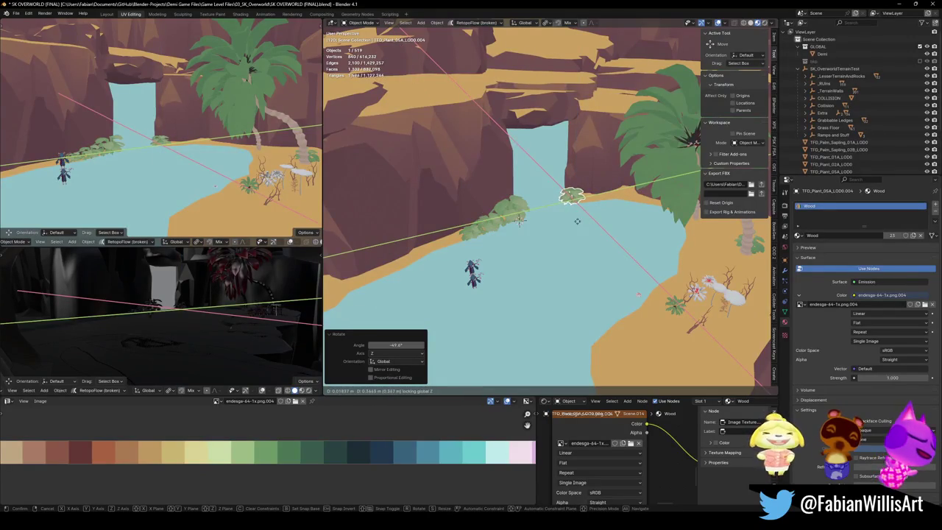
pyautogui.click(577, 221)
pyautogui.click(619, 324)
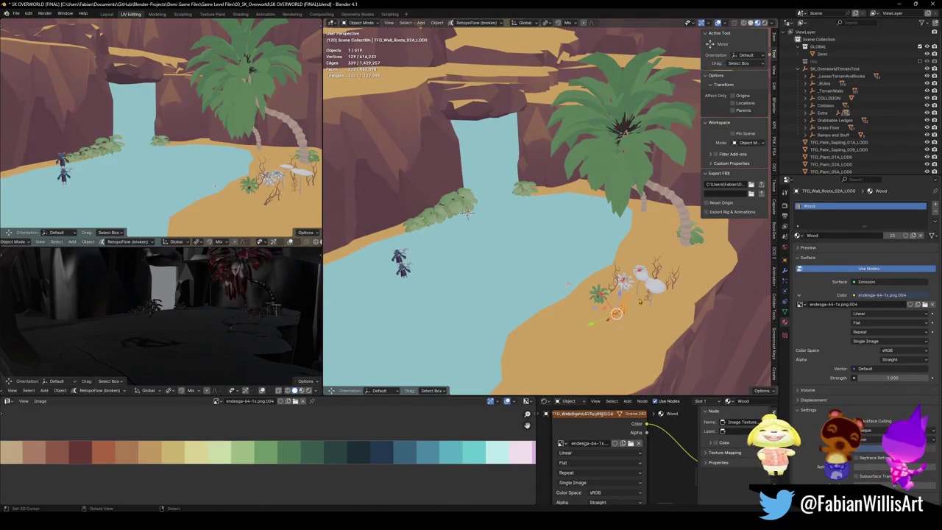
# Step: Turn the roots around the vertical axis and slide them to a new spot at ground level
pyautogui.press('r')
pyautogui.press('z')
pyautogui.click(467, 211)
pyautogui.press('g')
pyautogui.hotkey('shift', 'z')
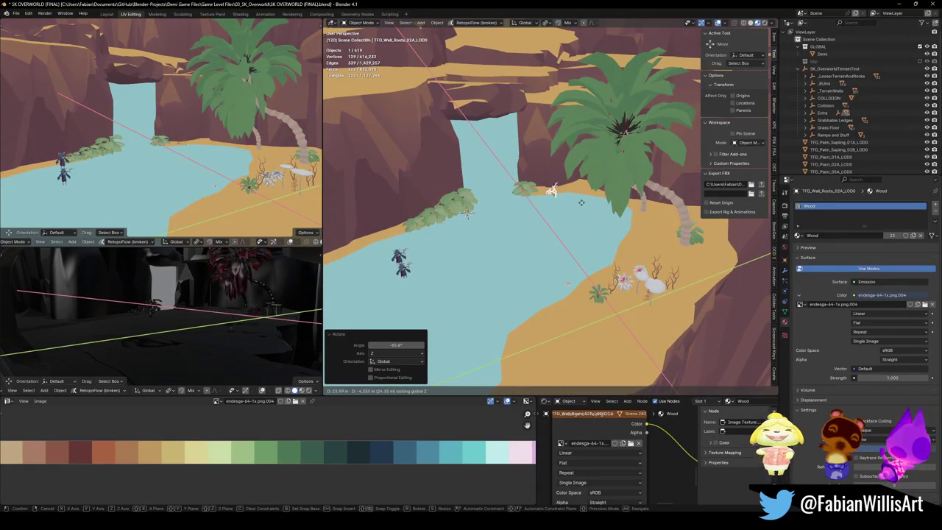
pyautogui.click(581, 201)
# Step: Turn the roots 23.9°, scale them to 3.328, and move them beside the waterfall
pyautogui.press('r')
pyautogui.press('z')
pyautogui.click(651, 158)
pyautogui.press('s')
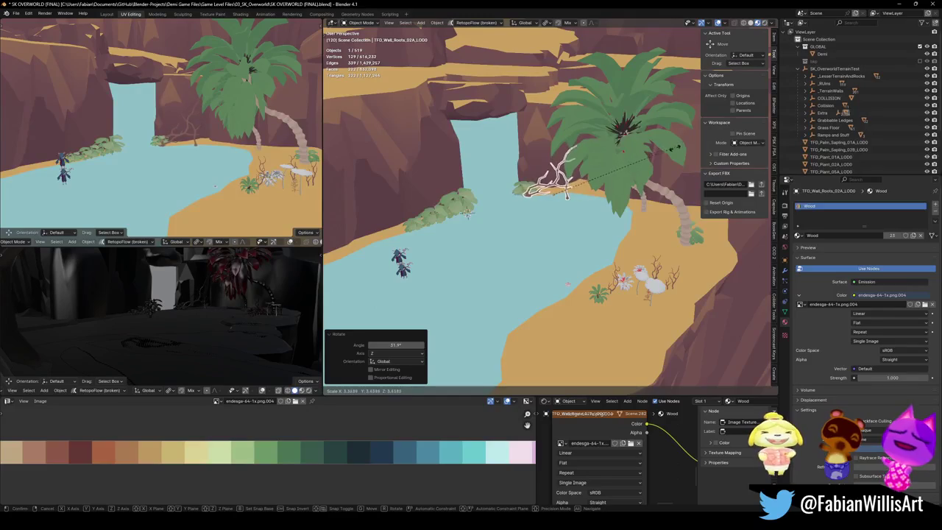
pyautogui.click(467, 211)
pyautogui.press('g')
pyautogui.hotkey('shift', 'z')
pyautogui.click(444, 185)
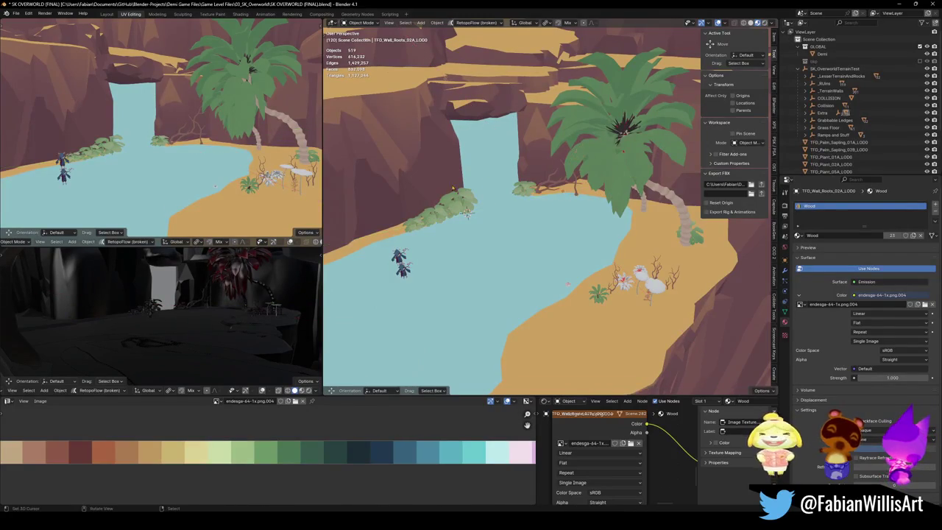
# Step: Move the gate roots, set their origin to geometry, and enlarge them to 4.176 scale
pyautogui.press('g')
pyautogui.hotkey('shift', 'z')
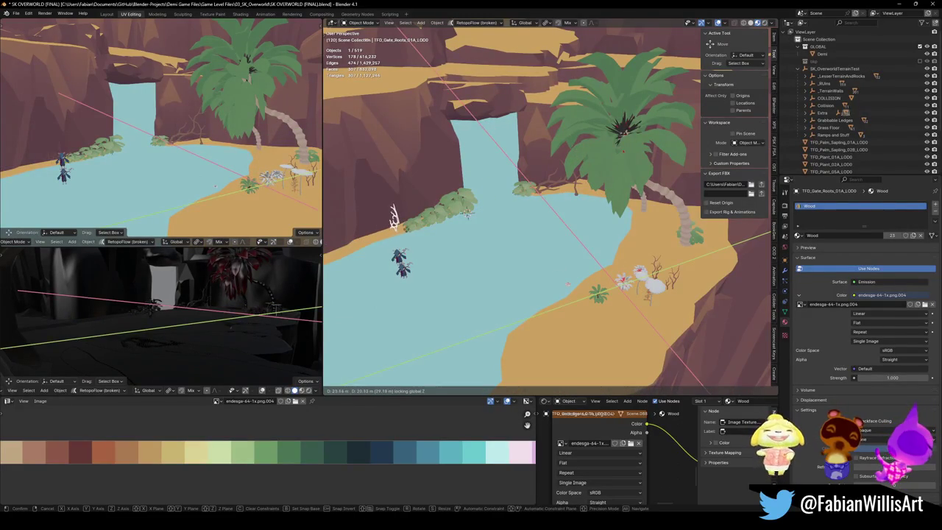
pyautogui.click(467, 211)
pyautogui.press('q')
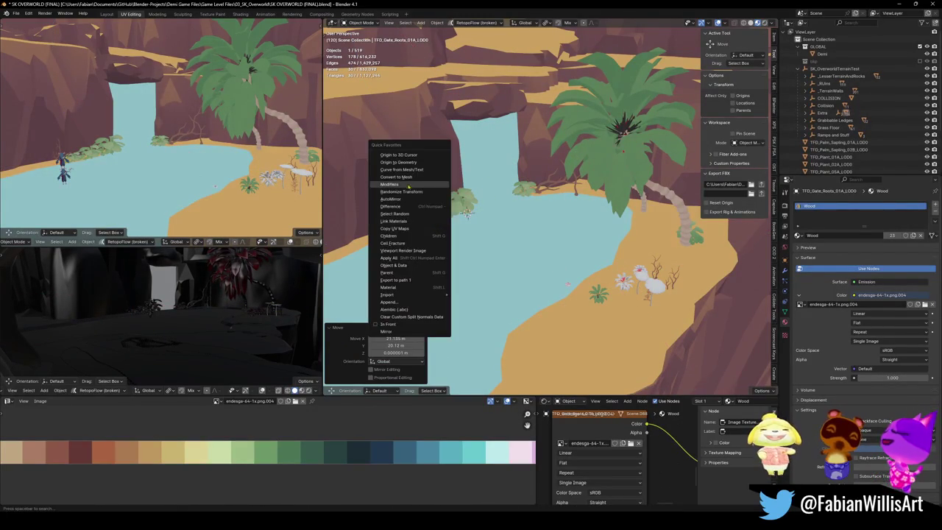
pyautogui.click(413, 166)
pyautogui.press('s')
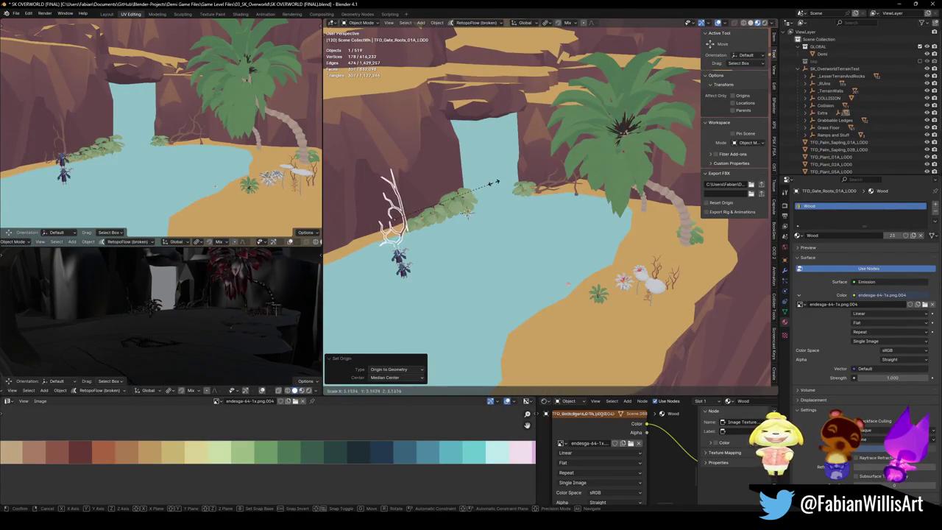
pyautogui.click(524, 177)
# Step: Lower the gate roots vertically into place and rotate them around Z
pyautogui.press('g')
pyautogui.press('z')
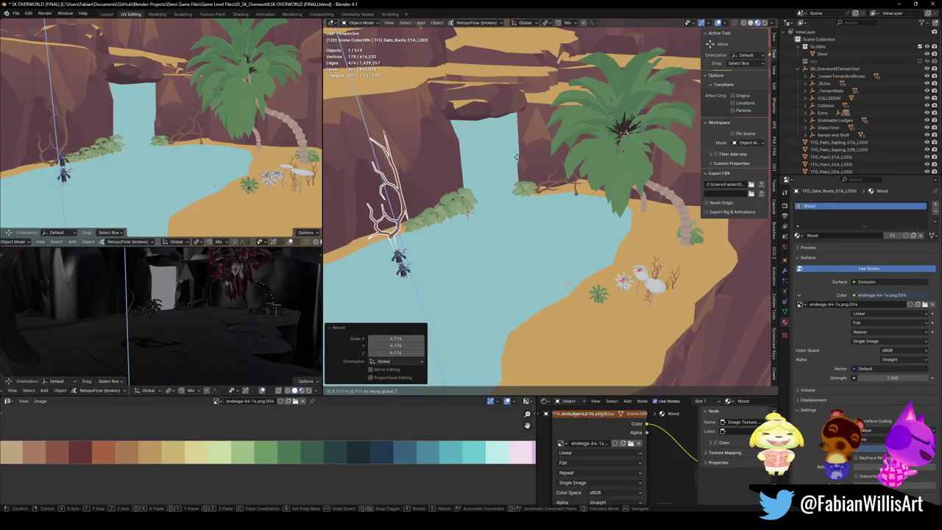
pyautogui.click(517, 177)
pyautogui.press('KP_Decimal')
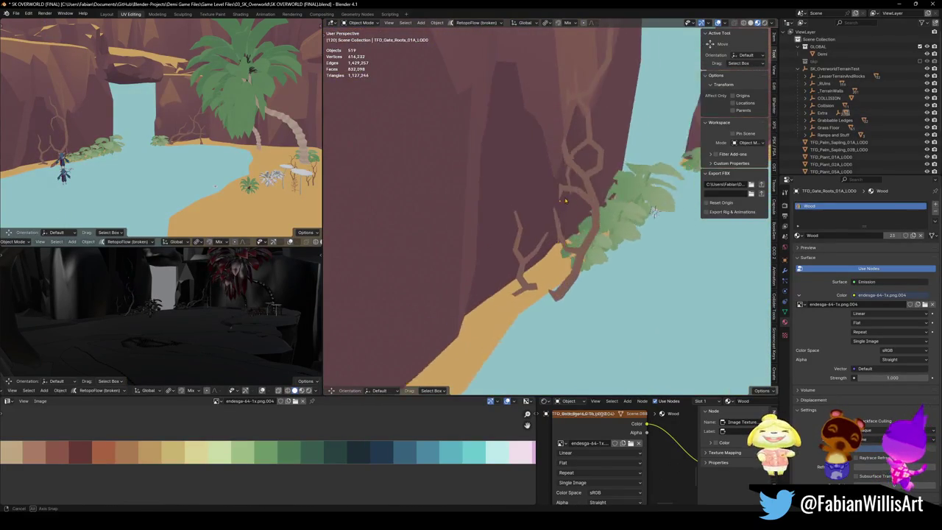
pyautogui.press('r')
pyautogui.press('z')
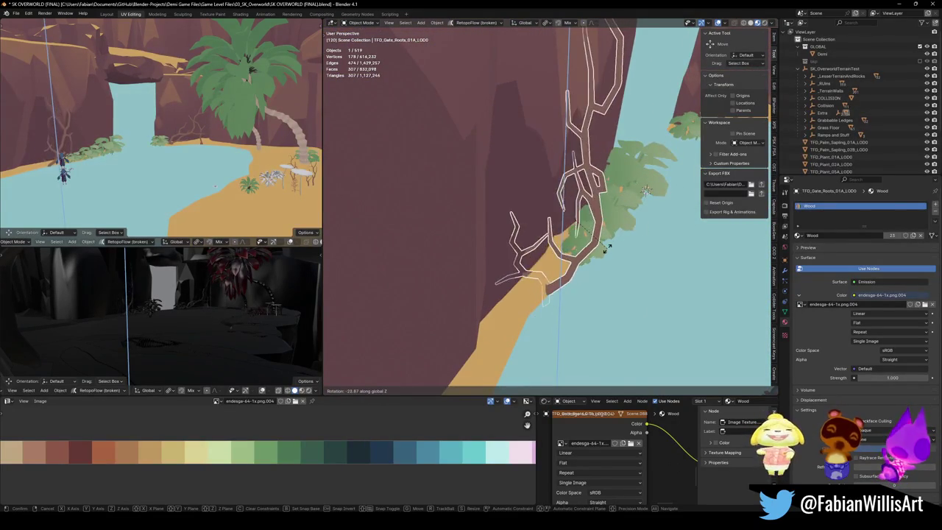
pyautogui.click(606, 250)
# Step: Settle the roots down onto the cliff with a vertical-only move
pyautogui.scroll(-5, 544, 221)
pyautogui.moveTo(544, 241)
pyautogui.mouseDown()
pyautogui.moveTo(508, 220)
pyautogui.moveTo(500, 252)
pyautogui.moveTo(500, 228)
pyautogui.moveTo(512, 227)
pyautogui.mouseUp()
pyautogui.click(440, 243)
pyautogui.press('g')
pyautogui.press('z')
pyautogui.click(512, 243)
# Step: Snap the TFD_Column_Roots_01A_LOD0 piece to the placement point by the cliffs
pyautogui.moveTo(566, 297)
pyautogui.mouseDown()
pyautogui.moveTo(583, 292)
pyautogui.moveTo(553, 234)
pyautogui.moveTo(629, 279)
pyautogui.mouseUp()
pyautogui.click(528, 213)
pyautogui.moveTo(535, 231); pyautogui.dragTo(493, 212)
pyautogui.hotkey('shift', 's')
pyautogui.click(493, 212)
# Step: Scale the column roots to 4.798, set origin to geometry, and turn them 39.2°
pyautogui.press('s')
pyautogui.click(523, 226)
pyautogui.press('q')
pyautogui.click(523, 226)
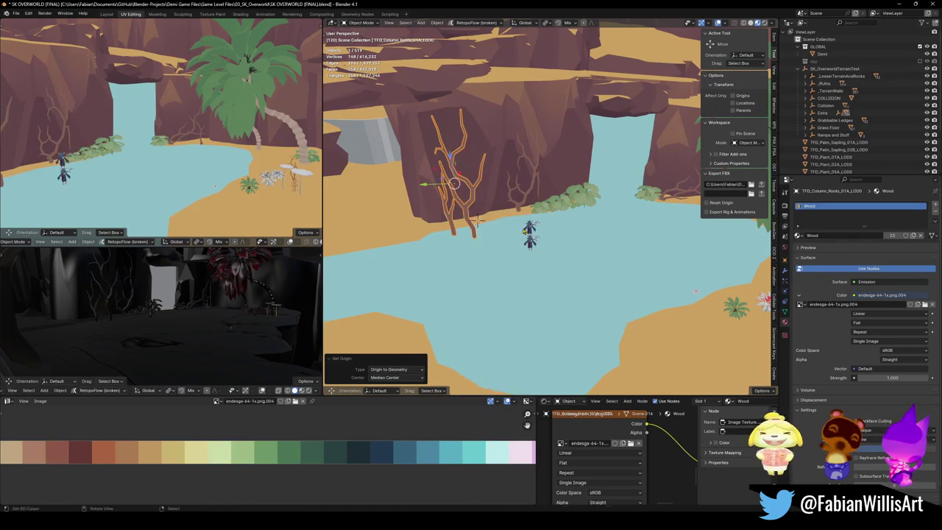
pyautogui.press('r')
pyautogui.press('z')
pyautogui.click(478, 221)
# Step: Slide and turn the column roots against the cliff, finishing with an 8.9° turn
pyautogui.press('g')
pyautogui.hotkey('shift', 'z')
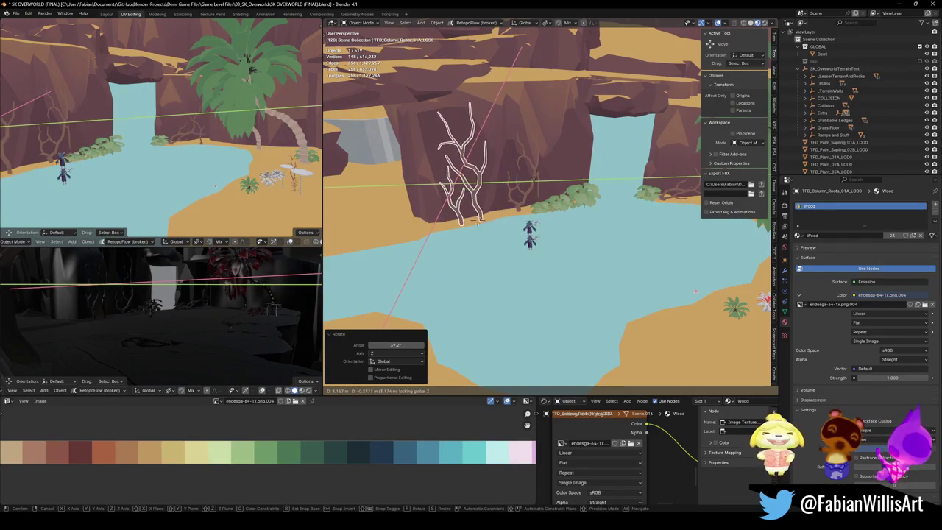
pyautogui.click(478, 221)
pyautogui.scroll(-5, 150, 161)
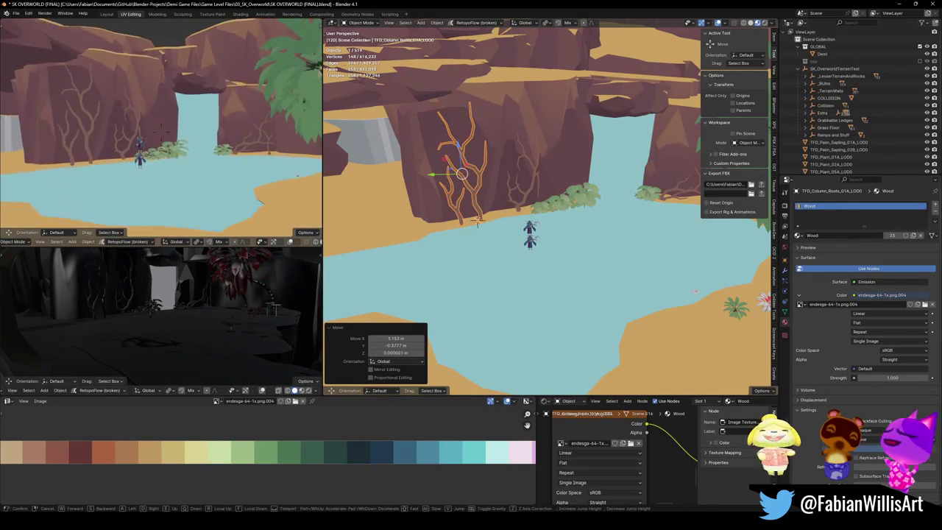
pyautogui.press('r')
pyautogui.press('z')
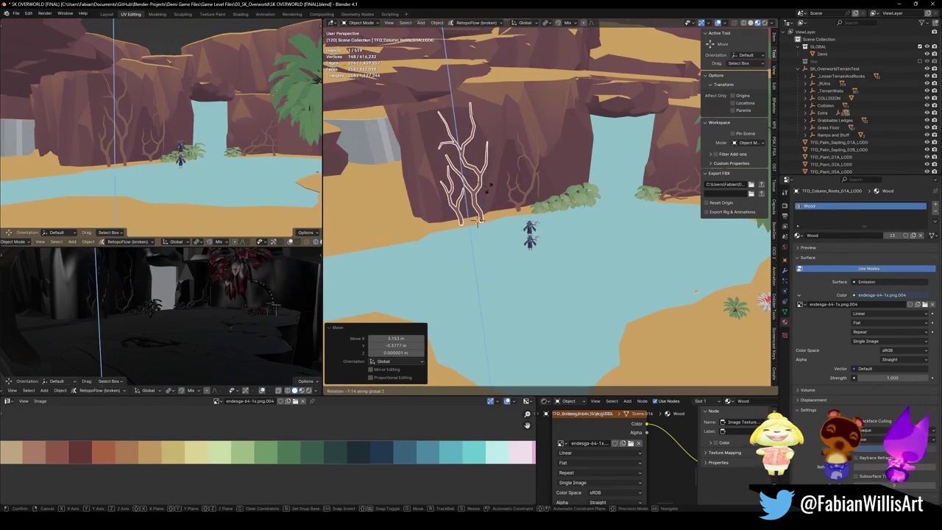
pyautogui.click(478, 220)
pyautogui.press('g')
pyautogui.hotkey('shift', 'z')
pyautogui.click(479, 220)
pyautogui.press('r')
pyautogui.press('z')
pyautogui.click(513, 207)
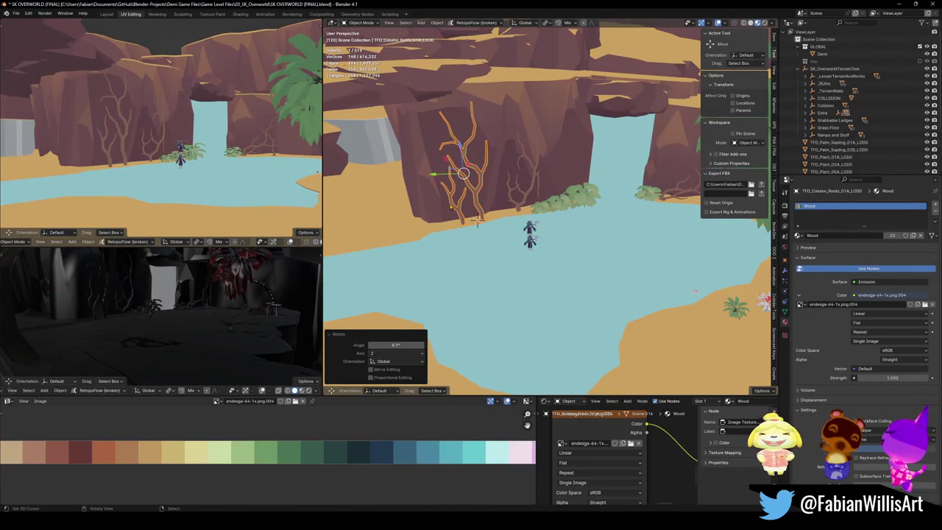
# Step: Save the blend file and walk-navigate the views to look around the beach
pyautogui.hotkey('ctrl', 's')
pyautogui.hotkey('shift', '`')
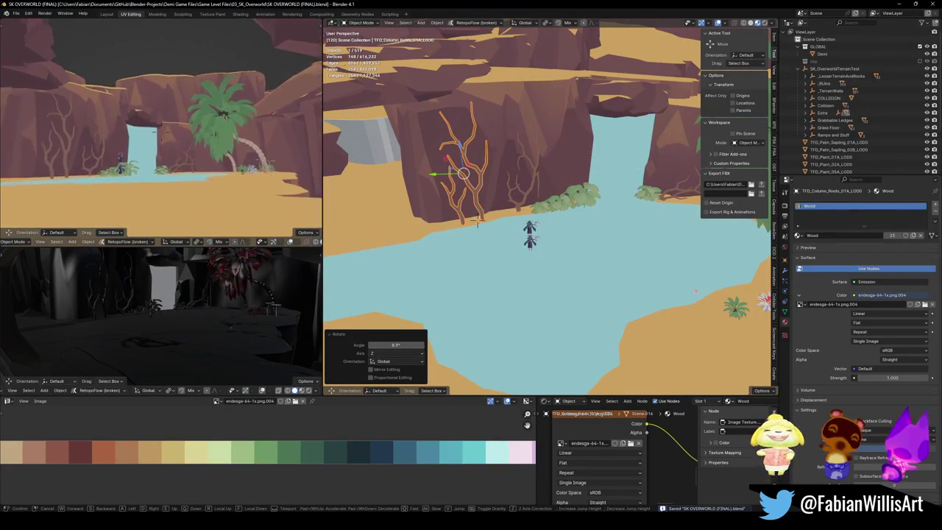
pyautogui.click(603, 194)
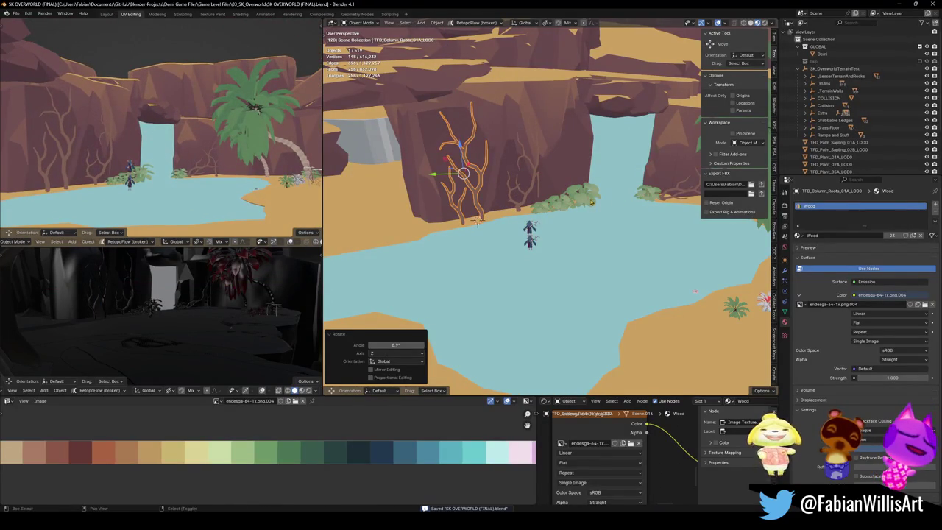
pyautogui.hotkey('shift', '`')
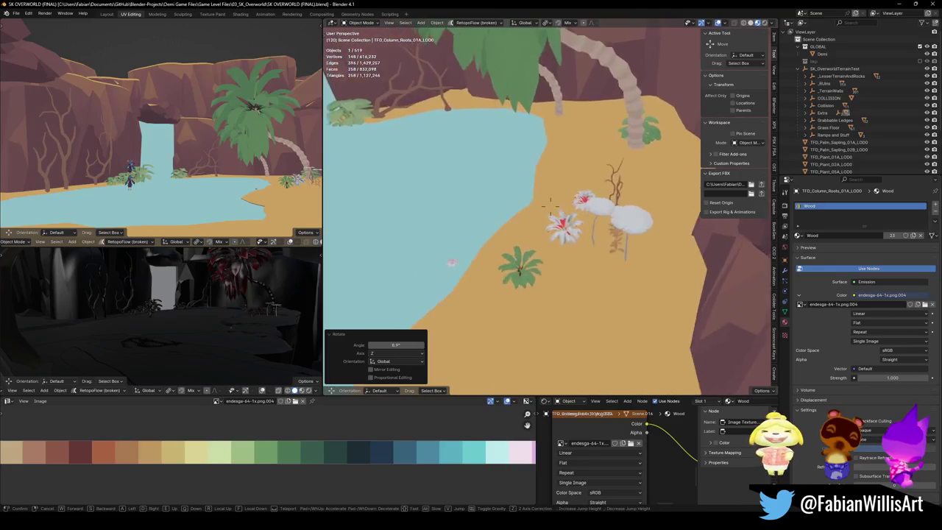
# Step: Recentre the gate roots' origin on their geometry and slide them level along the cliff
pyautogui.click(622, 233)
pyautogui.click(622, 233)
pyautogui.rightClick(577, 250)
pyautogui.click(666, 252)
pyautogui.press('g')
pyautogui.hotkey('shift', 'z')
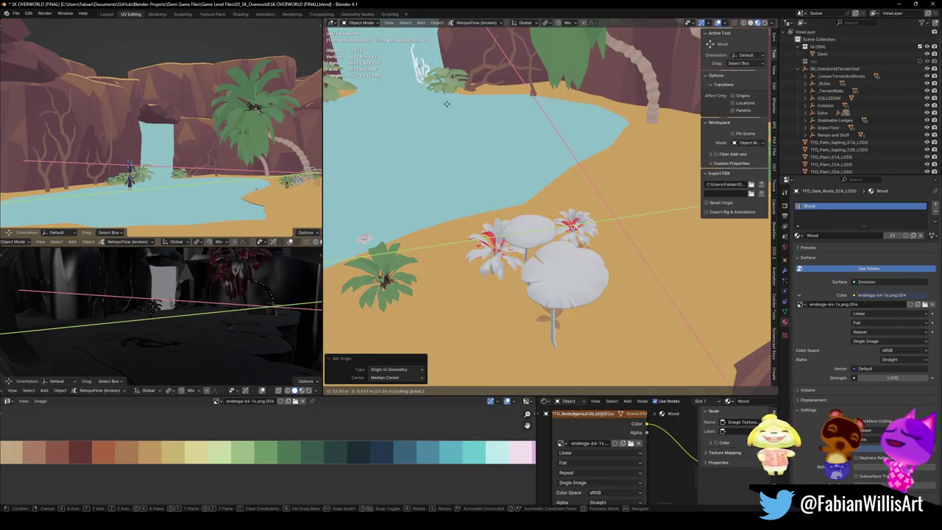
pyautogui.click(451, 131)
pyautogui.press('KP_Decimal')
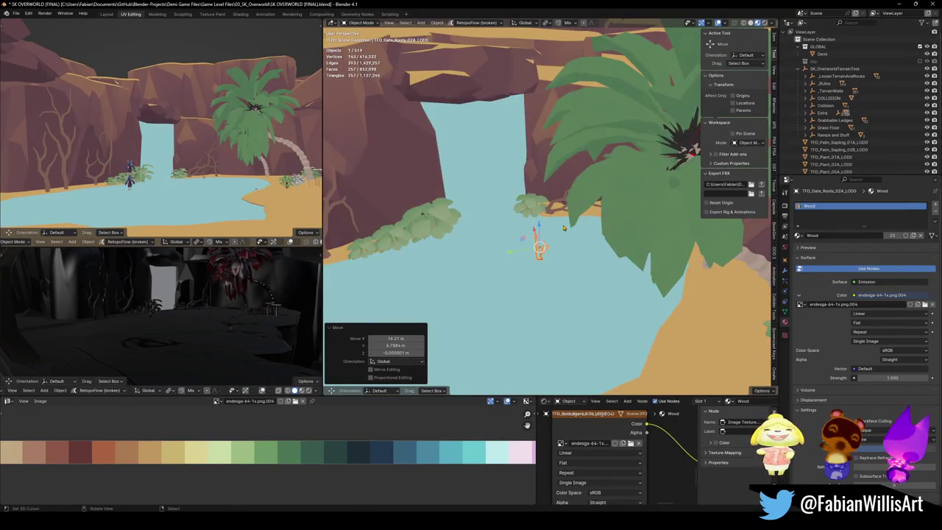
pyautogui.scroll(-2, 567, 230)
# Step: Shift the gate roots level and turn them −4.62°
pyautogui.press('s')
pyautogui.rightClick(635, 203)
pyautogui.press('g')
pyautogui.hotkey('shift', 'z')
pyautogui.click(688, 197)
pyautogui.press('r')
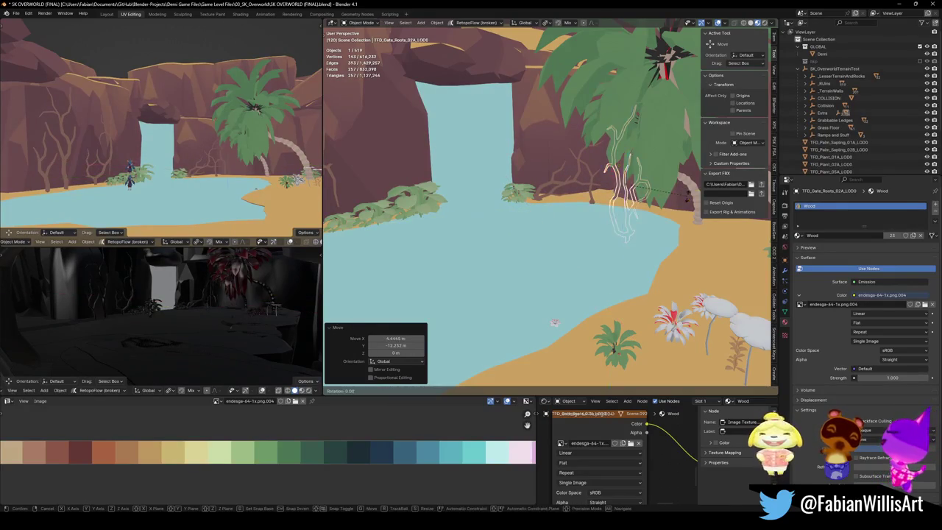
pyautogui.click(689, 214)
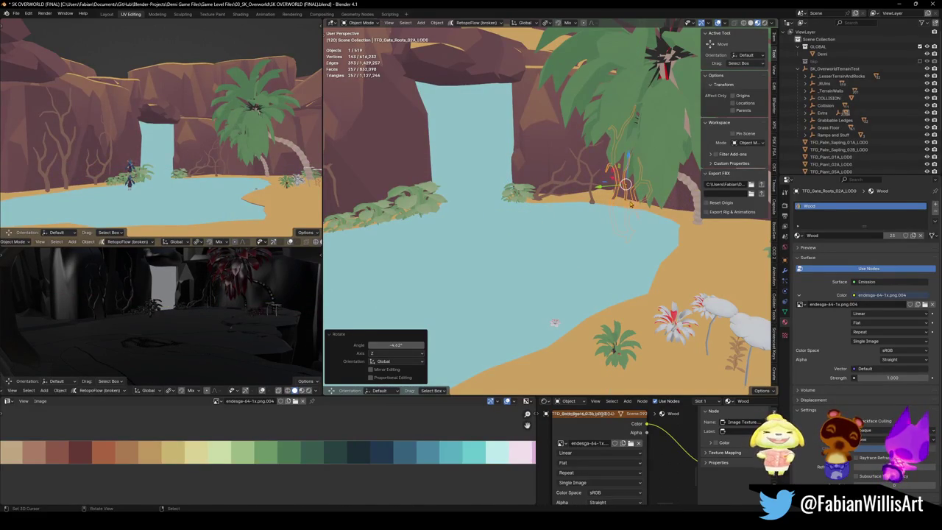
# Step: Raise the gate roots vertically against the cliff base
pyautogui.press('g')
pyautogui.press('z')
pyautogui.click(631, 175)
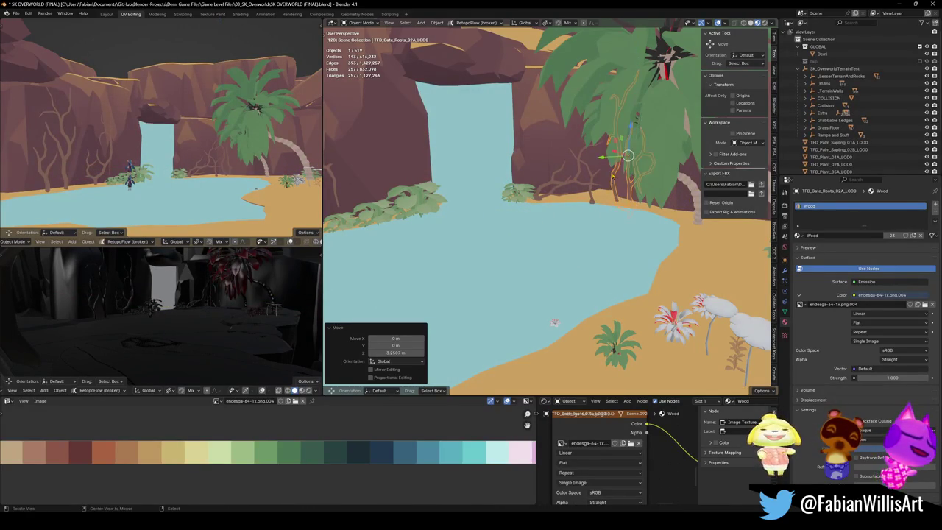
pyautogui.press('KP_Decimal')
pyautogui.press('r')
pyautogui.press('z')
pyautogui.rightClick(624, 220)
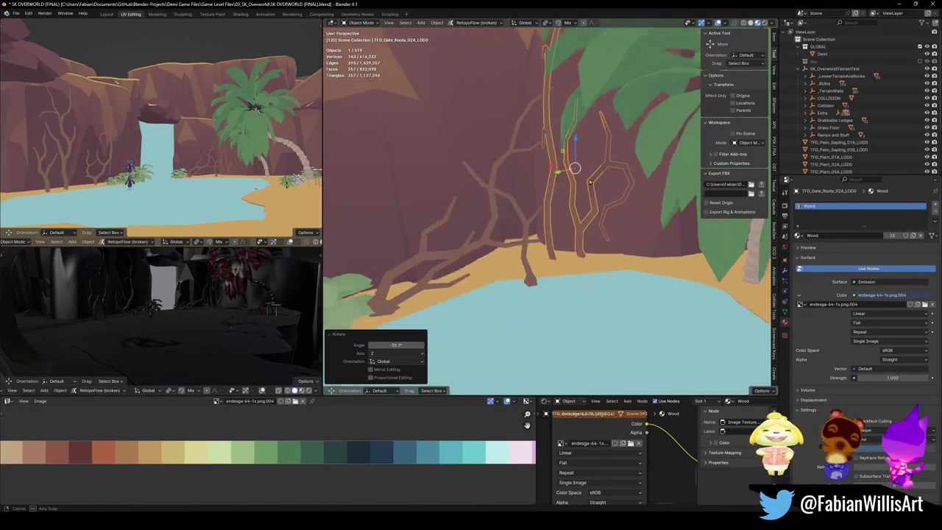
# Step: Turn the wall roots 17° about Z and slide them against the cliff
pyautogui.click(535, 283)
pyautogui.press('r')
pyautogui.press('z')
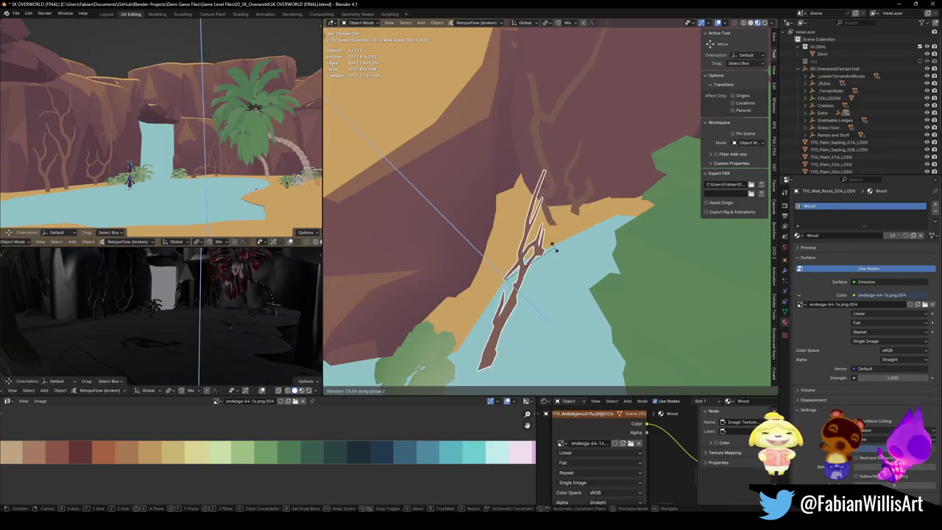
pyautogui.click(530, 265)
pyautogui.press('g')
pyautogui.hotkey('shift', 'z')
pyautogui.click(520, 241)
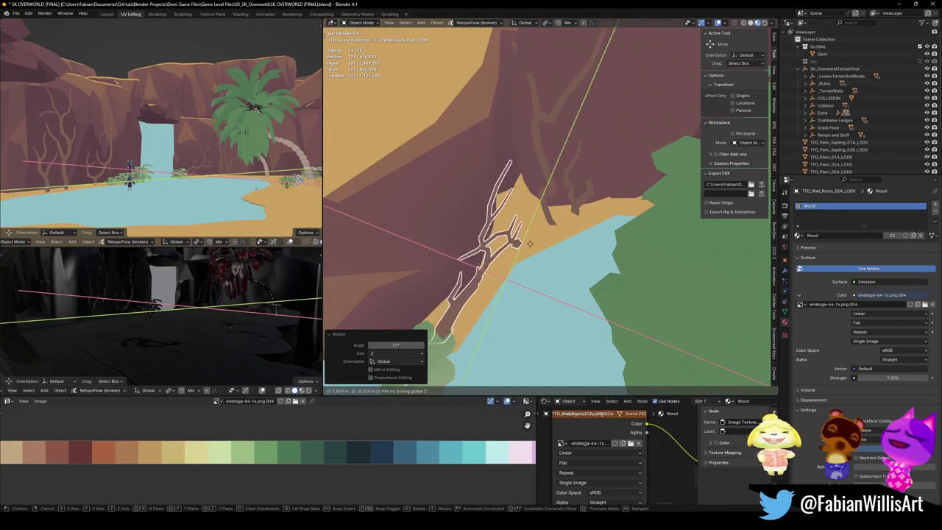
pyautogui.click(563, 171)
pyautogui.hotkey('ctrl', 'z')
pyautogui.hotkey('ctrl', 'z')
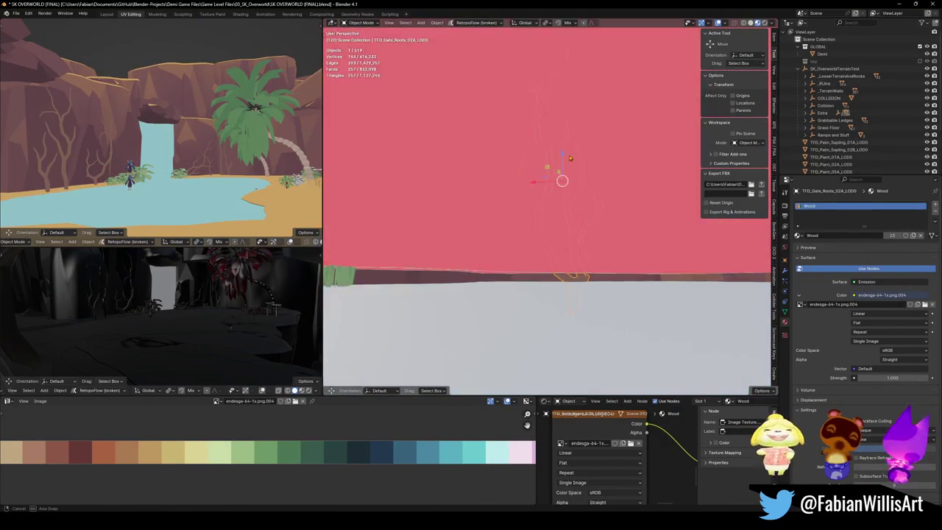
pyautogui.press('g')
pyautogui.press('z')
pyautogui.click(538, 240)
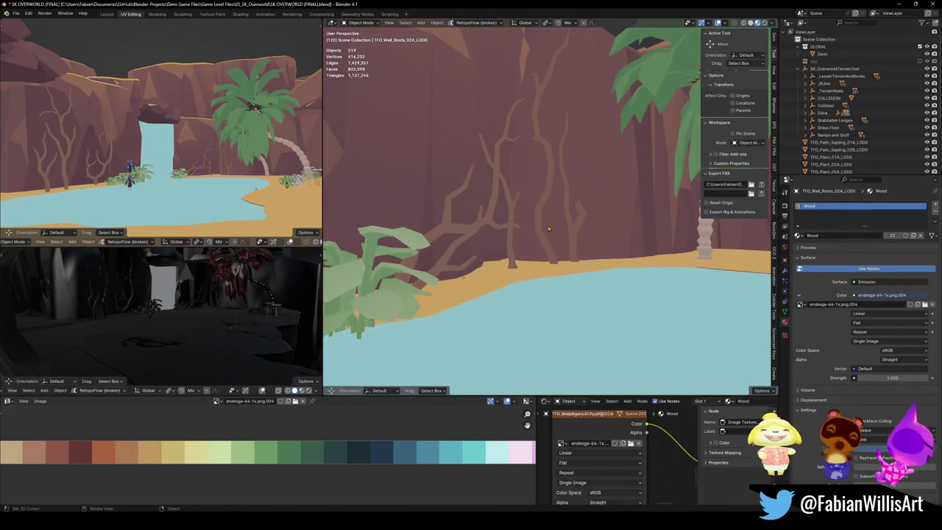
# Step: Turn the gate roots back −3.41° about Z and reposition them
pyautogui.click(563, 243)
pyautogui.press('r')
pyautogui.press('z')
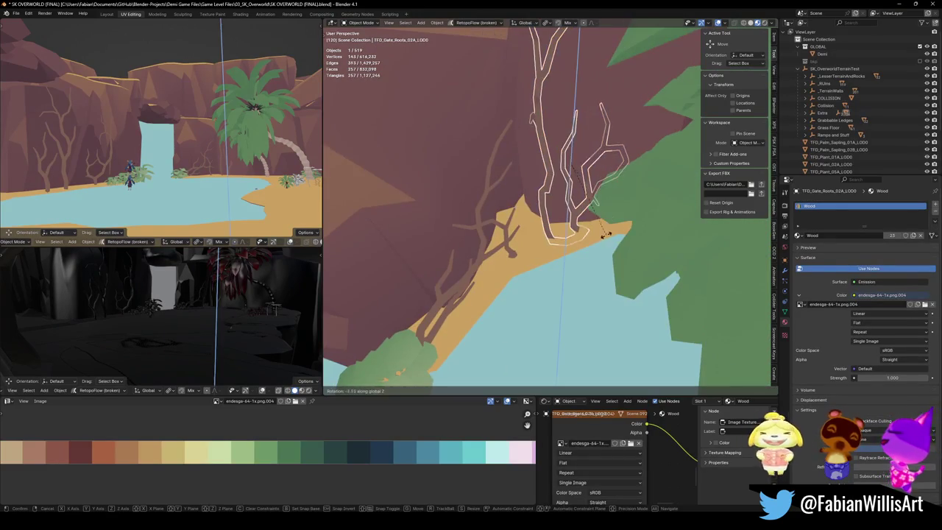
pyautogui.click(568, 157)
pyautogui.press('g')
pyautogui.press('z')
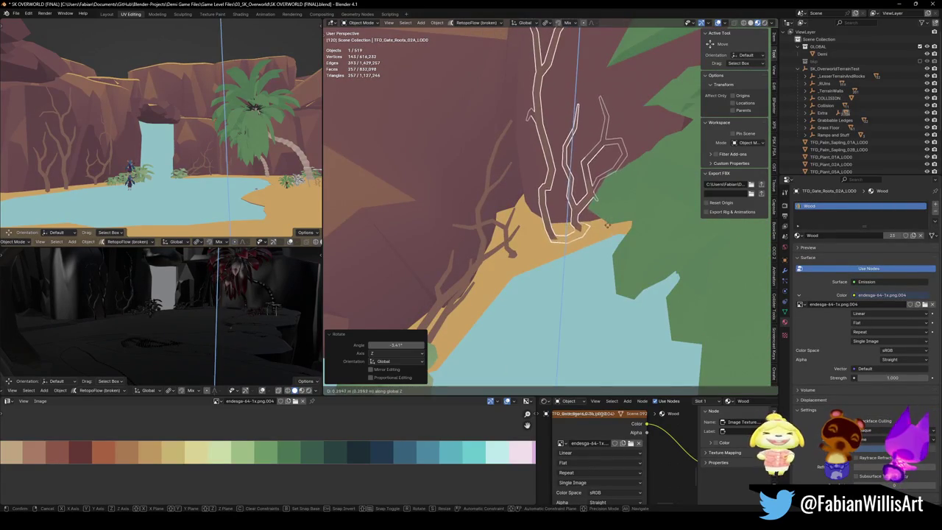
pyautogui.click(607, 225)
pyautogui.moveTo(559, 206)
pyautogui.mouseDown()
pyautogui.moveTo(586, 197)
pyautogui.moveTo(565, 204)
pyautogui.moveTo(597, 218)
pyautogui.moveTo(597, 207)
pyautogui.mouseUp()
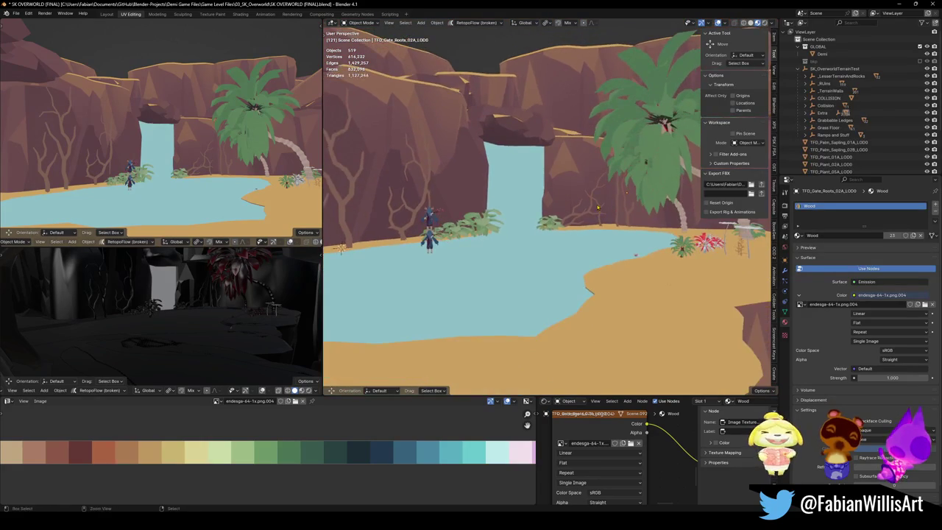
# Step: Adjust the Demi character's height along Z
pyautogui.moveTo(536, 227)
pyautogui.mouseDown()
pyautogui.moveTo(481, 273)
pyautogui.moveTo(570, 221)
pyautogui.mouseUp()
pyautogui.click(497, 265)
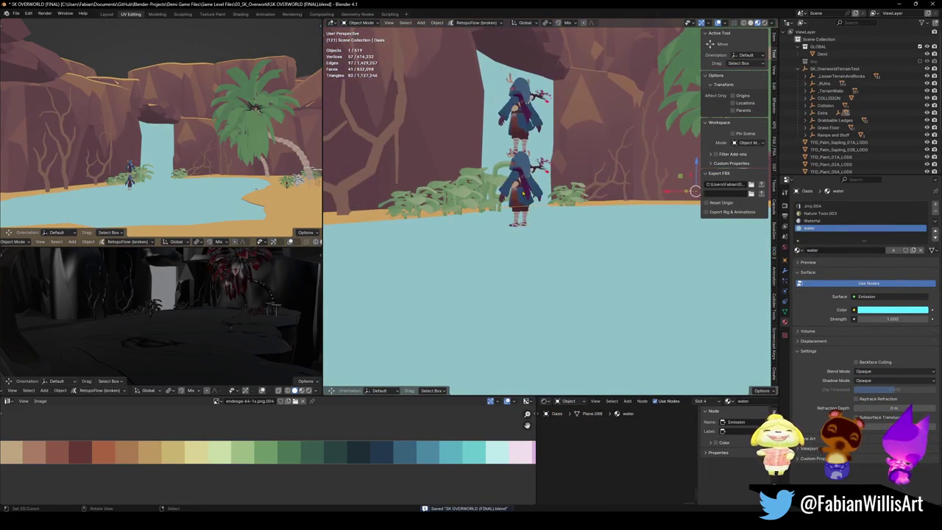
pyautogui.click(519, 184)
pyautogui.press('g')
pyautogui.press('z')
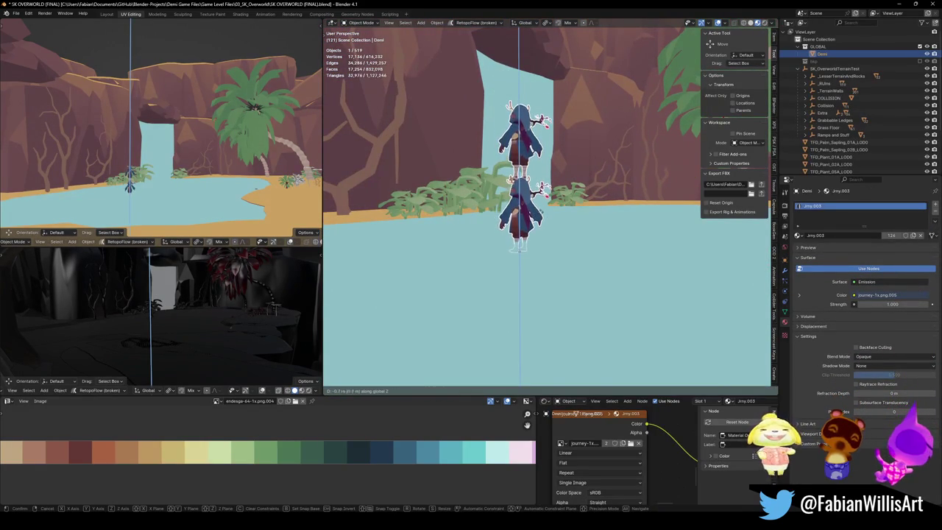
pyautogui.click(518, 243)
# Step: Raise the water plane about 0.19 m and save the file
pyautogui.moveTo(519, 243); pyautogui.dragTo(528, 228)
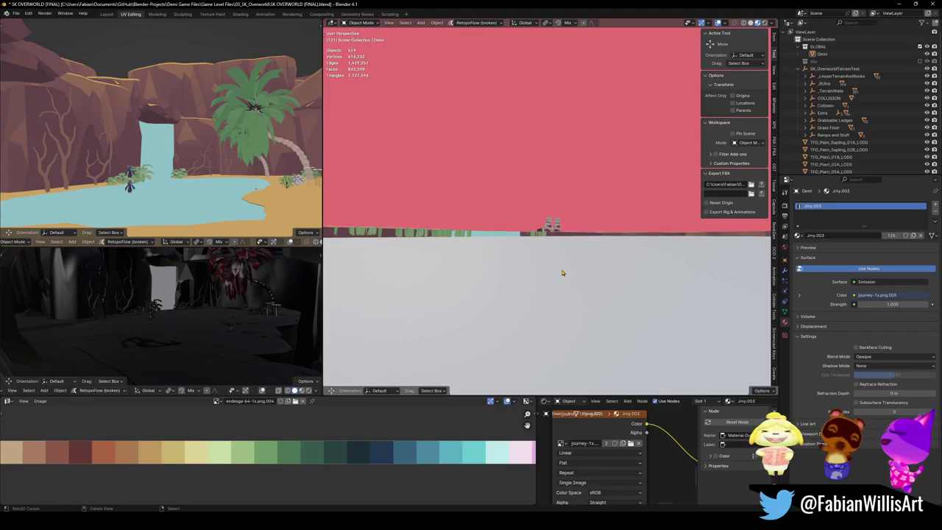
pyautogui.click(564, 269)
pyautogui.press('g')
pyautogui.press('z')
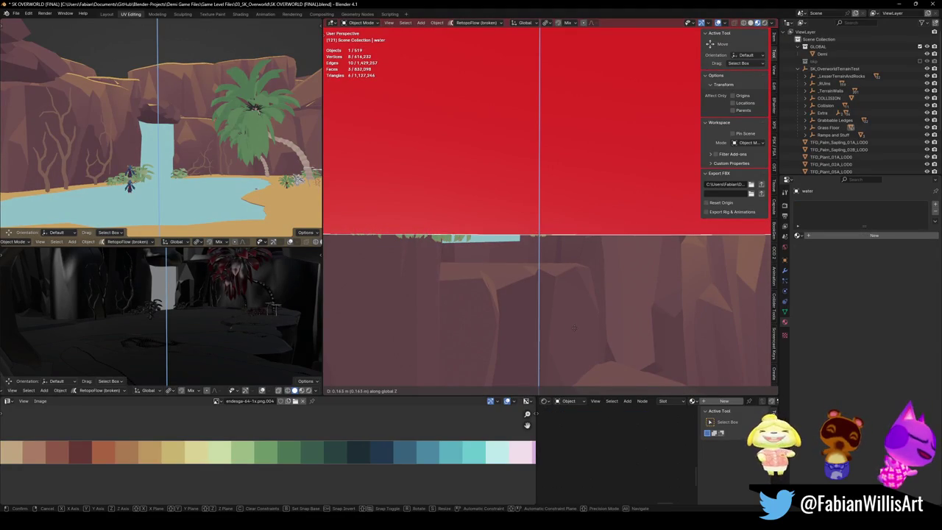
pyautogui.click(577, 322)
pyautogui.scroll(-5, 560, 257)
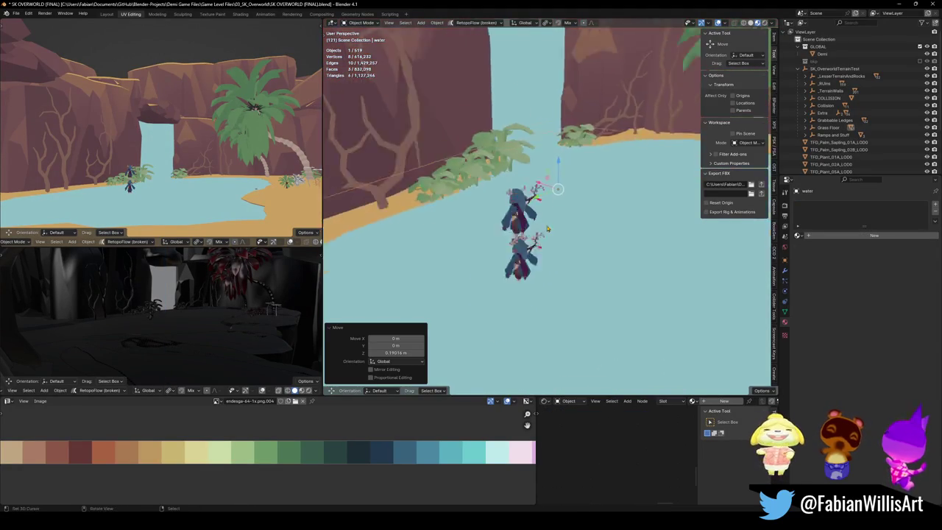
pyautogui.hotkey('ctrl', 's')
# Step: Look over the water basin from near water level and save again
pyautogui.scroll(3, 543, 221)
pyautogui.scroll(-5, 594, 246)
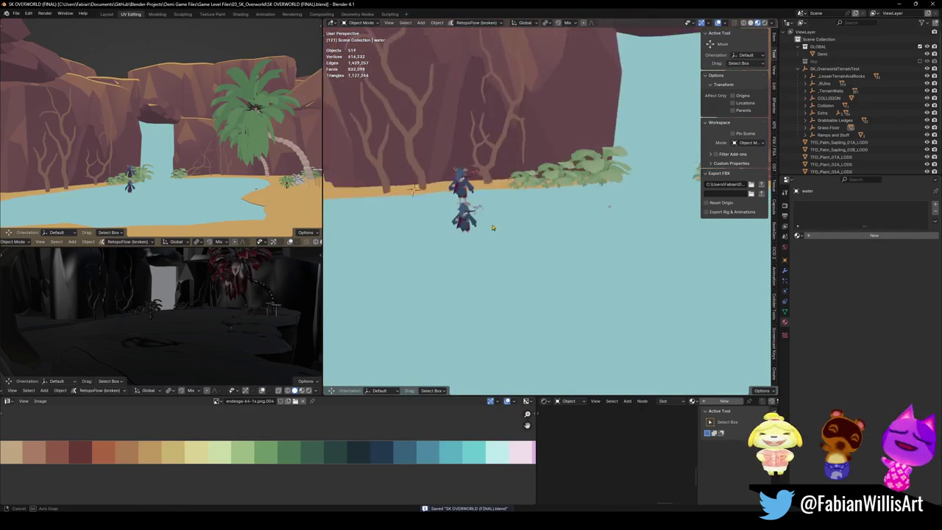
pyautogui.moveTo(595, 246)
pyautogui.mouseDown()
pyautogui.moveTo(576, 234)
pyautogui.moveTo(575, 247)
pyautogui.mouseUp()
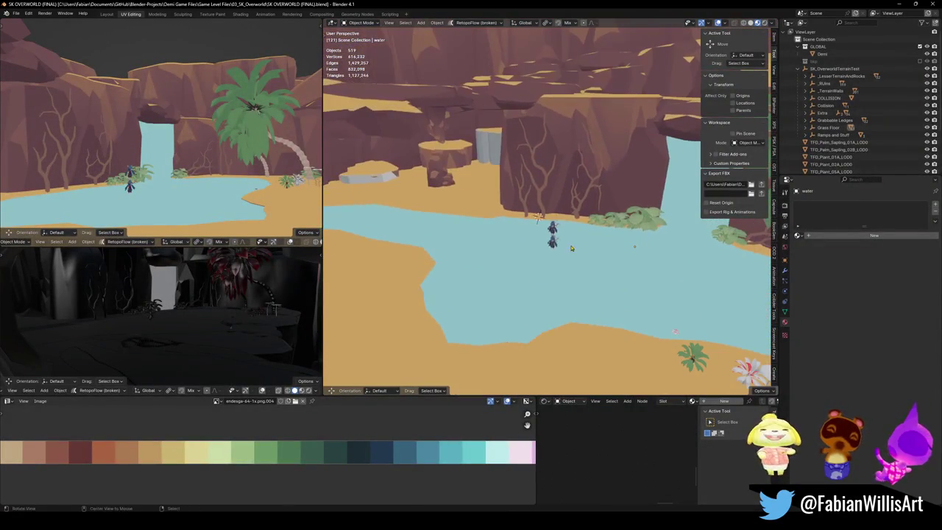
pyautogui.moveTo(485, 225)
pyautogui.mouseDown()
pyautogui.moveTo(553, 225)
pyautogui.moveTo(542, 212)
pyautogui.moveTo(544, 224)
pyautogui.moveTo(559, 220)
pyautogui.moveTo(533, 243)
pyautogui.mouseUp()
pyautogui.hotkey('ctrl', 's')
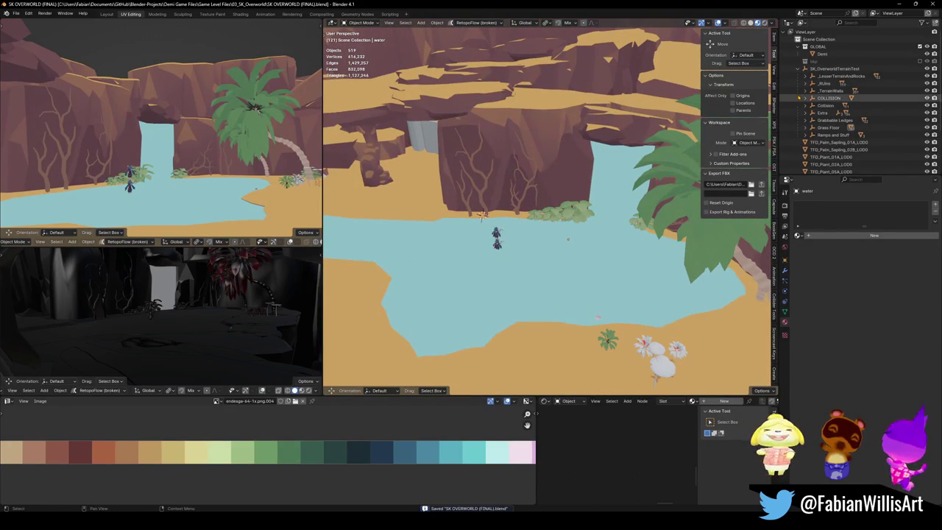
pyautogui.click(832, 68)
# Step: Parent the two pond-side plants to Extra with Keep Transform, then save
pyautogui.press('g')
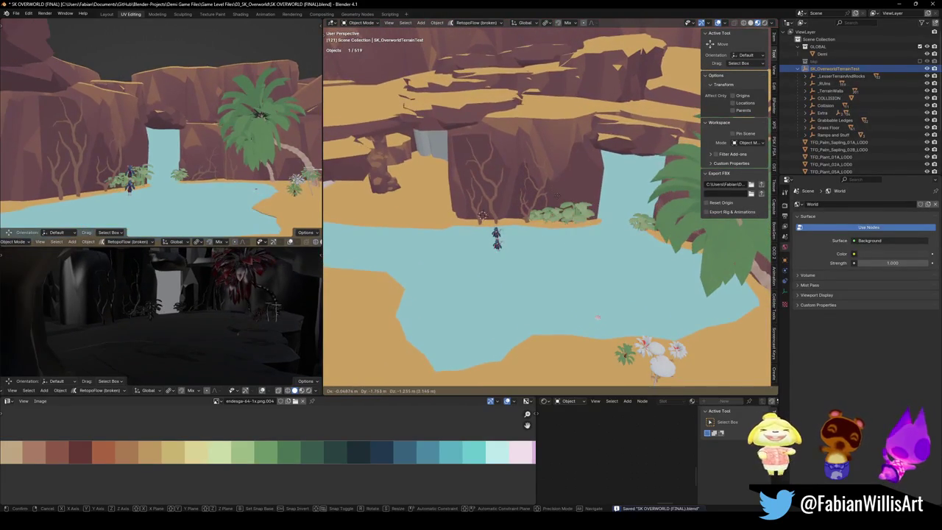
pyautogui.press('Escape')
pyautogui.click(532, 218)
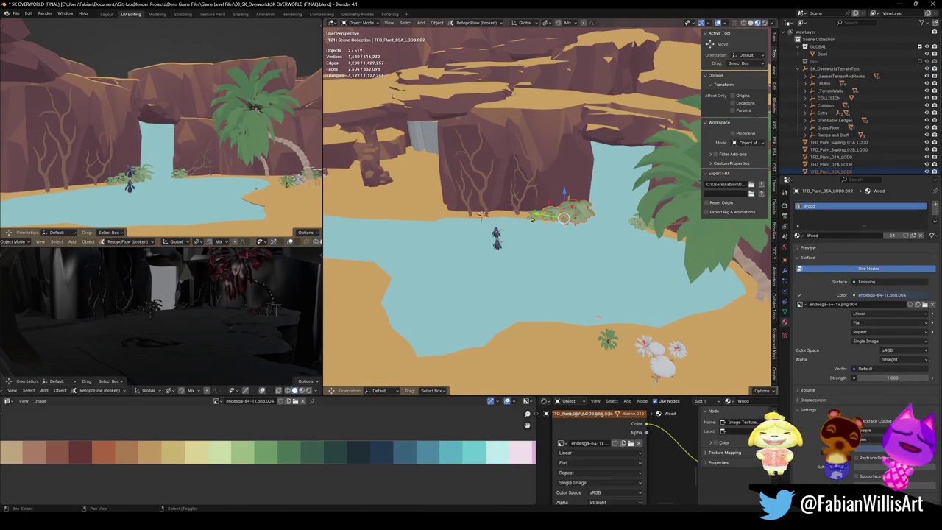
pyautogui.keyDown('shift'); pyautogui.click(636, 227); pyautogui.keyUp('shift')
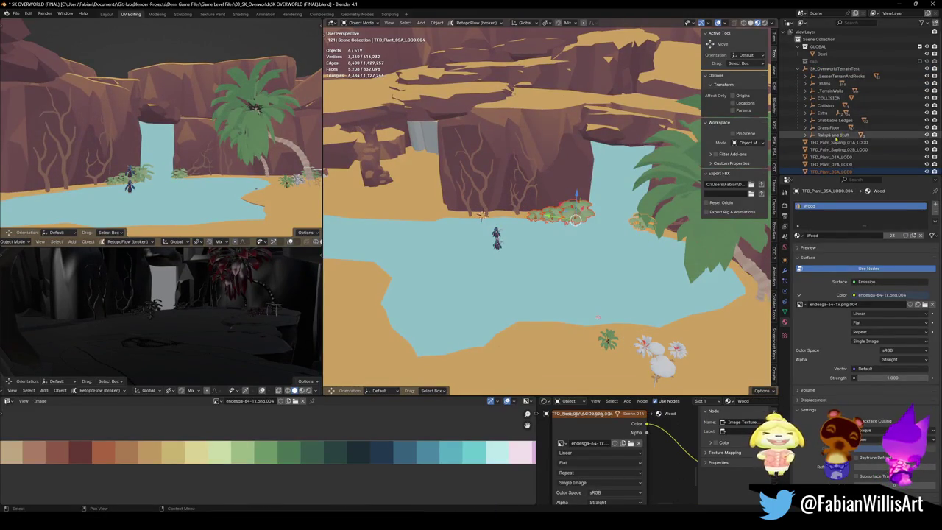
pyautogui.click(823, 112)
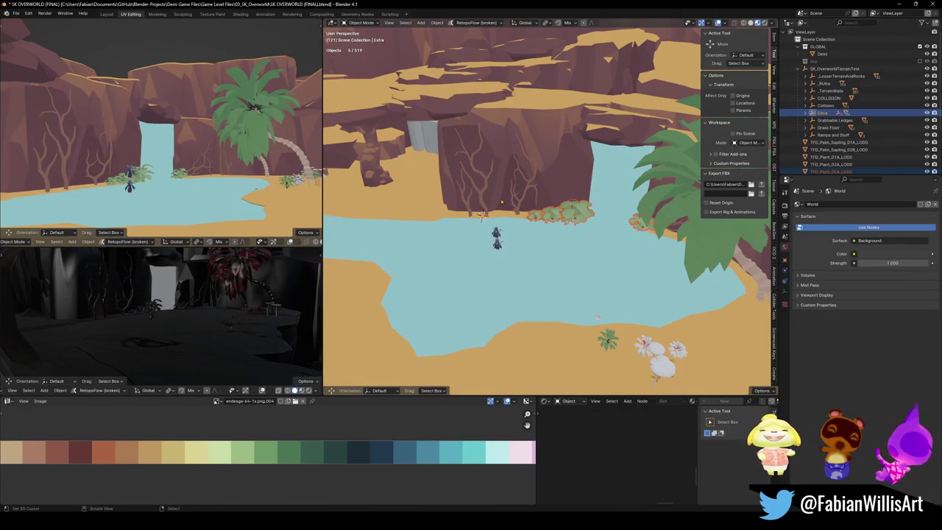
pyautogui.hotkey('ctrl', 'p')
pyautogui.click(506, 196)
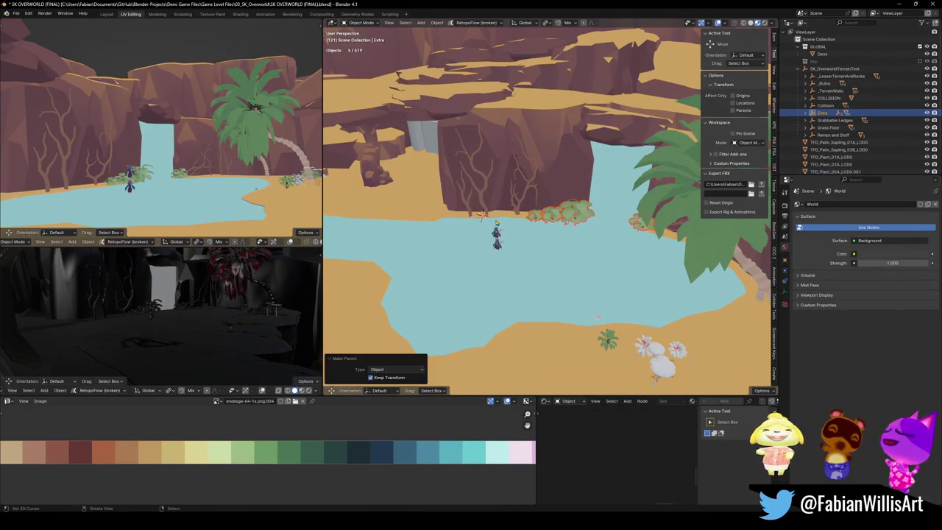
pyautogui.hotkey('alt', 'a')
pyautogui.hotkey('ctrl', 's')
# Step: Nudge an object in the Extra collection, then fly toward the pond
pyautogui.click(482, 215)
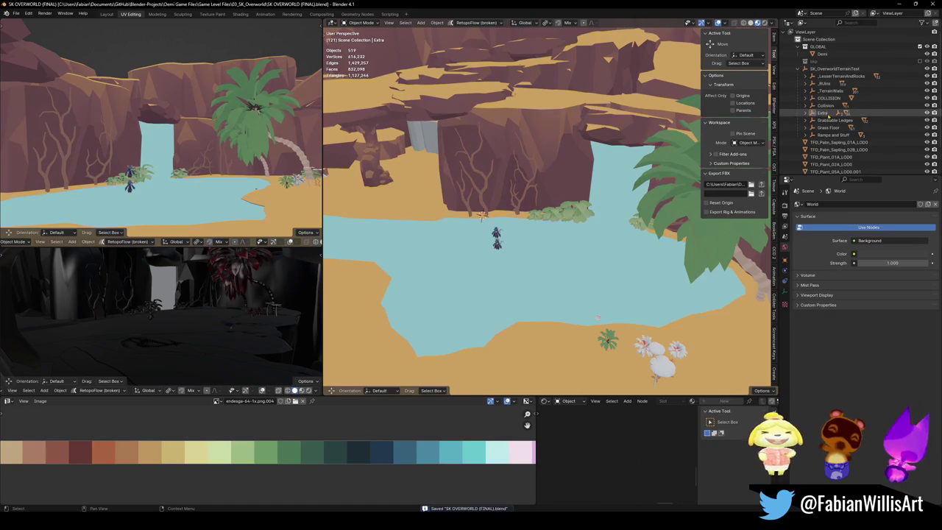
pyautogui.press('g')
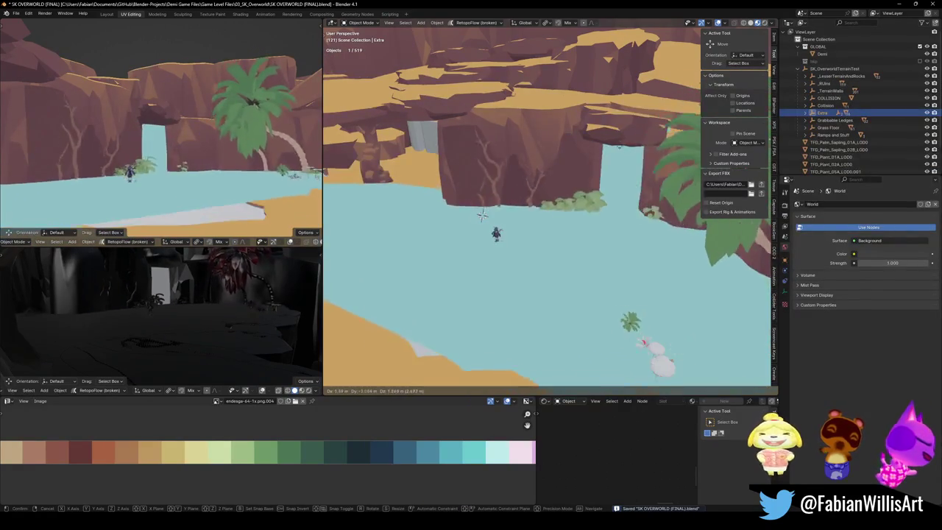
pyautogui.click(482, 215)
pyautogui.hotkey('shift', '`')
# Step: Move the water lily further left and back in the pond
pyautogui.press('w')
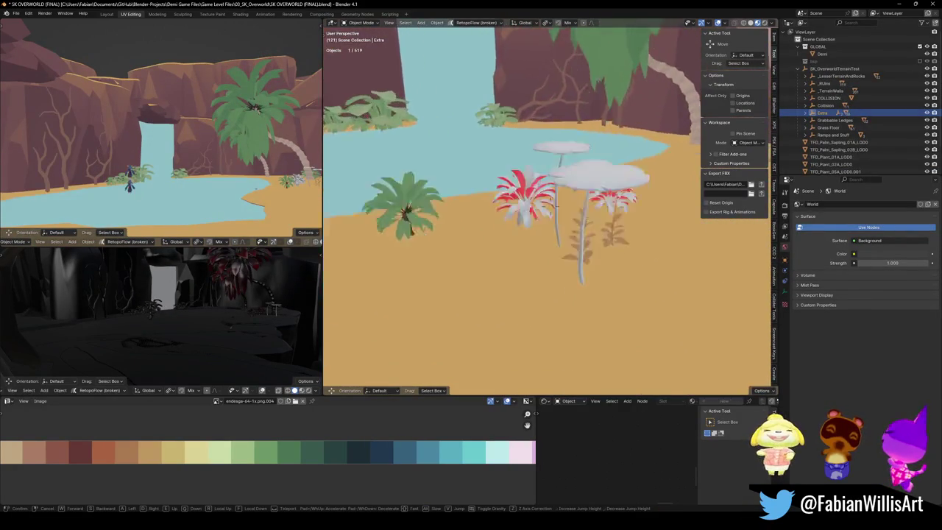
pyautogui.click(530, 179)
pyautogui.click(504, 137)
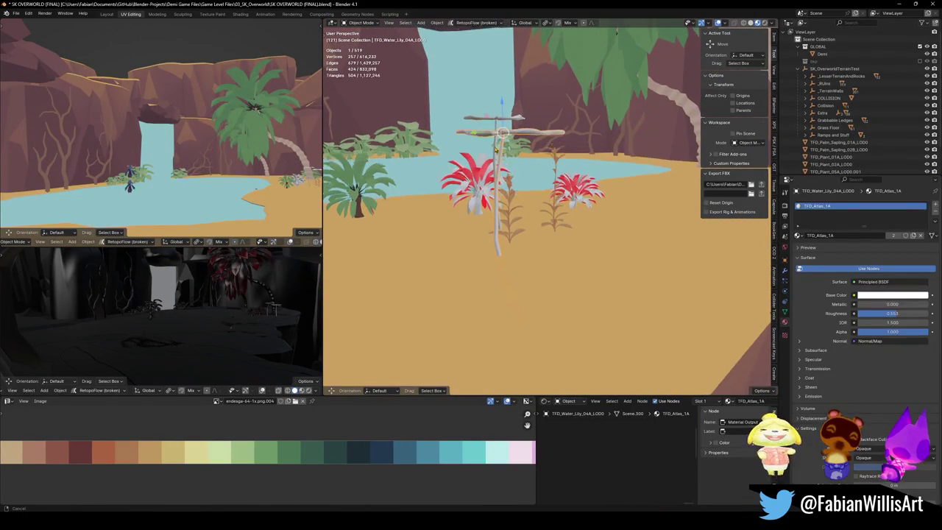
pyautogui.press('g')
pyautogui.press('z')
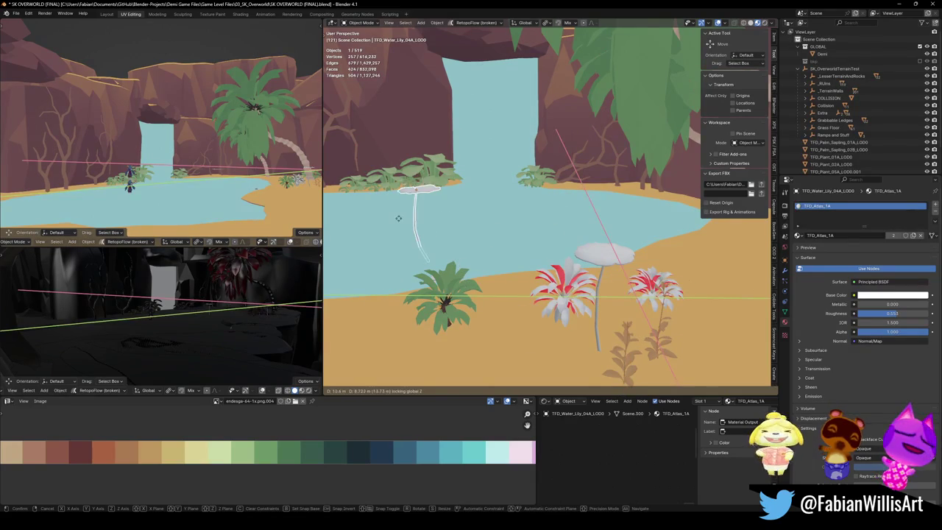
pyautogui.click(459, 221)
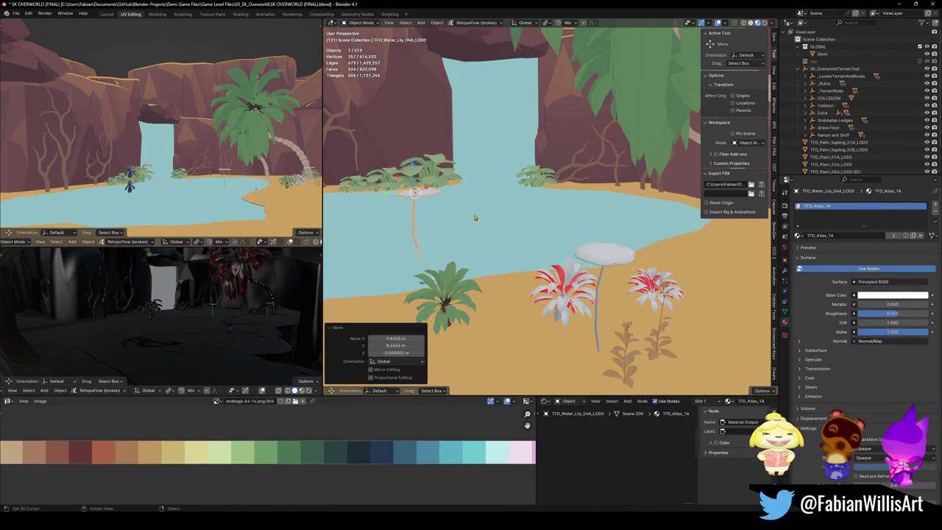
# Step: Delete both red-flowered plants
pyautogui.click(654, 288)
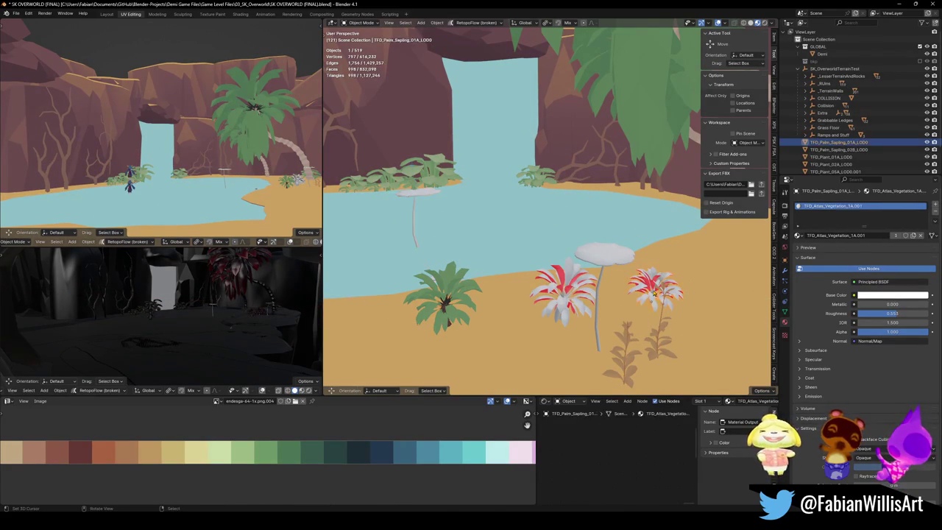
pyautogui.press('Delete')
pyautogui.click(563, 291)
pyautogui.press('Delete')
# Step: Delete the small plant beside the palm base
pyautogui.click(446, 318)
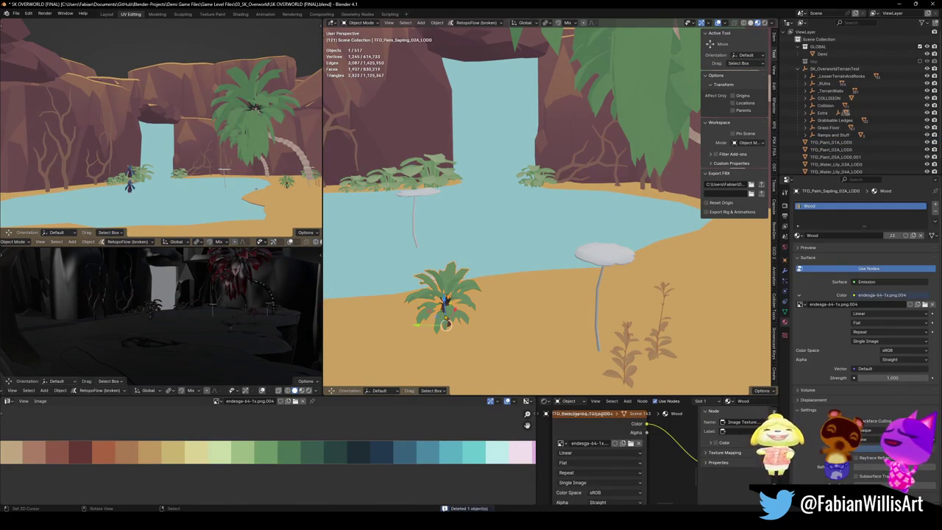
pyautogui.scroll(-5, 446, 318)
pyautogui.moveTo(515, 279); pyautogui.dragTo(586, 239)
pyautogui.click(587, 240)
pyautogui.press('KP_Decimal')
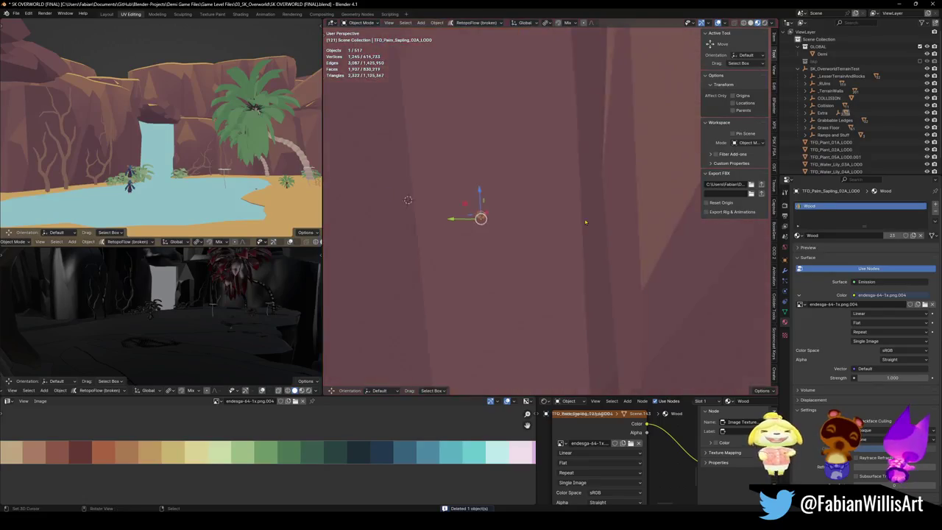
pyautogui.press('Delete')
# Step: Slide the palm sapling on the ground plane to beside the big palm
pyautogui.scroll(-4, 513, 239)
pyautogui.click(414, 231)
pyautogui.press('g')
pyautogui.hotkey('shift', 'z')
pyautogui.click(215, 199)
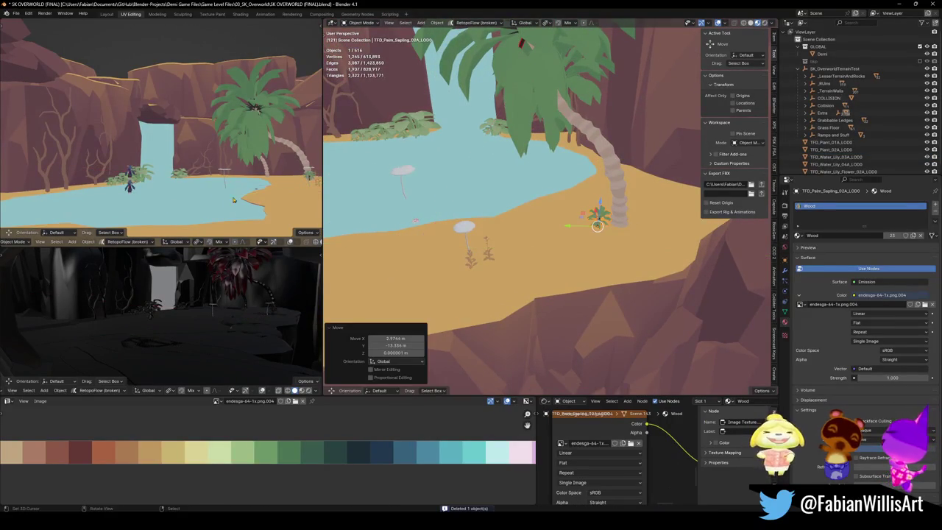
# Step: Enlarge the palm sapling and turn it 47.1° about Z
pyautogui.press('s')
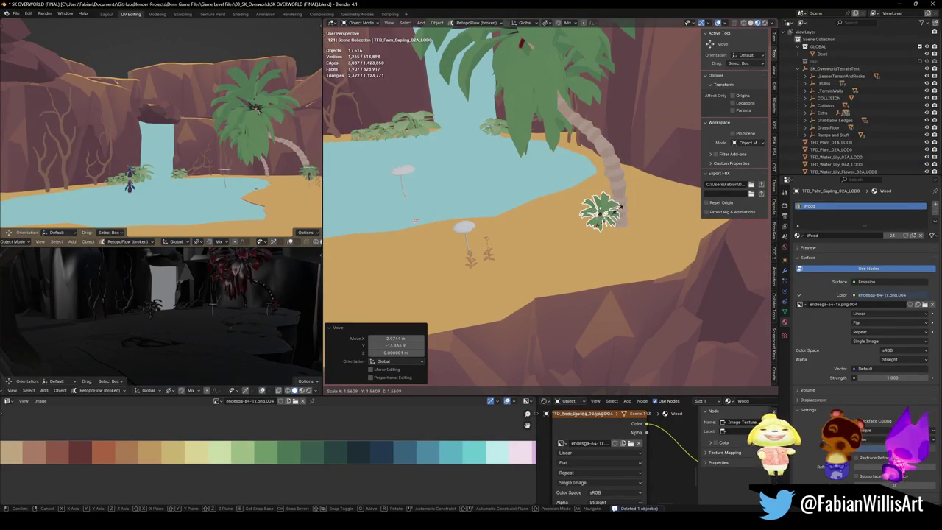
pyautogui.click(620, 210)
pyautogui.press('g')
pyautogui.press('z')
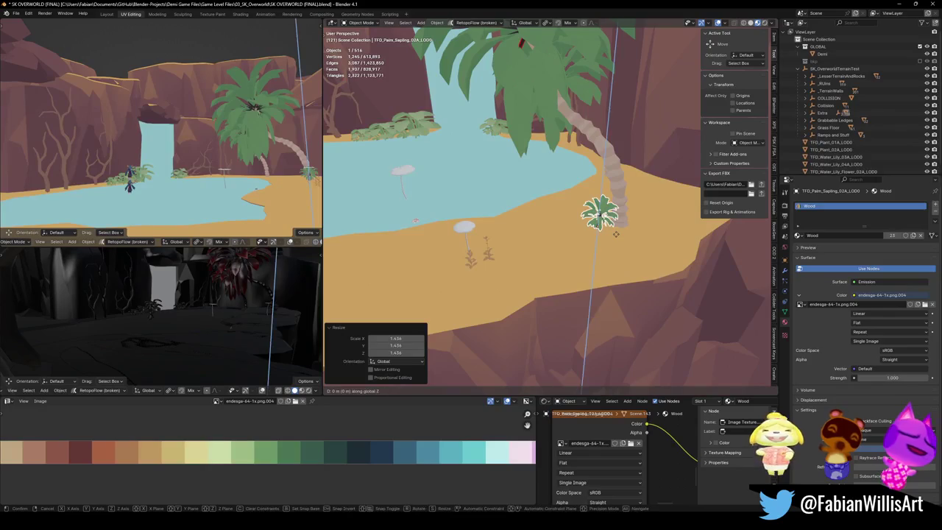
pyautogui.press('r')
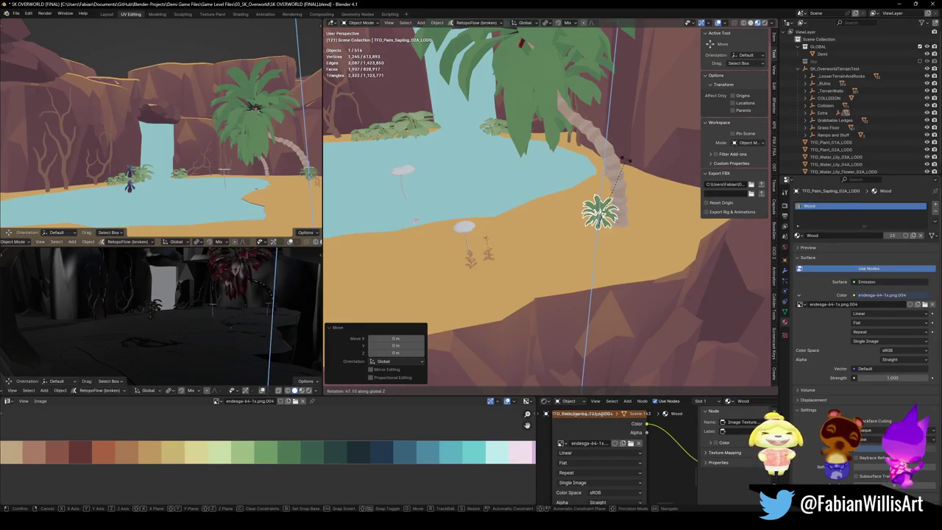
pyautogui.click(645, 189)
# Step: Sink the sapling lower among the far bushes across the pond
pyautogui.press('g')
pyautogui.hotkey('shift', 'z')
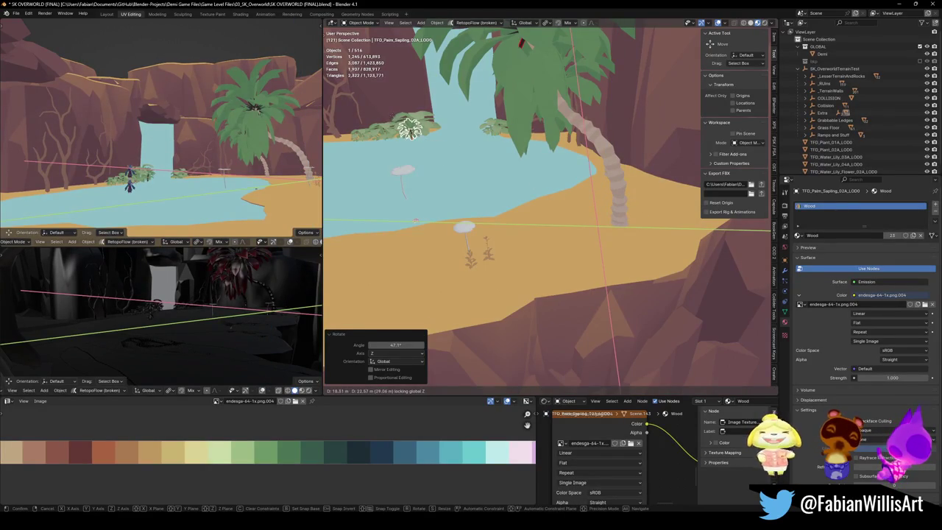
pyautogui.press('Escape')
pyautogui.hotkey('ctrl', 'z')
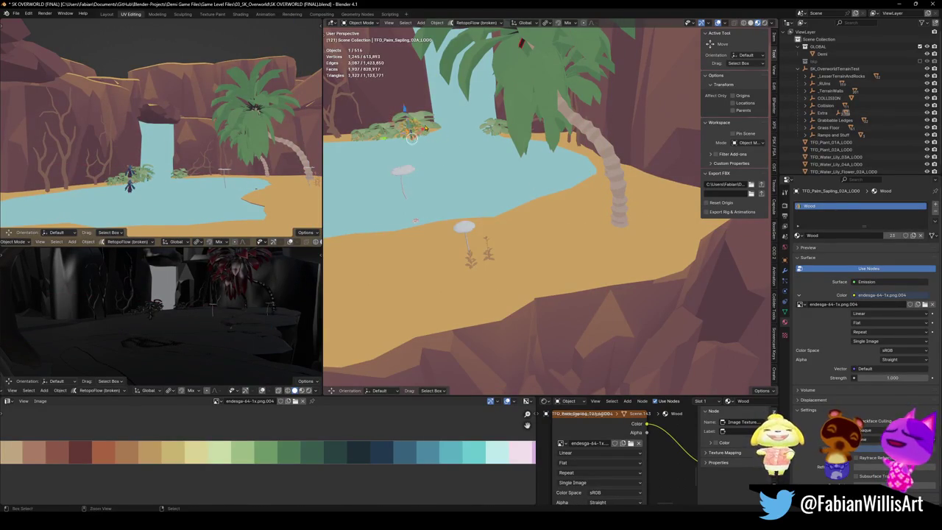
pyautogui.hotkey('ctrl', 'z')
pyautogui.hotkey('ctrl', 'z')
pyautogui.hotkey('ctrl', 'z')
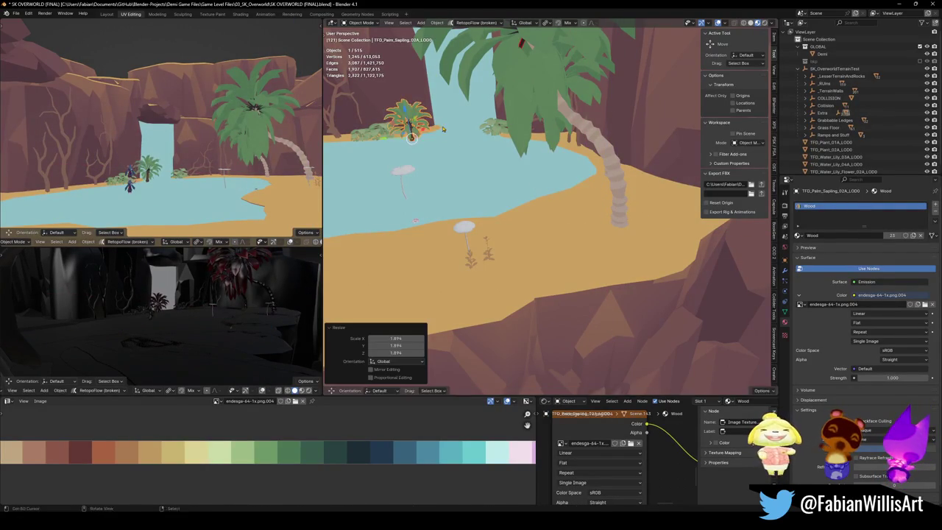
pyautogui.press('g')
pyautogui.hotkey('shift', 'z')
pyautogui.press('z')
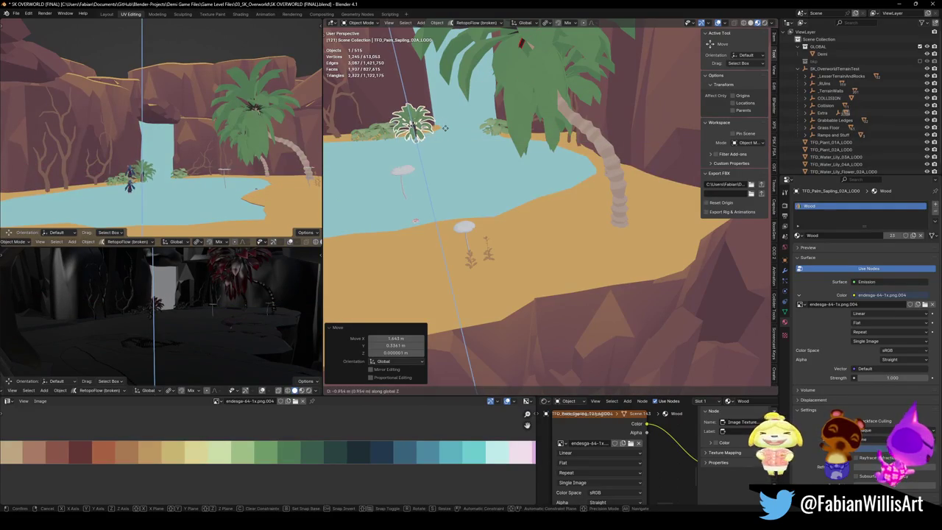
pyautogui.click(415, 140)
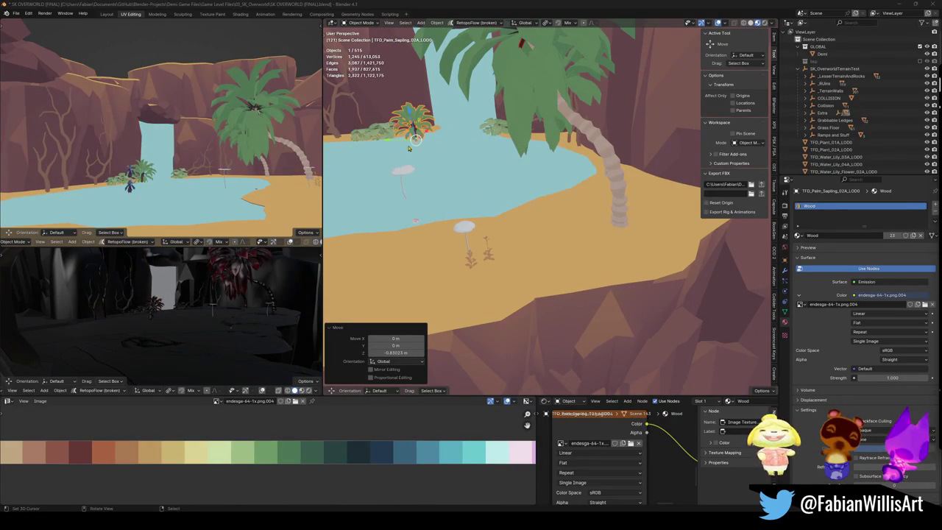
# Step: Duplicate the palm sapling and place the copy beside the big palm
pyautogui.hotkey('shift', 'd')
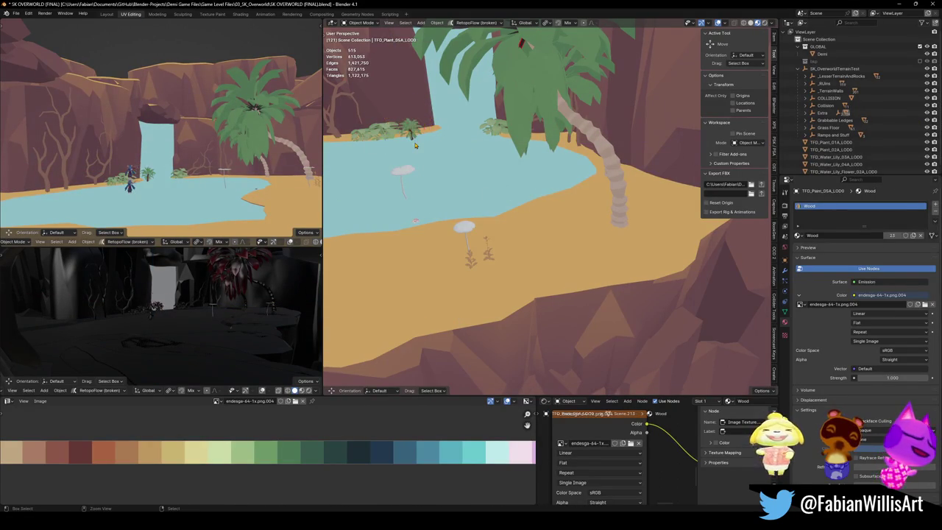
pyautogui.click(413, 141)
pyautogui.press('g')
pyautogui.press('y')
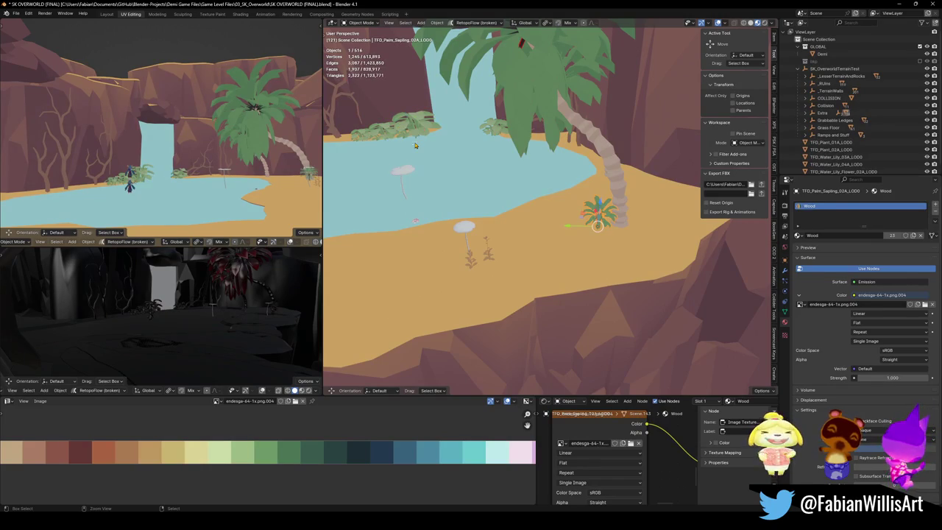
pyautogui.click(405, 177)
pyautogui.press('KP_Decimal')
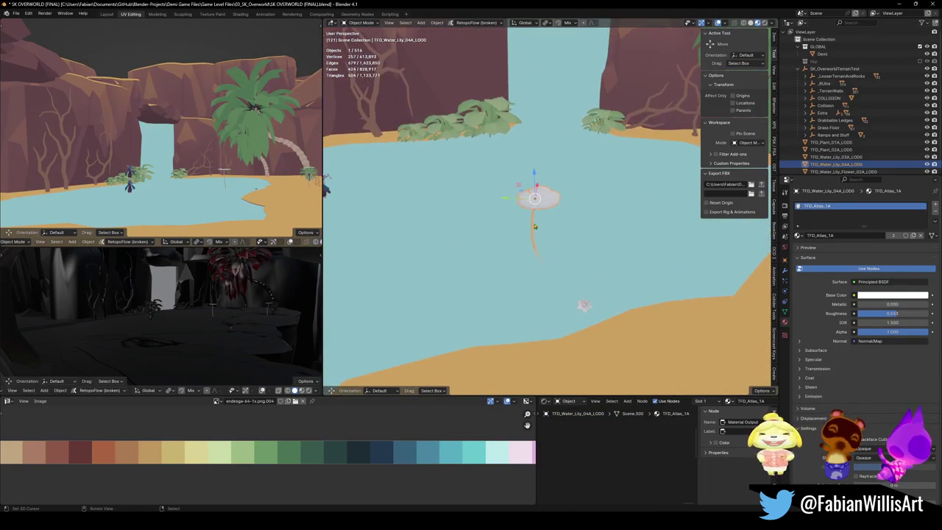
# Step: Save the level, fly past the palm to the waterfall view, and save again
pyautogui.hotkey('ctrl', 's')
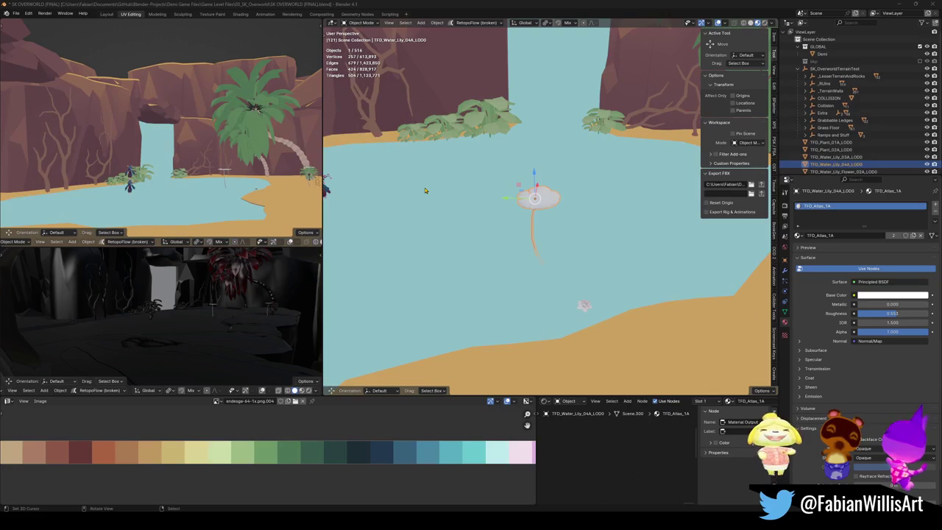
pyautogui.moveTo(542, 189)
pyautogui.mouseDown()
pyautogui.moveTo(565, 252)
pyautogui.moveTo(575, 243)
pyautogui.mouseUp()
pyautogui.press('w')
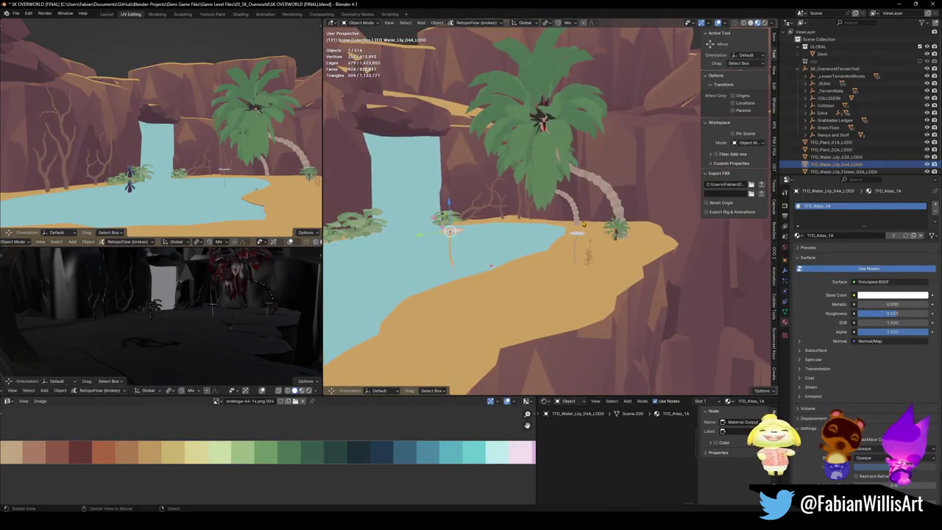
pyautogui.press('s')
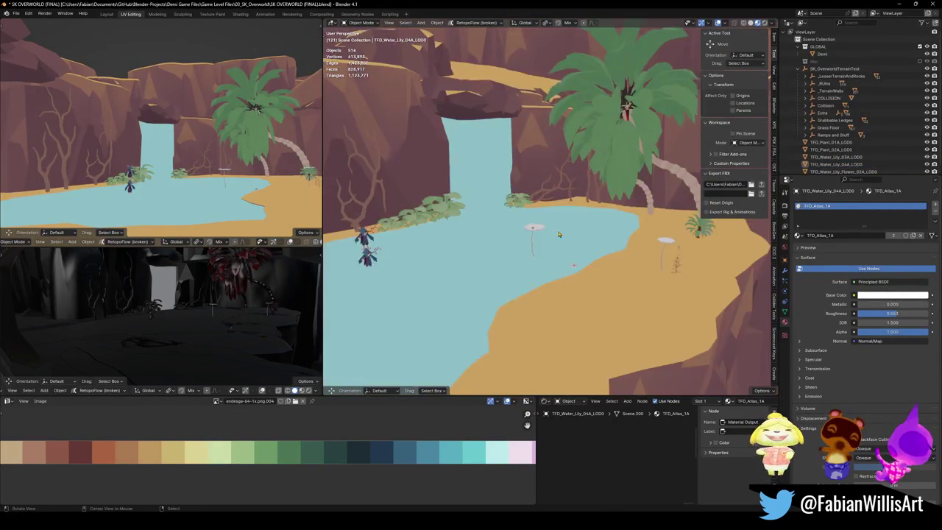
pyautogui.click(532, 233)
pyautogui.hotkey('ctrl', 's')
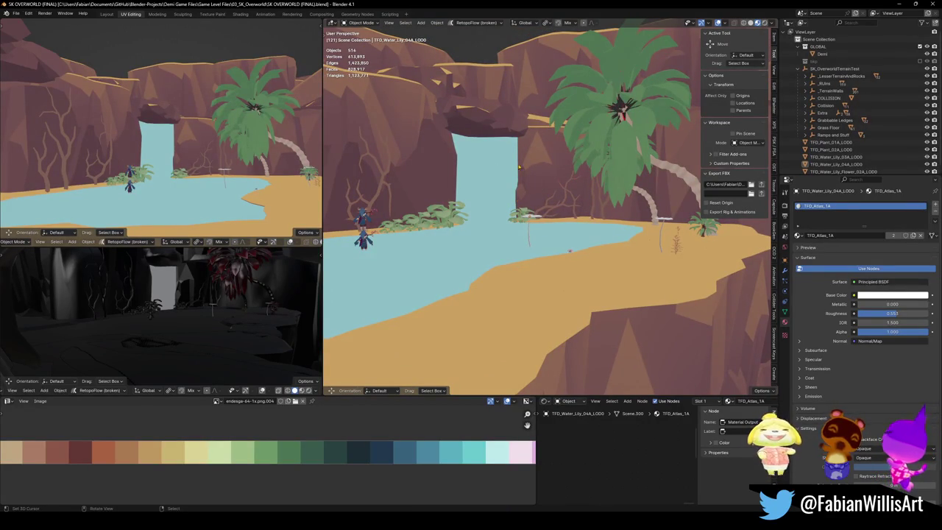
# Step: Fly down to the lily flowers and select the small plant by the pond
pyautogui.hotkey('shift', '`')
pyautogui.press('w')
pyautogui.click(568, 326)
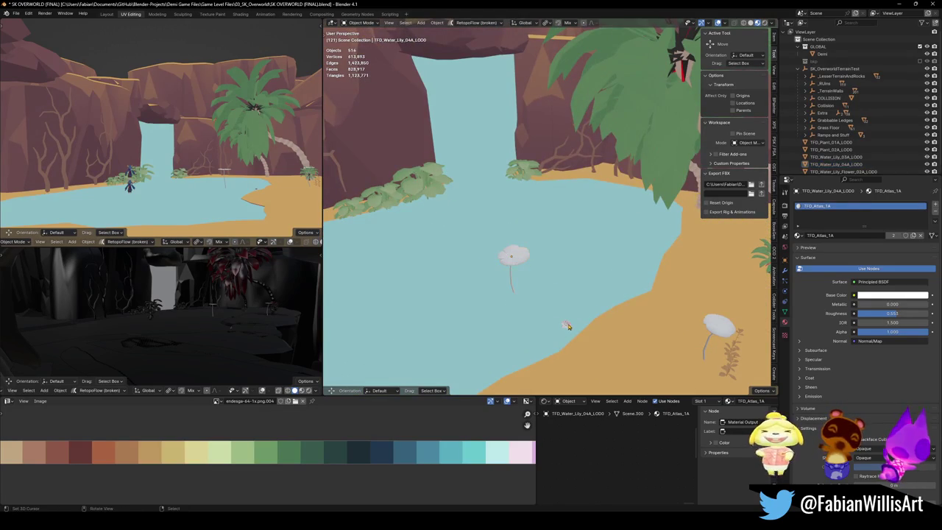
pyautogui.click(503, 76)
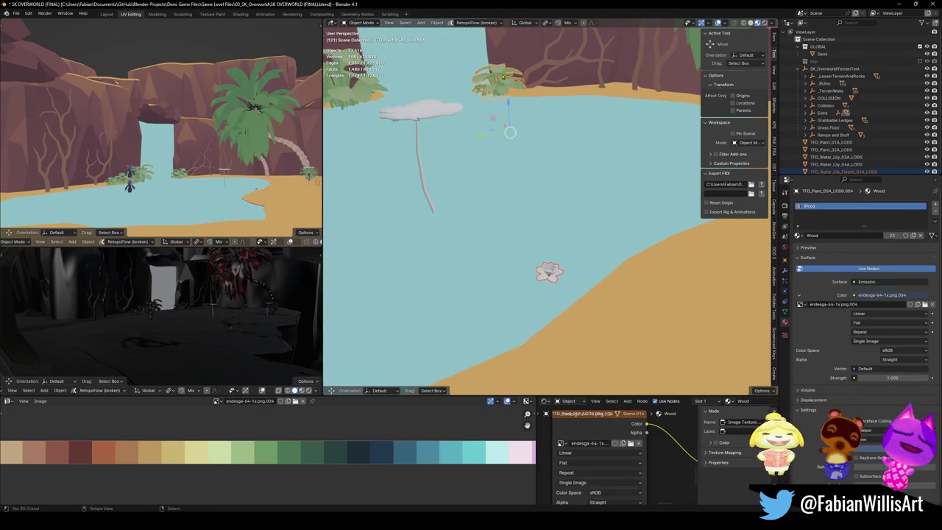
# Step: Save the level file, then select the lotus flower, frame it and enter Edit Mode
pyautogui.rightClick(503, 76)
pyautogui.click(474, 136)
pyautogui.hotkey('ctrl', 's')
pyautogui.click(548, 272)
pyautogui.press('KP_Decimal')
pyautogui.press('Tab')
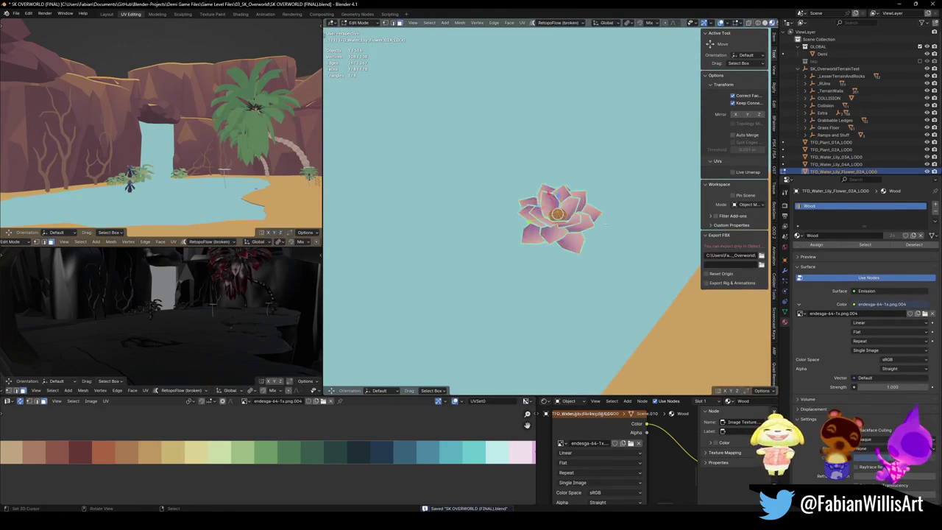
pyautogui.scroll(5, 605, 224)
# Step: Snap all the flower's UVs onto the palette and slide them horizontally to the green swatch
pyautogui.press('a')
pyautogui.hotkey('alt', 'a')
pyautogui.press('a')
pyautogui.scroll(-7, 272, 466)
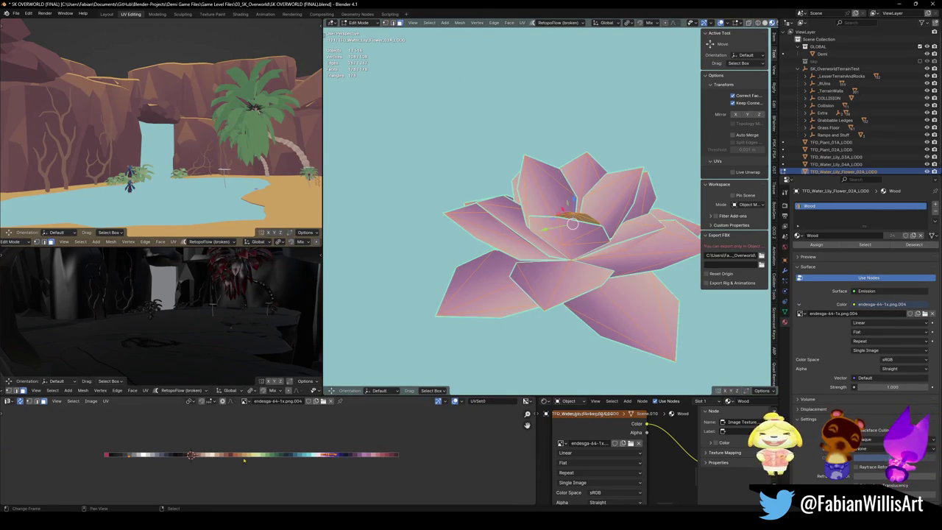
pyautogui.hotkey('shift', 's')
pyautogui.click(279, 312)
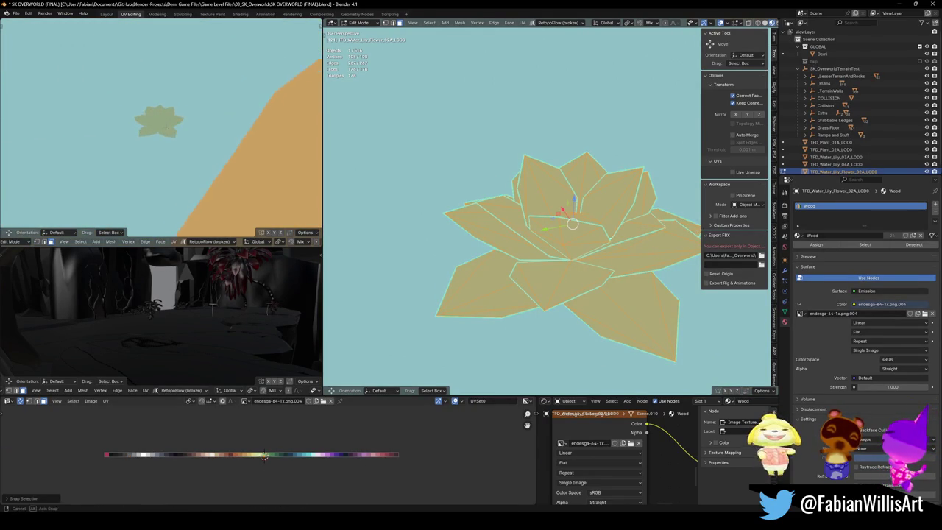
pyautogui.press('g')
pyautogui.press('x')
pyautogui.click(264, 455)
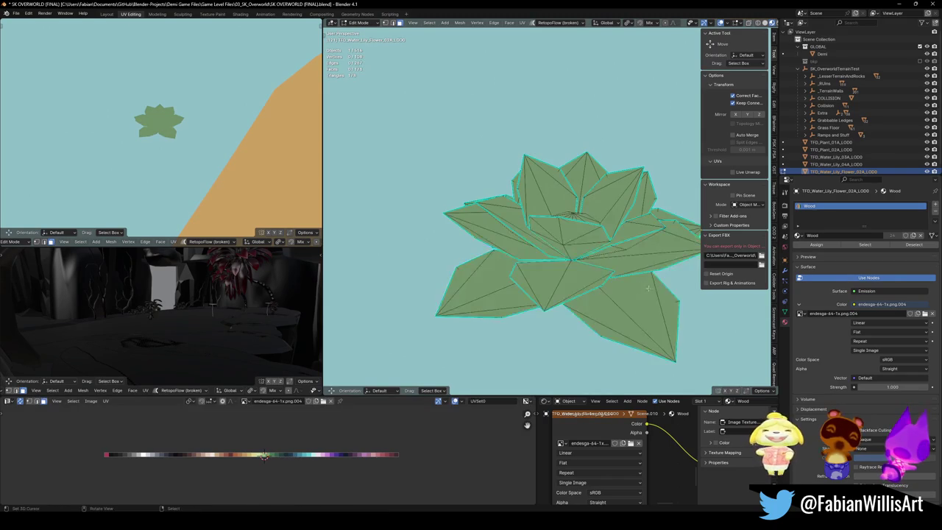
# Step: Select the petal regions of the flower with Select Linked
pyautogui.press('l')
pyautogui.press('l')
pyautogui.press('l')
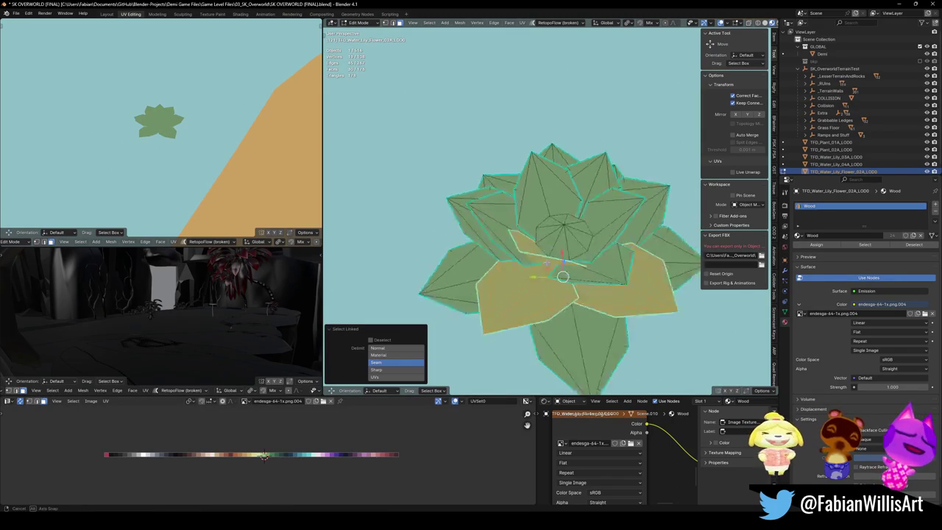
pyautogui.press('l')
pyautogui.press('l')
pyautogui.press('l')
pyautogui.press('l')
pyautogui.press('l')
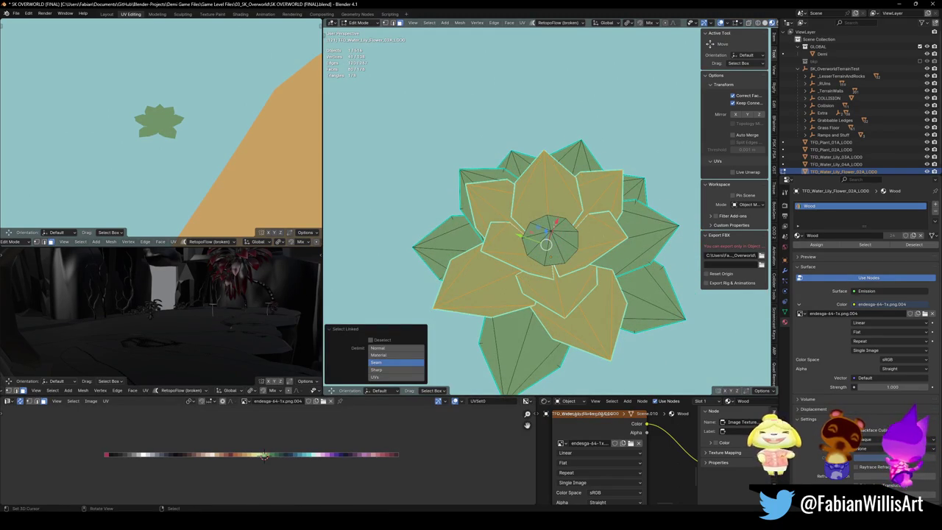
pyautogui.press('l')
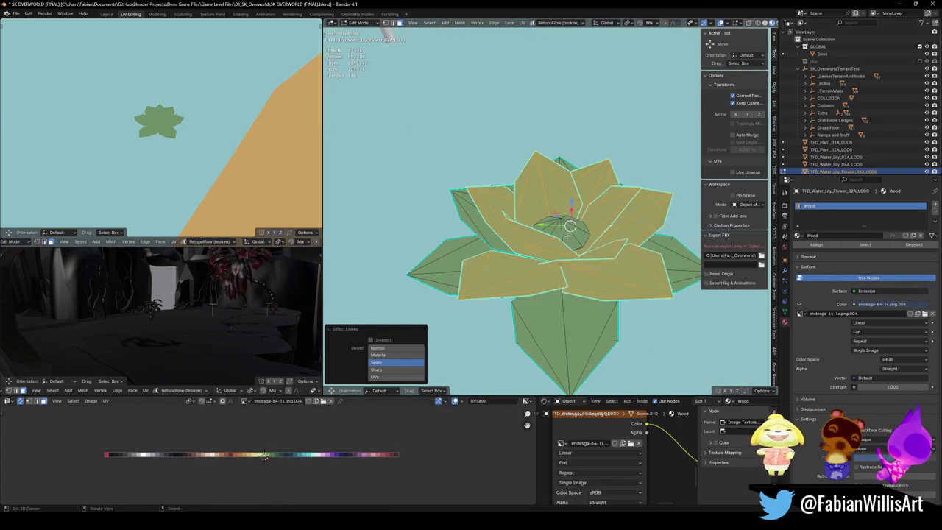
# Step: Slide the petals' UVs onto the pink swatch and shift the flower centre's colour along the palette
pyautogui.press('g')
pyautogui.press('x')
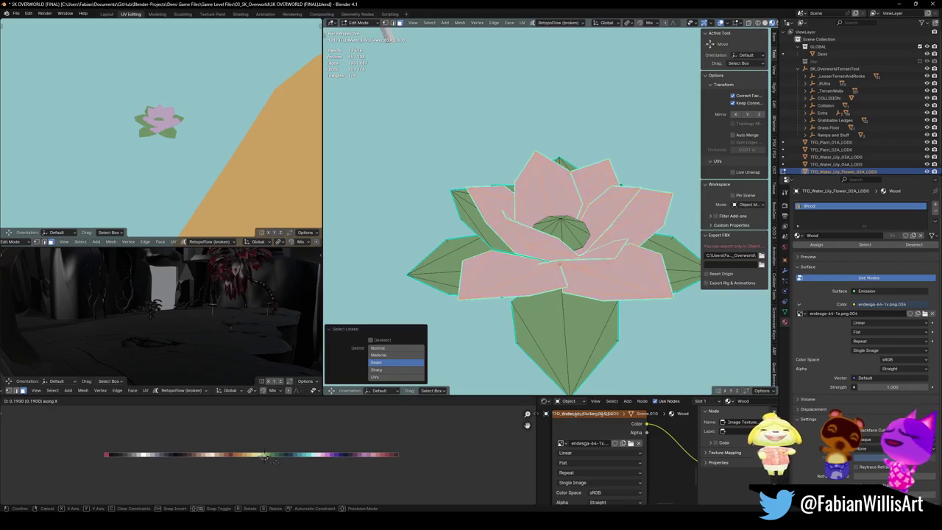
pyautogui.click(263, 455)
pyautogui.press('l')
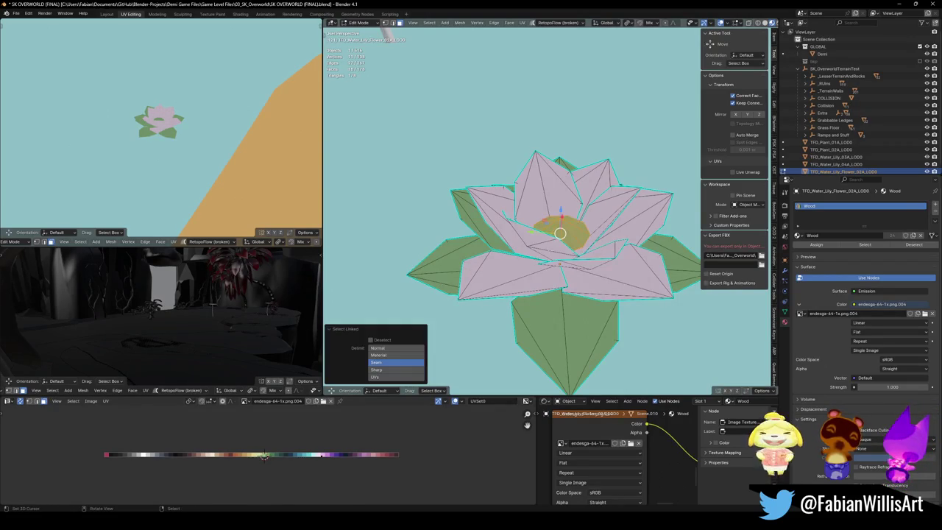
pyautogui.press('x')
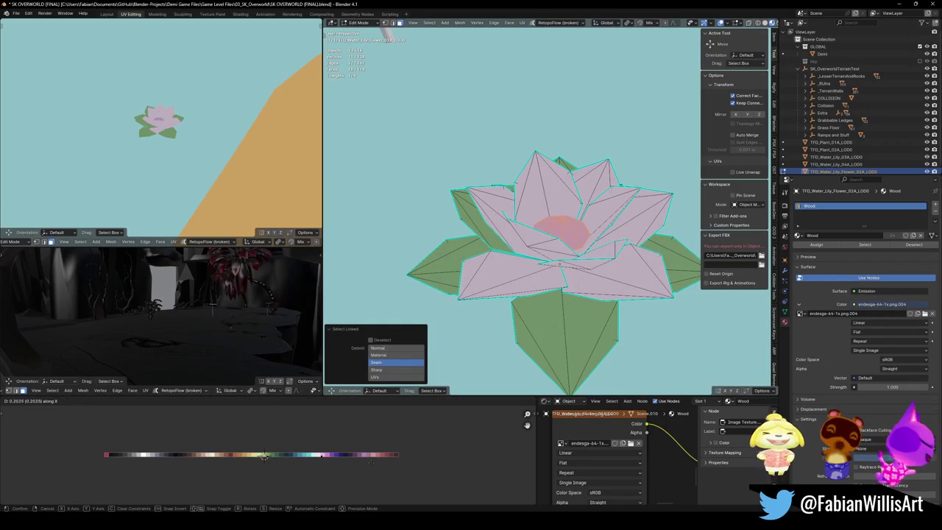
pyautogui.click(263, 456)
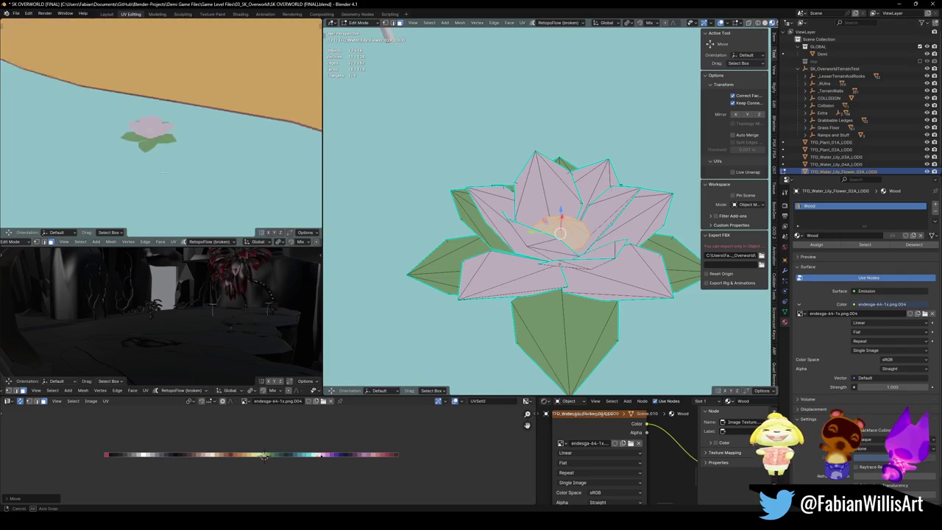
pyautogui.click(574, 335)
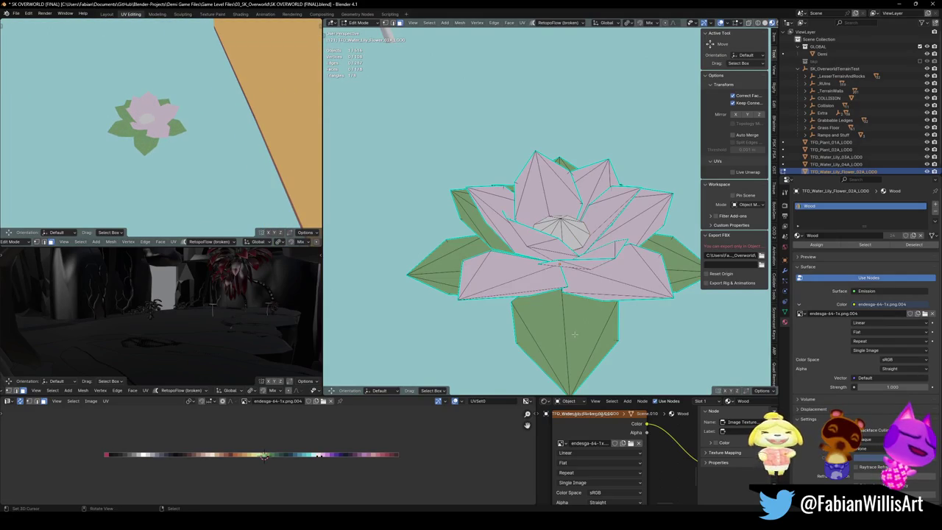
# Step: Select the outer leaf faces and move their UVs to a new palette colour
pyautogui.press('l')
pyautogui.scroll(-3, 575, 335)
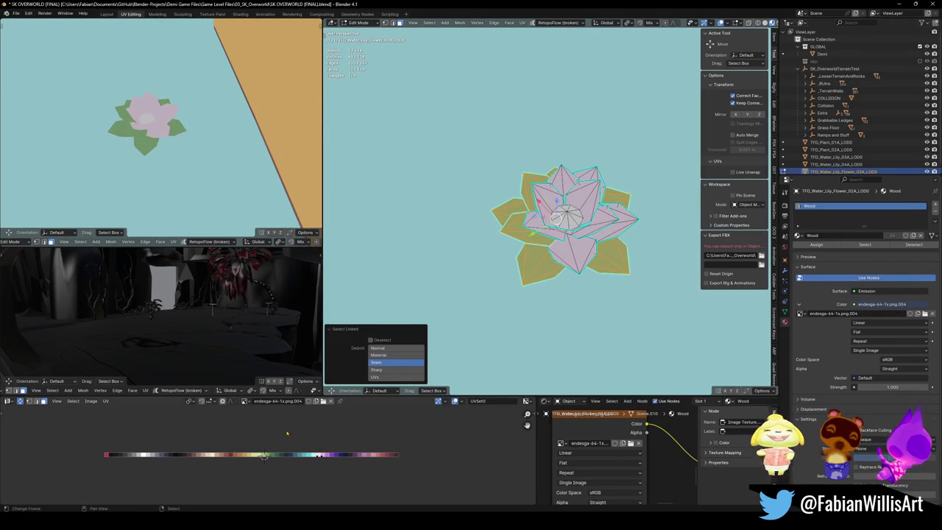
pyautogui.press('g')
pyautogui.press('x')
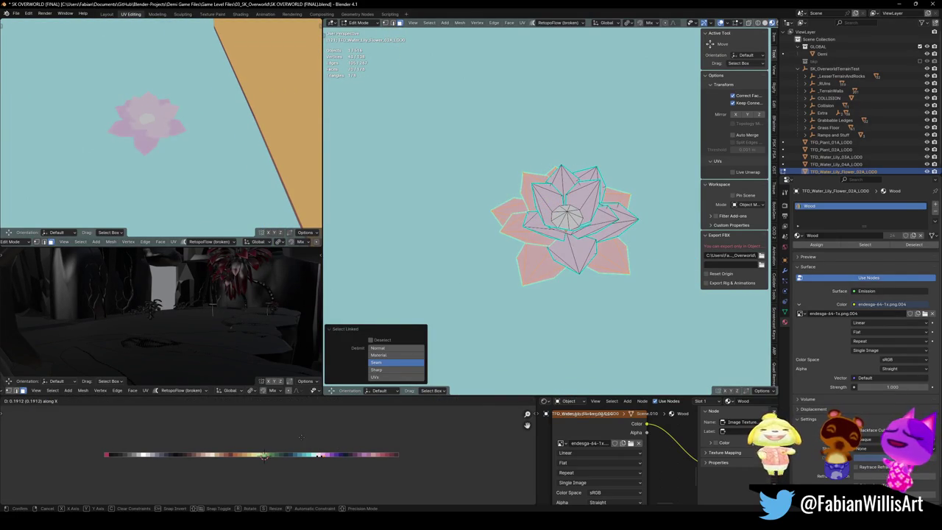
pyautogui.click(301, 437)
pyautogui.press('g')
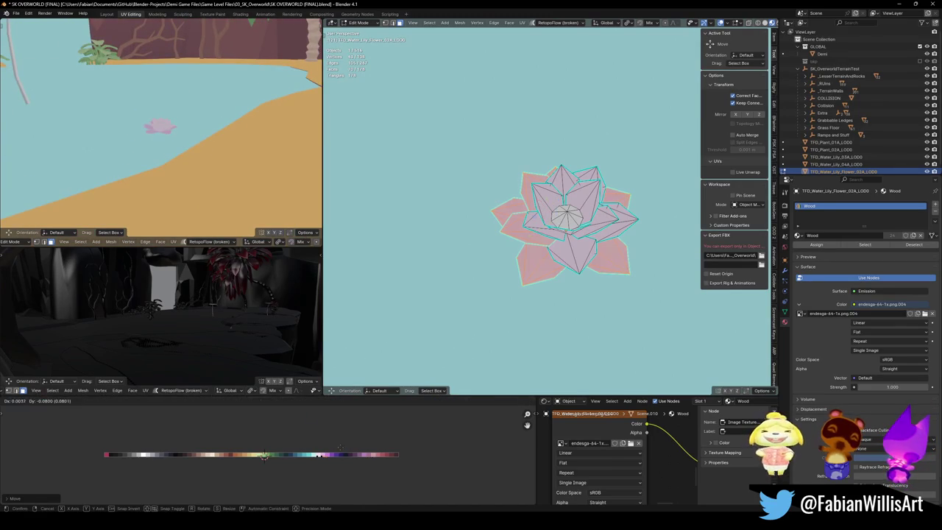
pyautogui.click(264, 455)
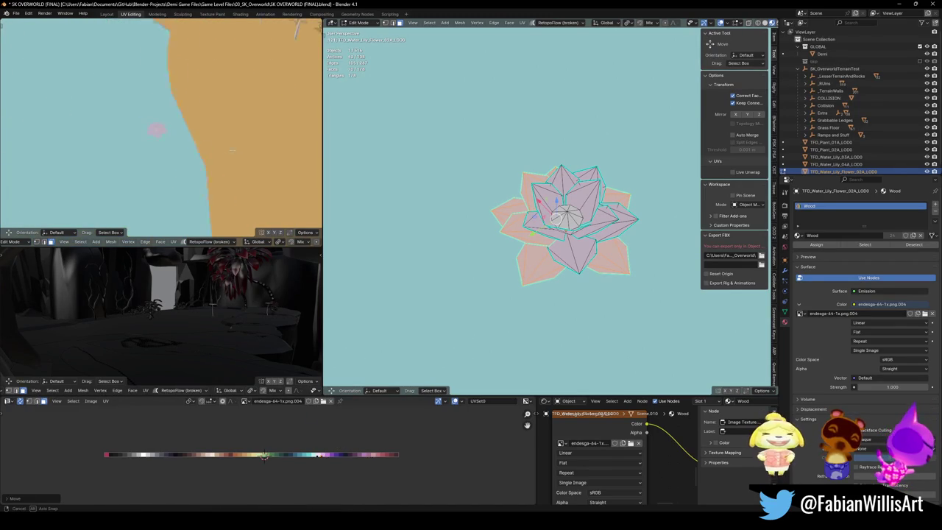
# Step: Try enlarging the flower in Object Mode, undo it, and return to Edit Mode
pyautogui.press('Tab')
pyautogui.press('s')
pyautogui.click(552, 200)
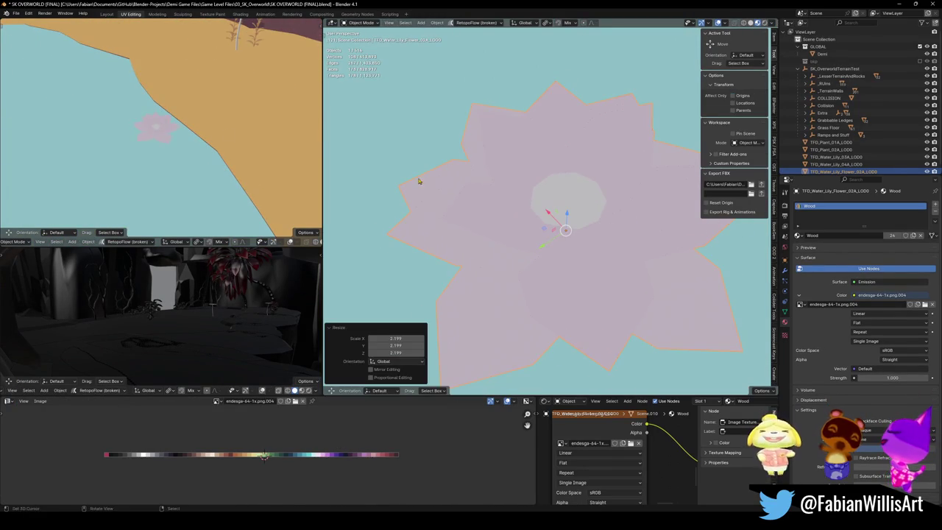
pyautogui.hotkey('ctrl', 'z')
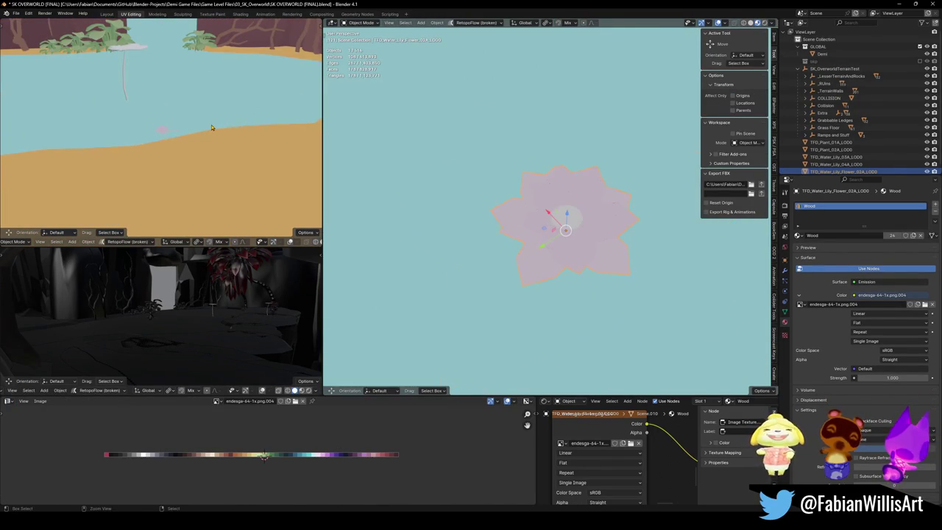
pyautogui.press('Tab')
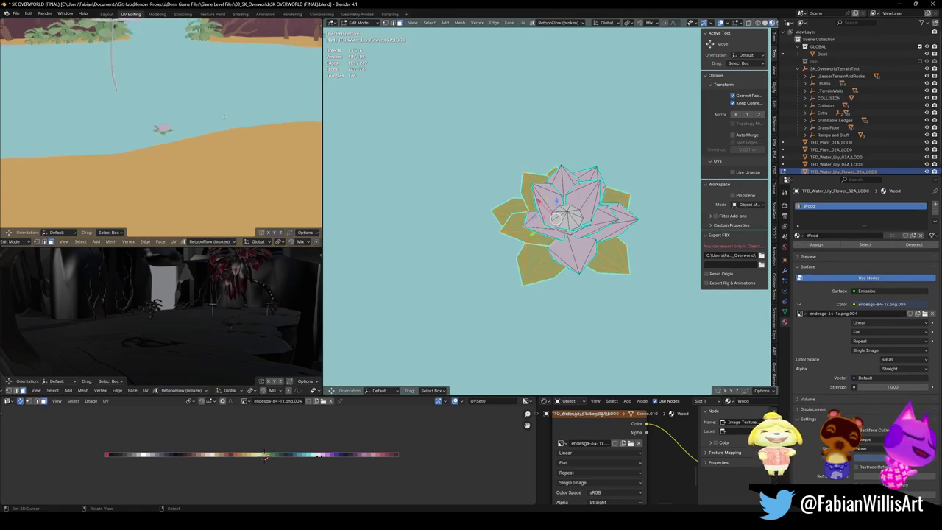
# Step: Reselect the leaf faces and slide their UVs onto the green swatch
pyautogui.click(343, 147)
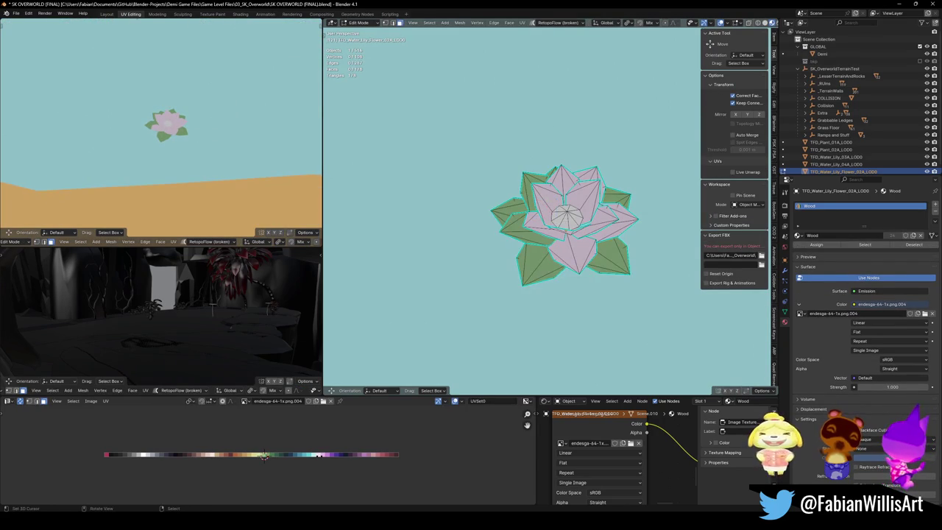
pyautogui.hotkey('ctrl', 'l')
pyautogui.press('g')
pyautogui.press('x')
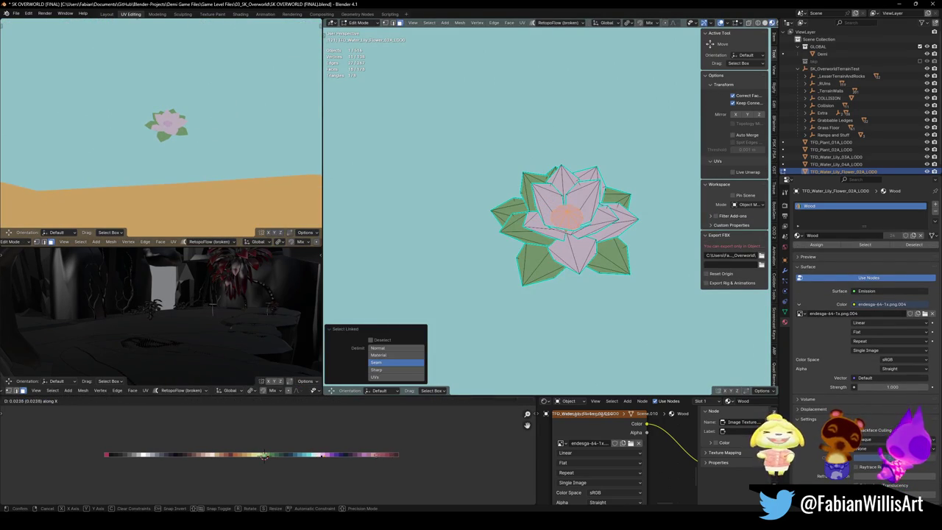
pyautogui.click(263, 456)
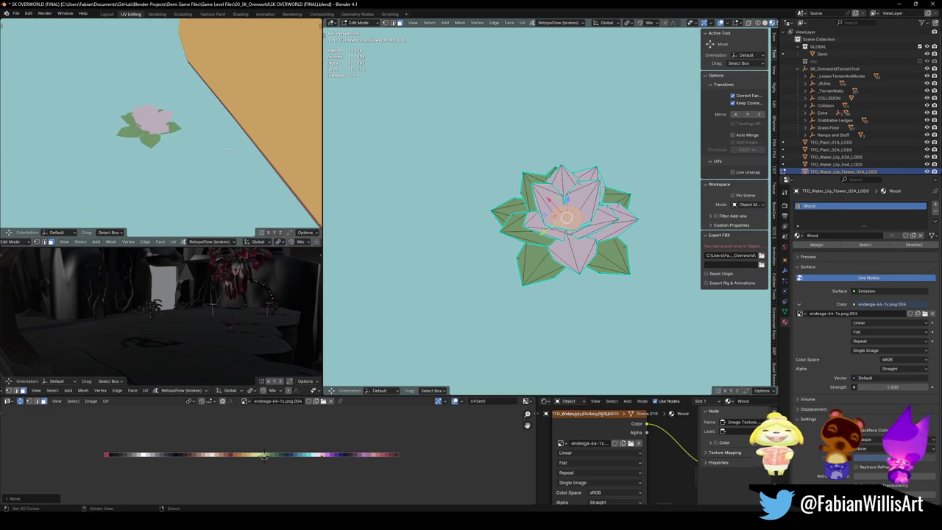
# Step: Set the flower centre to the yellow swatch, then return to Object Mode and exit local view
pyautogui.press('g')
pyautogui.press('x')
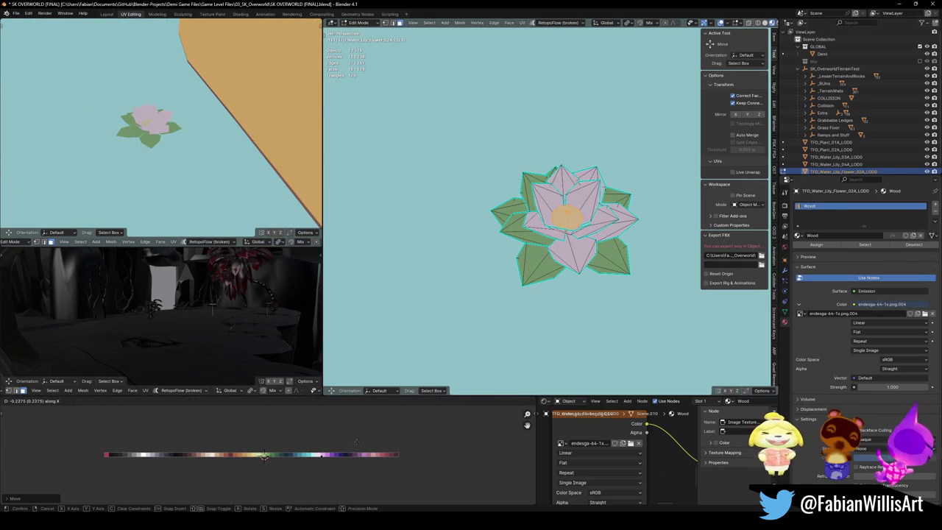
pyautogui.click(264, 455)
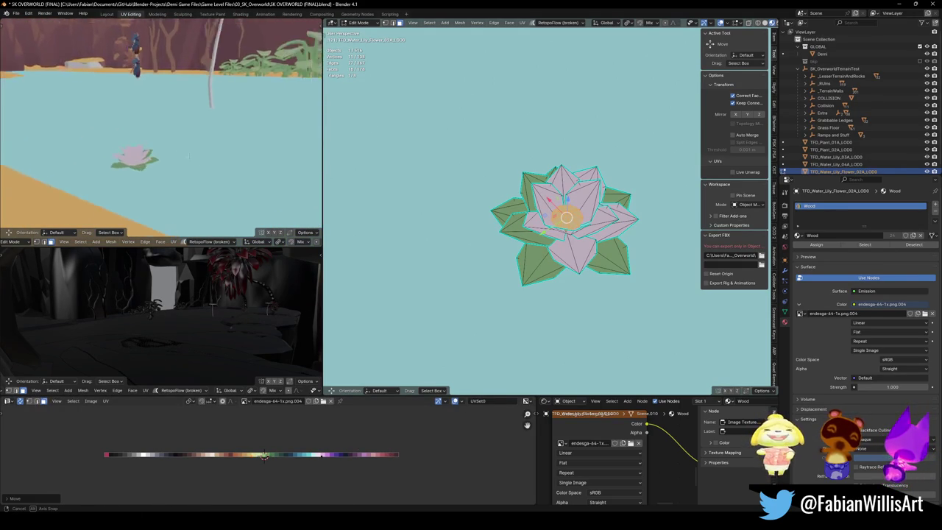
pyautogui.press('h')
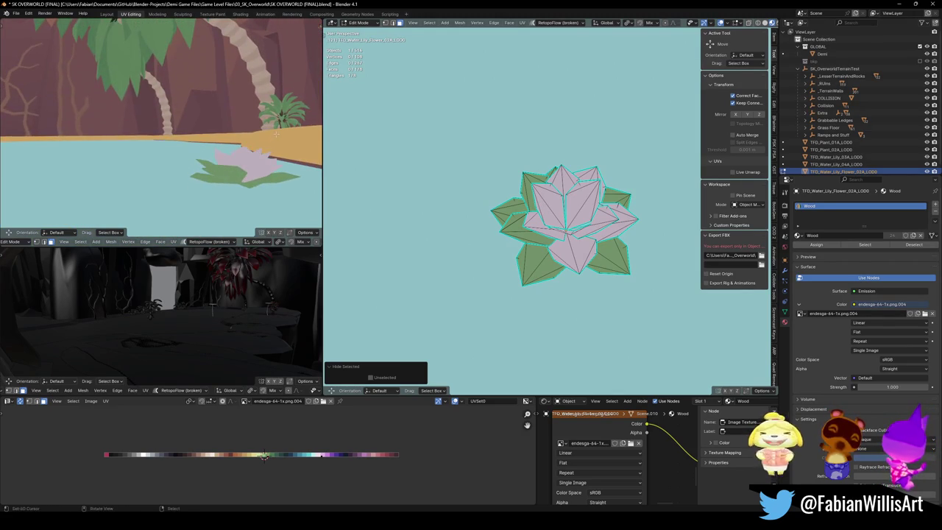
pyautogui.hotkey('ctrl', 'z')
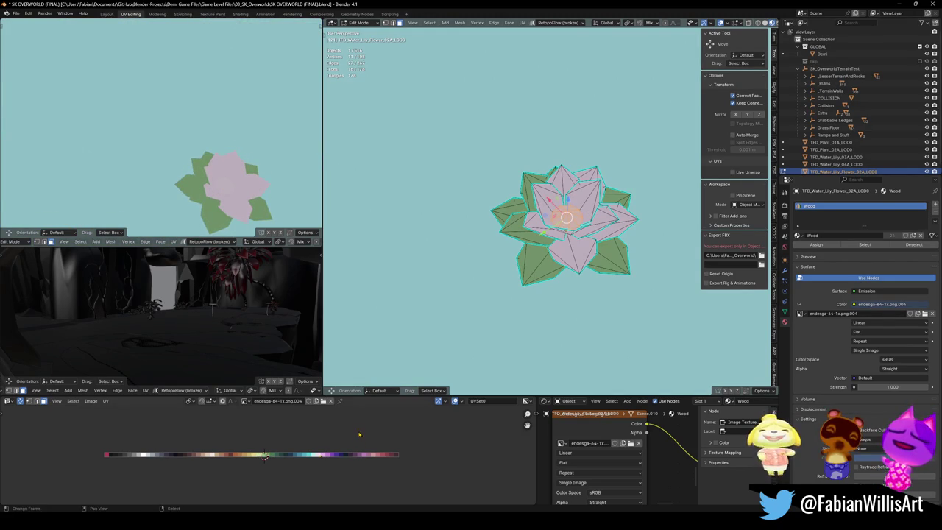
pyautogui.press('g')
pyautogui.press('x')
pyautogui.press('Tab')
pyautogui.press('/')
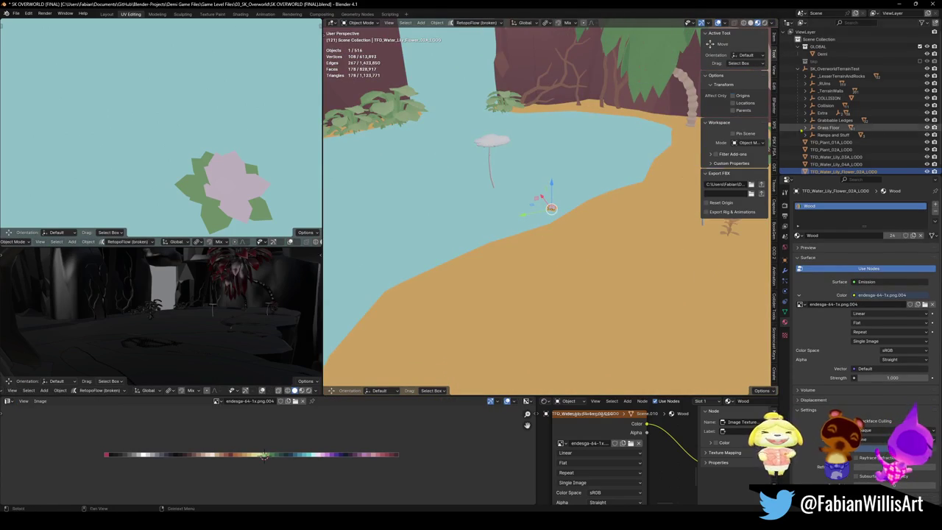
# Step: Select the Extra collection and save the level file
pyautogui.click(823, 112)
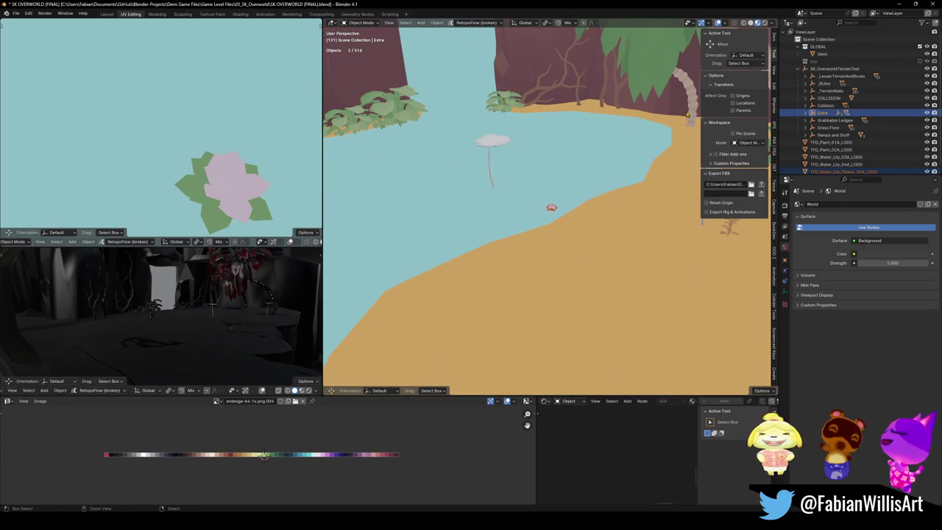
pyautogui.hotkey('ctrl', 'p')
pyautogui.click(687, 115)
pyautogui.hotkey('ctrl', 's')
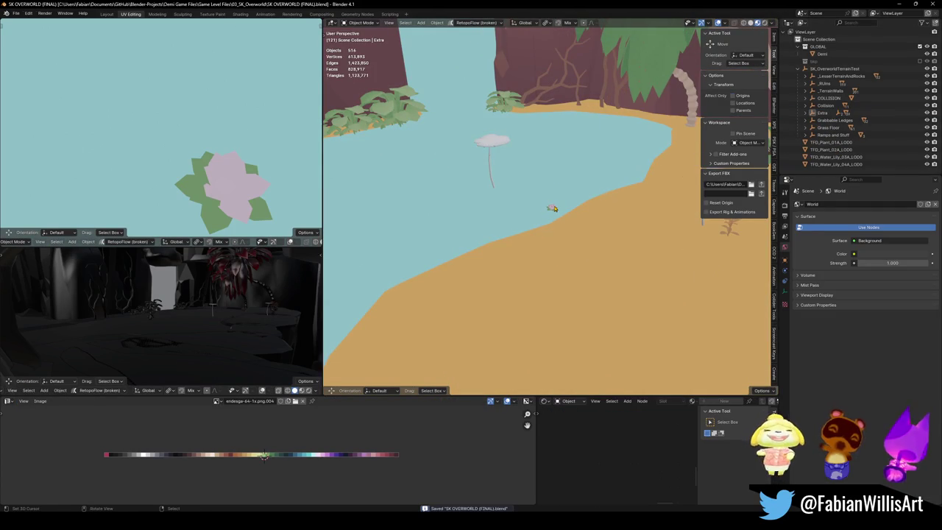
# Step: Duplicate the lily flower twelve times, placing each copy across the pond at water level
pyautogui.click(551, 207)
pyautogui.scroll(3, 552, 208)
pyautogui.hotkey('shift', 'd')
pyautogui.click(573, 179)
pyautogui.scroll(-3, 572, 179)
pyautogui.hotkey('shift', 'd')
pyautogui.hotkey('shift', 'z')
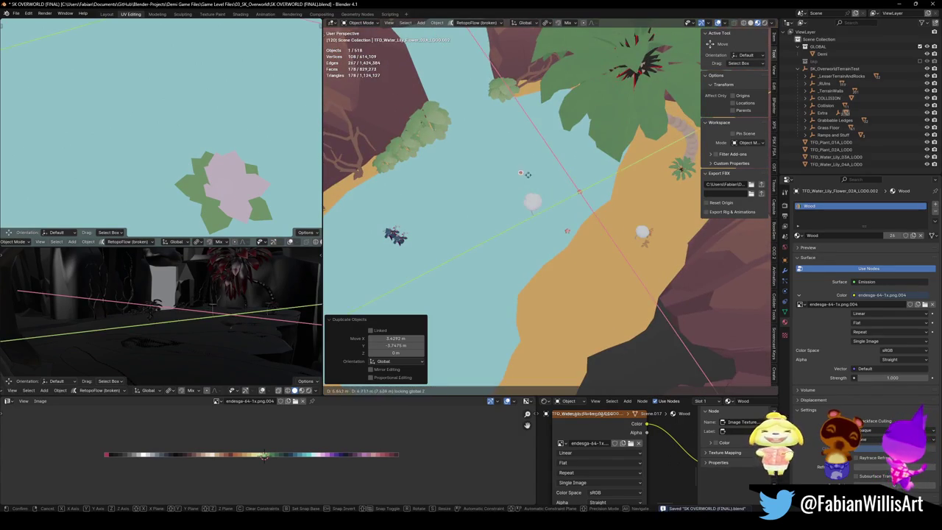
pyautogui.click(578, 141)
pyautogui.hotkey('shift', 'd')
pyautogui.hotkey('shift', 'z')
pyautogui.click(515, 147)
pyautogui.hotkey('shift', 'd')
pyautogui.hotkey('shift', 'z')
pyautogui.click(488, 159)
pyautogui.hotkey('shift', 'd')
pyautogui.hotkey('shift', 'z')
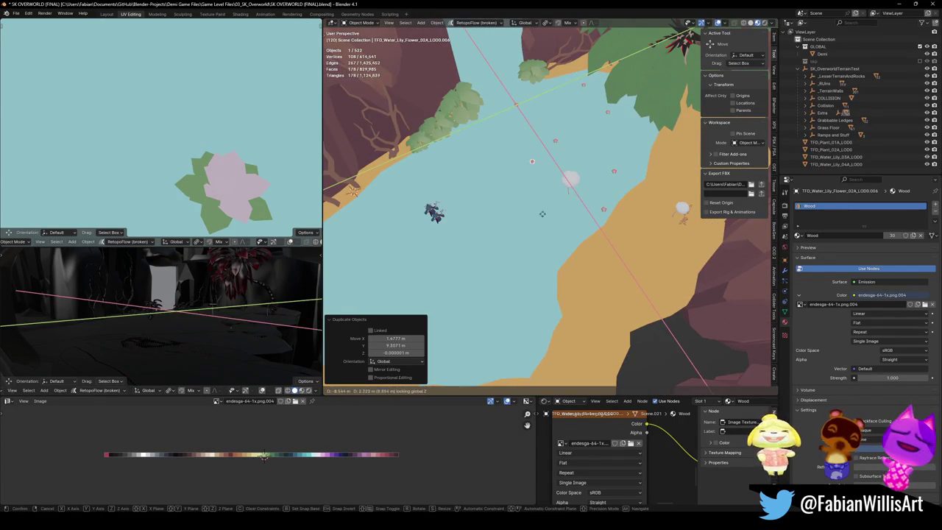
pyautogui.click(521, 140)
pyautogui.hotkey('shift', 'd')
pyautogui.hotkey('shift', 'z')
pyautogui.click(436, 230)
pyautogui.hotkey('shift', 'd')
pyautogui.hotkey('shift', 'z')
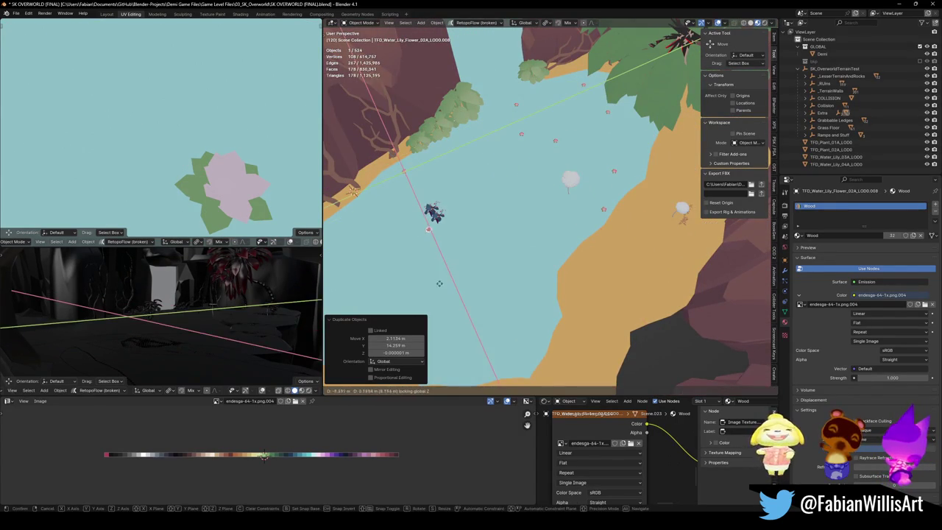
pyautogui.click(449, 221)
pyautogui.hotkey('shift', 'd')
pyautogui.hotkey('shift', 'z')
pyautogui.click(547, 224)
pyautogui.hotkey('shift', 'd')
pyautogui.hotkey('shift', 'z')
pyautogui.click(513, 340)
pyautogui.hotkey('shift', 'd')
pyautogui.hotkey('shift', 'z')
pyautogui.click(494, 212)
pyautogui.hotkey('shift', 'd')
pyautogui.hotkey('shift', 'z')
pyautogui.click(485, 286)
pyautogui.hotkey('shift', 'd')
pyautogui.hotkey('shift', 'z')
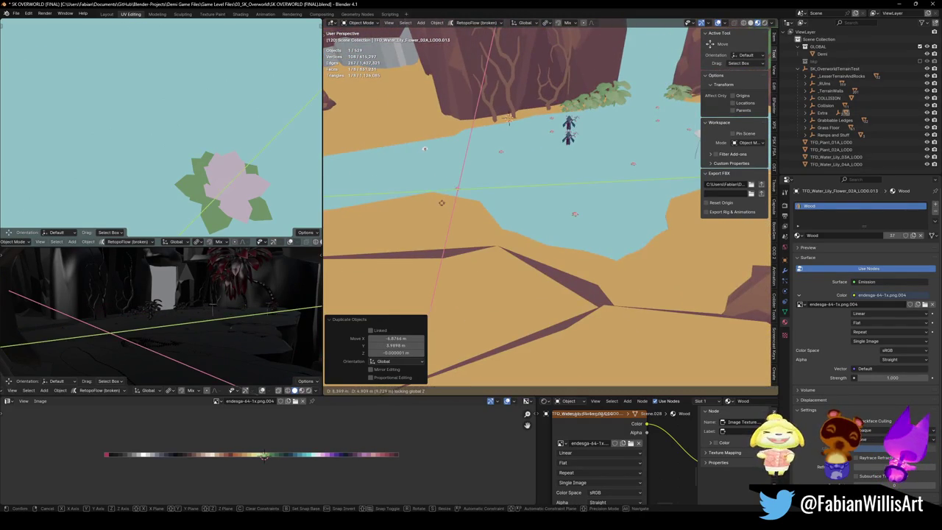
pyautogui.click(491, 241)
# Step: Walk through the scene to inspect the scattered lilies, then save the file
pyautogui.hotkey('shift', '`')
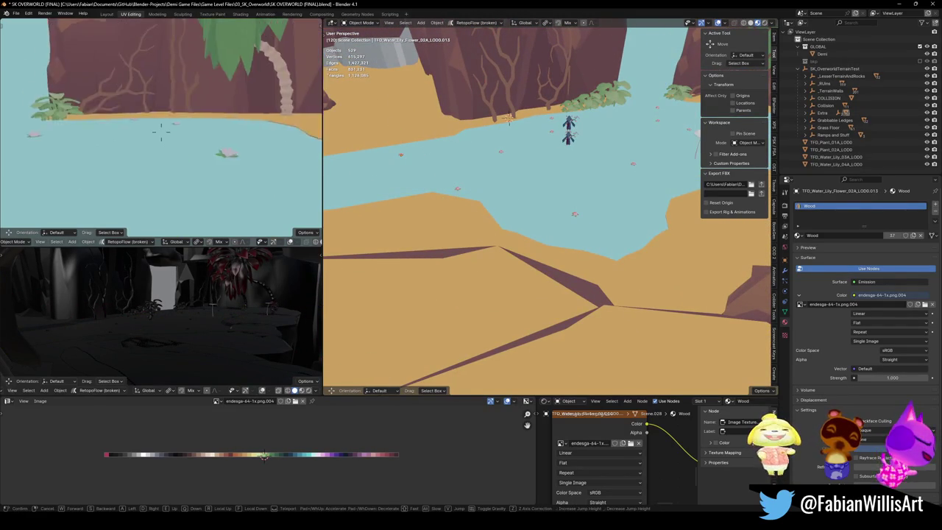
pyautogui.press('s')
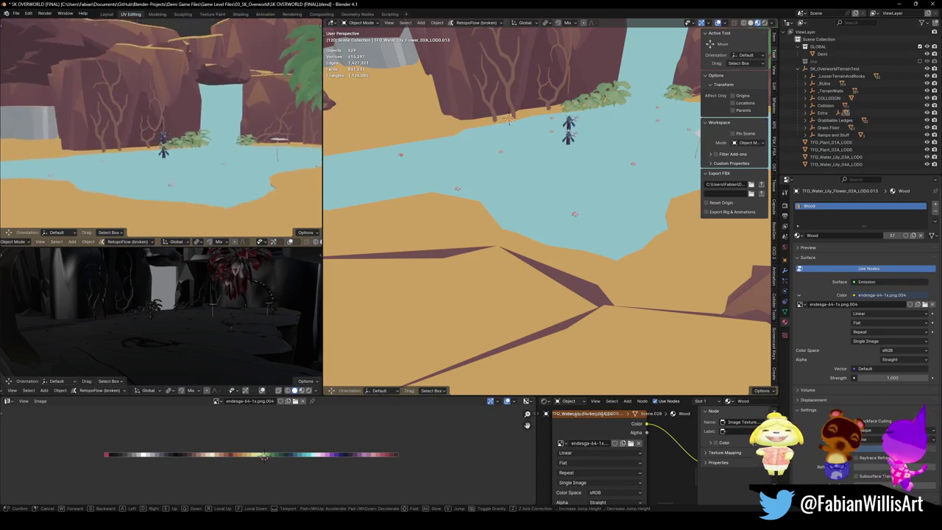
pyautogui.click(197, 168)
pyautogui.hotkey('ctrl', 's')
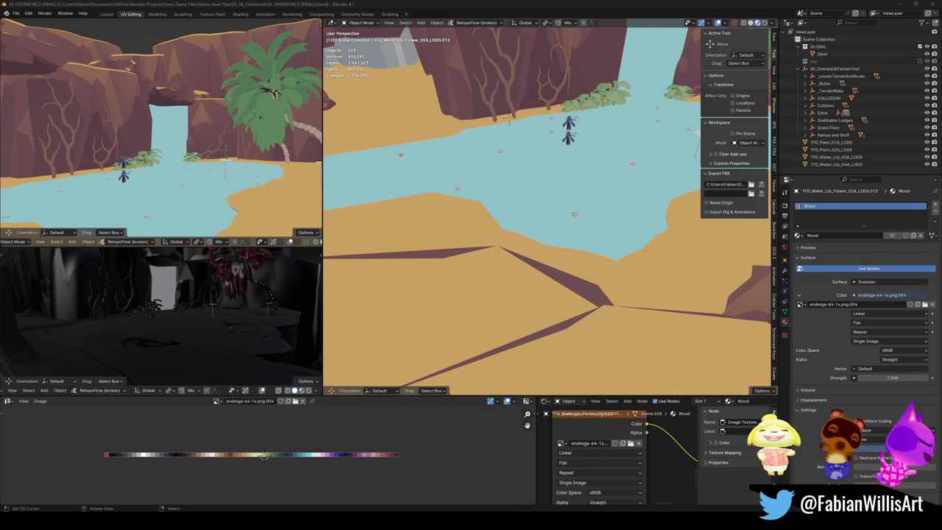
# Step: Save the level, select all objects in SK_OverworldTerrainTest, and switch to Unity
pyautogui.scroll(-5, 538, 219)
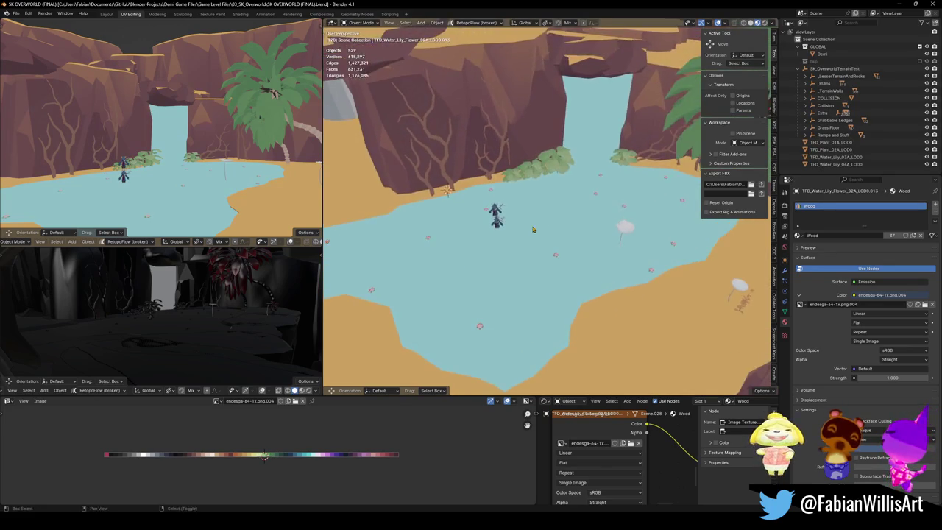
pyautogui.hotkey('ctrl', 's')
pyautogui.click(835, 69)
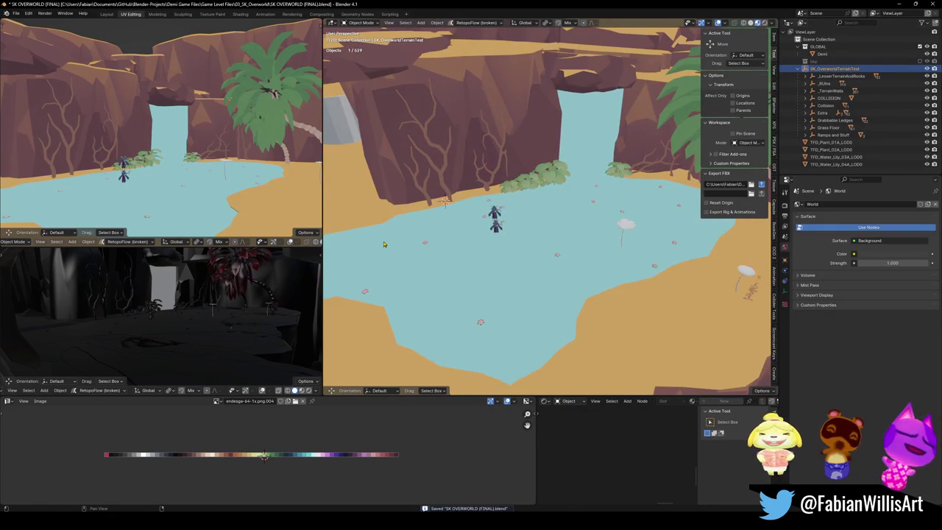
pyautogui.press('a')
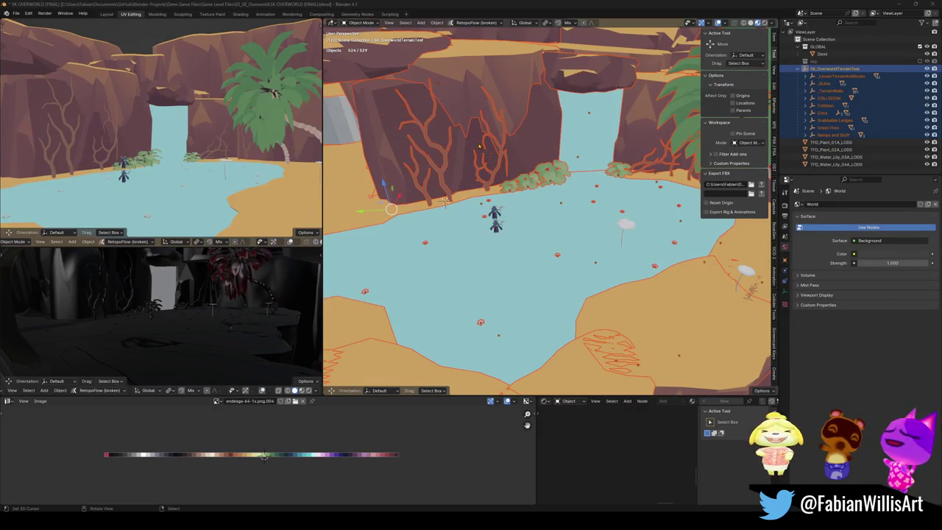
pyautogui.hotkey('alt', 'Tab')
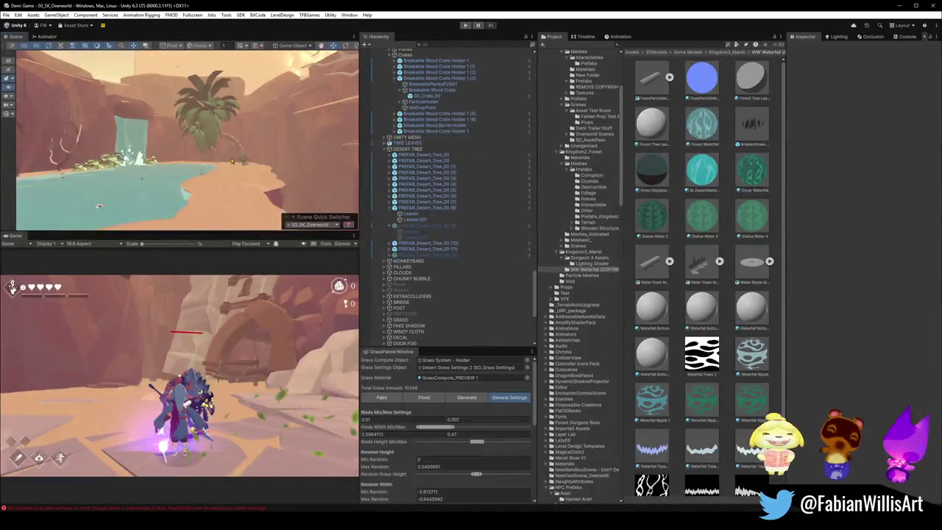
# Step: Inspect the imported waterfall pool terrain, framing a terrain piece, then select the water surface
pyautogui.moveTo(225, 155)
pyautogui.mouseDown()
pyautogui.moveTo(203, 152)
pyautogui.moveTo(260, 165)
pyautogui.moveTo(138, 174)
pyautogui.moveTo(138, 146)
pyautogui.moveTo(140, 163)
pyautogui.moveTo(146, 156)
pyautogui.mouseUp()
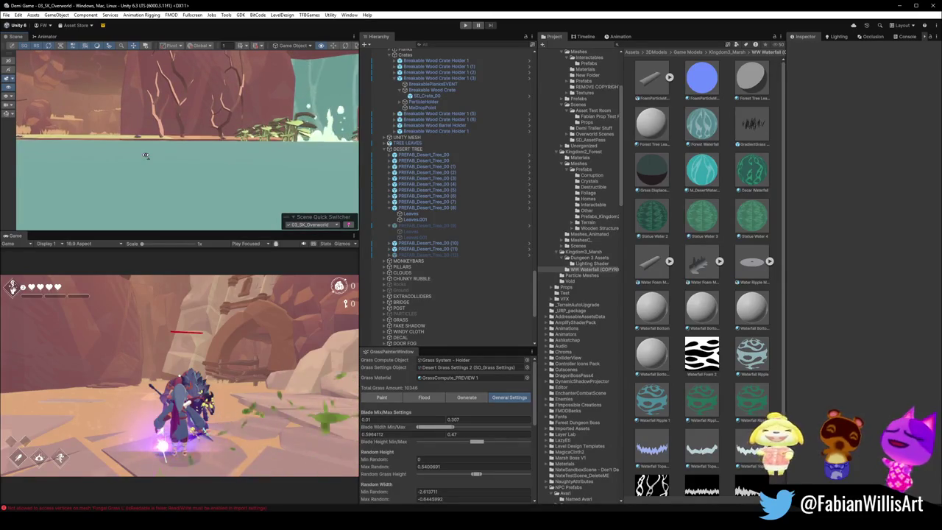
pyautogui.click(182, 192)
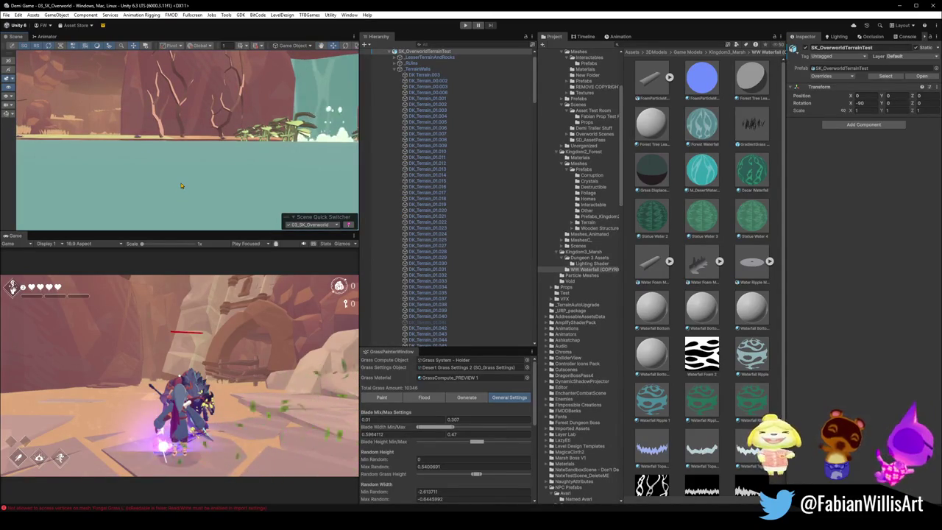
pyautogui.click(181, 186)
pyautogui.press('f')
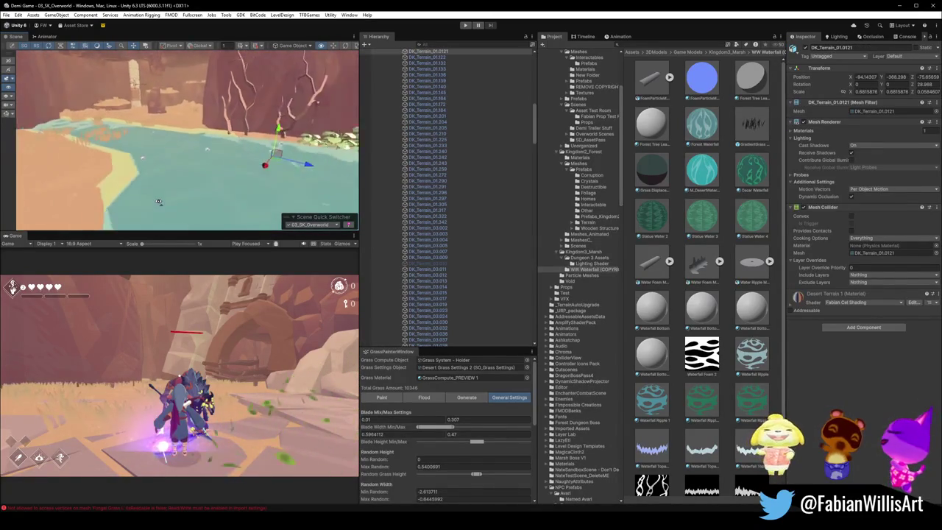
pyautogui.moveTo(160, 204)
pyautogui.mouseDown()
pyautogui.moveTo(205, 81)
pyautogui.moveTo(211, 171)
pyautogui.mouseUp()
pyautogui.click(205, 80)
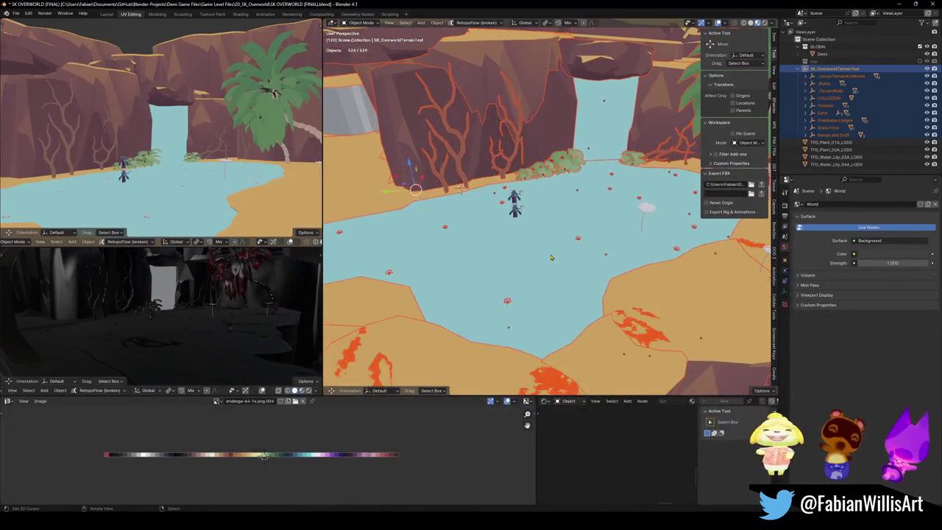
pyautogui.click(539, 255)
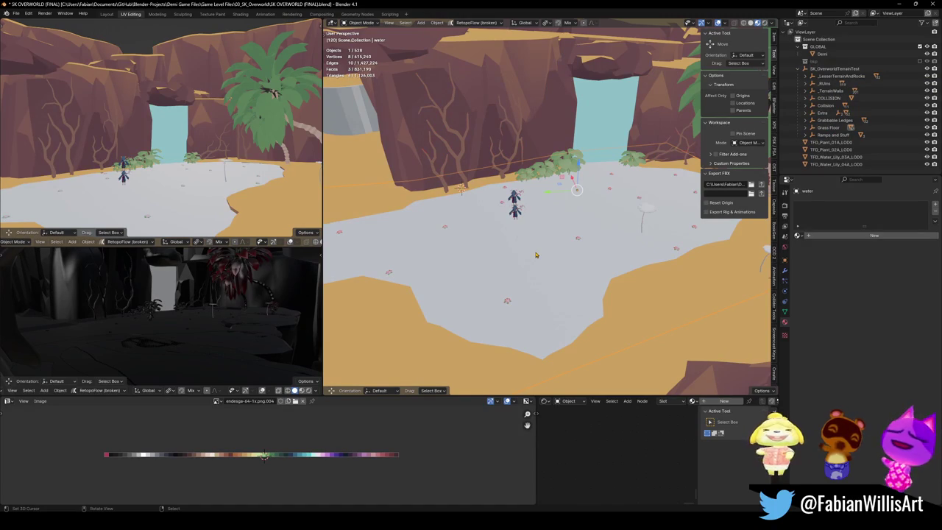
# Step: Rename the water object to 'underside water', save, and select all SK_OverworldTerrainTest objects
pyautogui.press('F2')
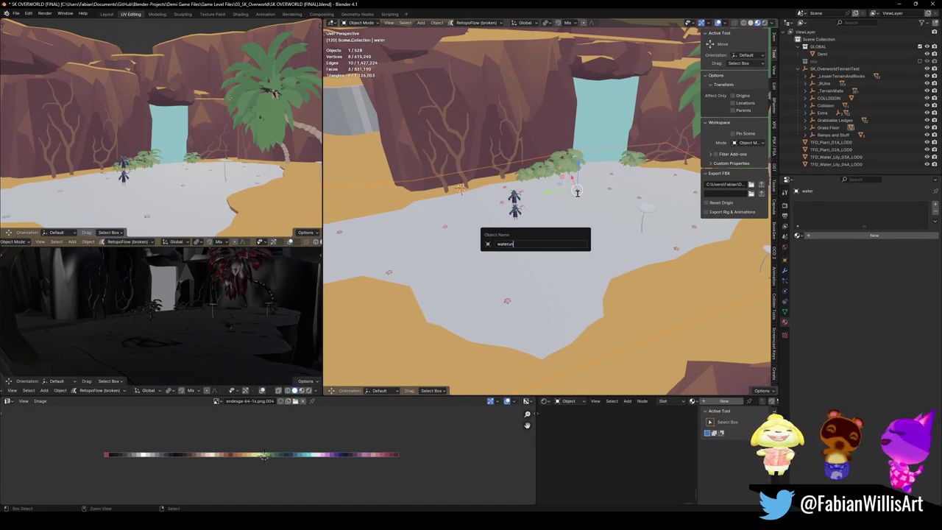
pyautogui.write('underside water')
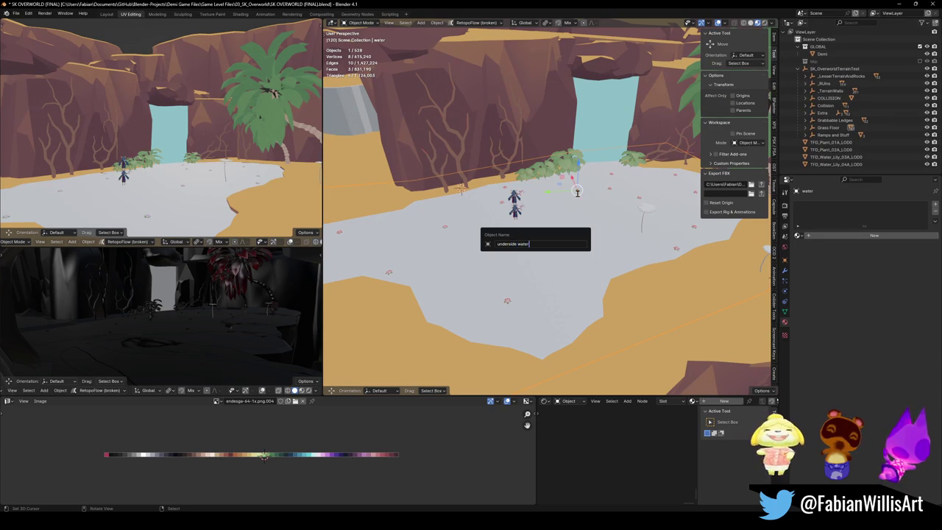
pyautogui.press('Return')
pyautogui.hotkey('ctrl', 's')
pyautogui.click(835, 68)
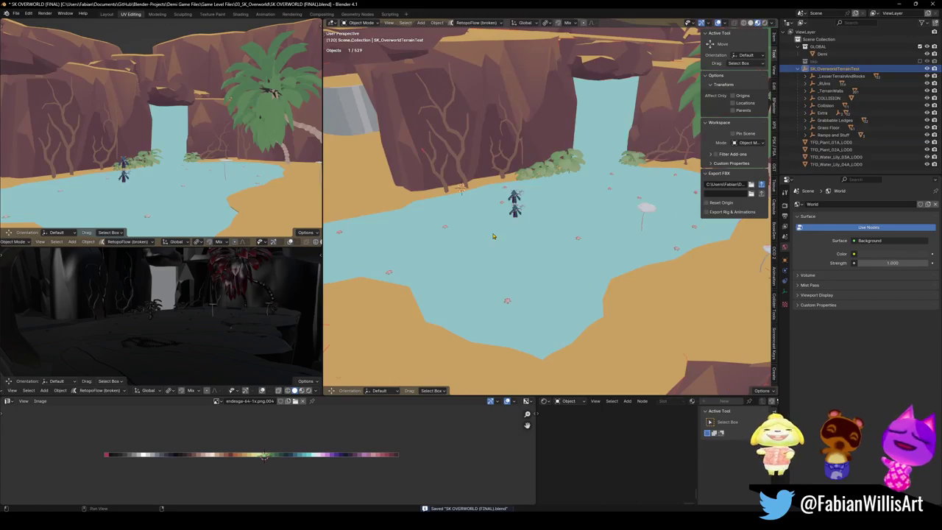
pyautogui.press('a')
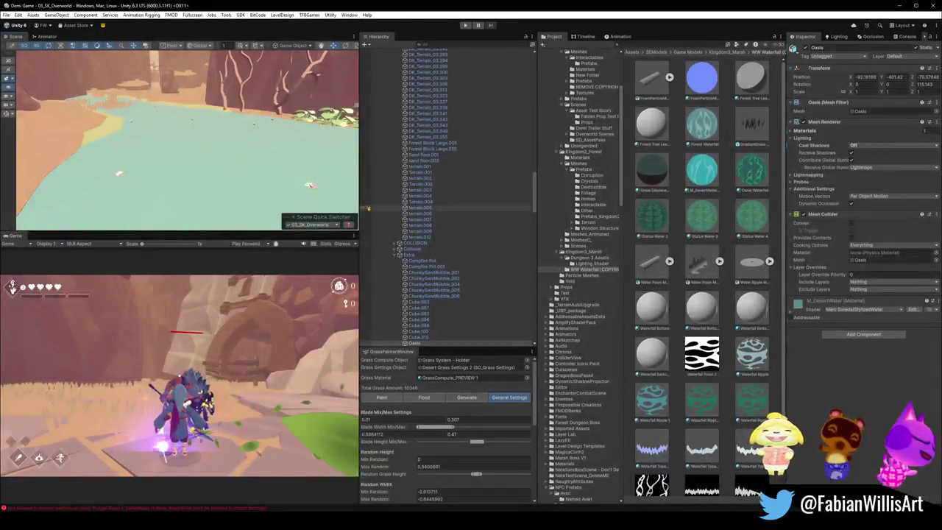
# Step: Search the Hierarchy for 'side', frame underside water and nudge it along Z
pyautogui.moveTo(306, 141)
pyautogui.mouseDown()
pyautogui.moveTo(307, 111)
pyautogui.moveTo(245, 141)
pyautogui.mouseUp()
pyautogui.scroll(3, 245, 141)
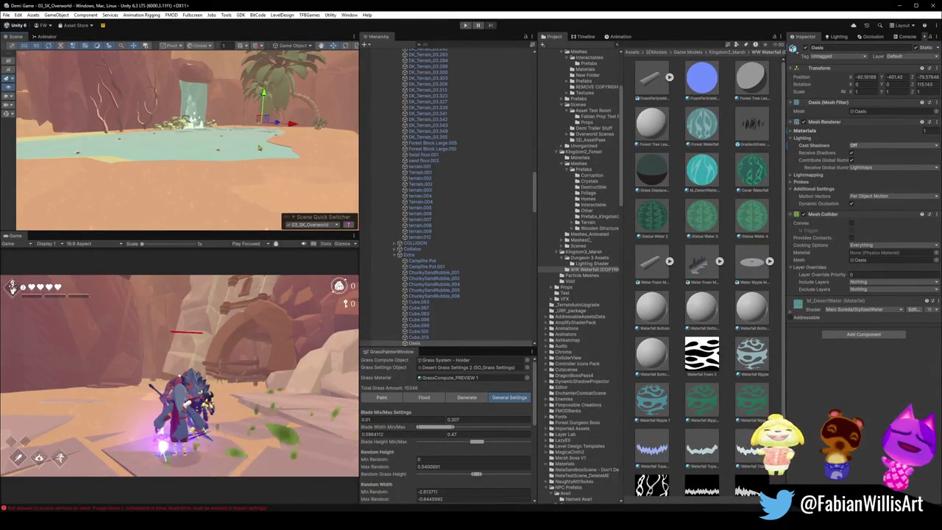
pyautogui.click(415, 343)
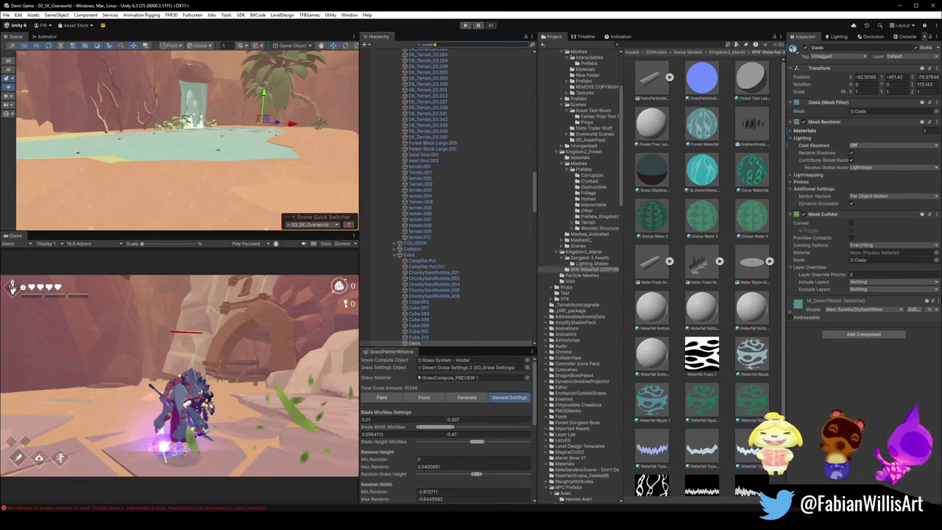
pyautogui.write('side')
pyautogui.click(400, 57)
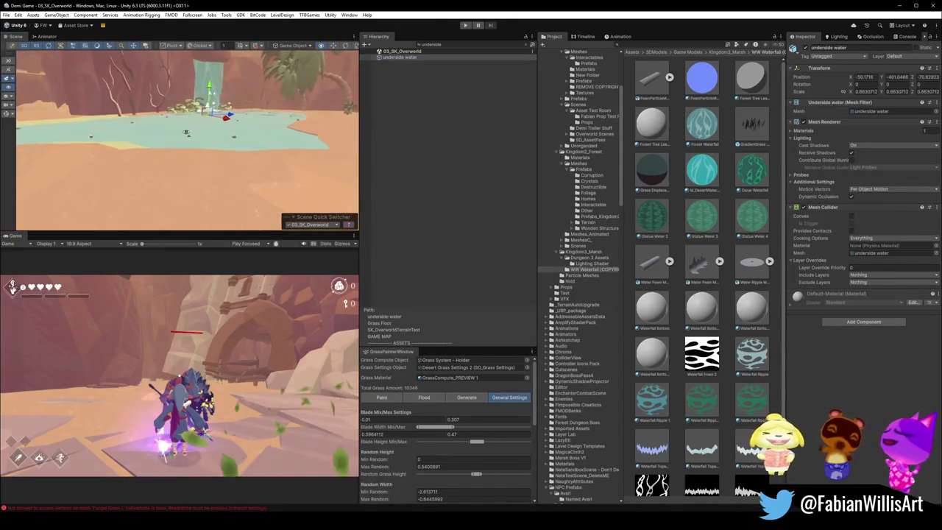
pyautogui.press('f')
pyautogui.moveTo(212, 96)
pyautogui.mouseDown()
pyautogui.moveTo(214, 114)
pyautogui.moveTo(114, 117)
pyautogui.moveTo(245, 107)
pyautogui.moveTo(249, 79)
pyautogui.moveTo(243, 88)
pyautogui.mouseUp()
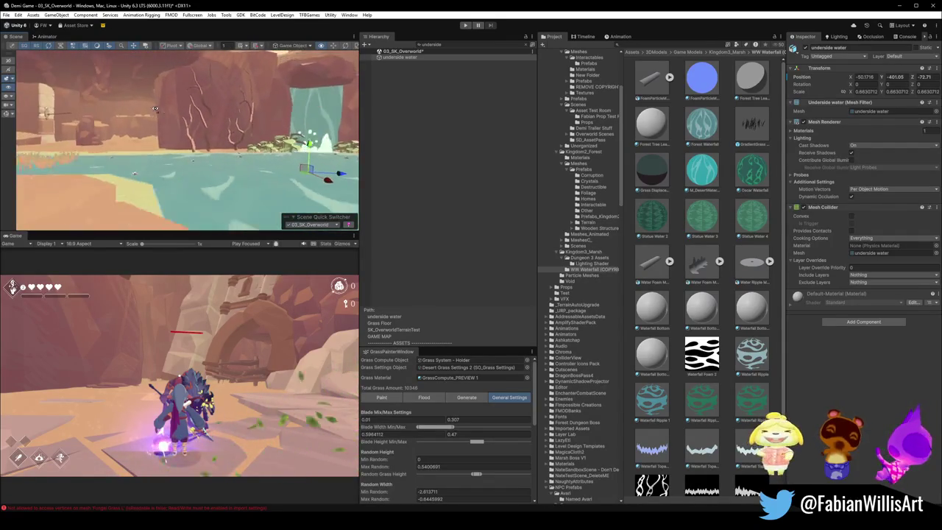
# Step: Look over the palm leaves and water in the Scene view, then return to Blender
pyautogui.moveTo(154, 109); pyautogui.dragTo(196, 101)
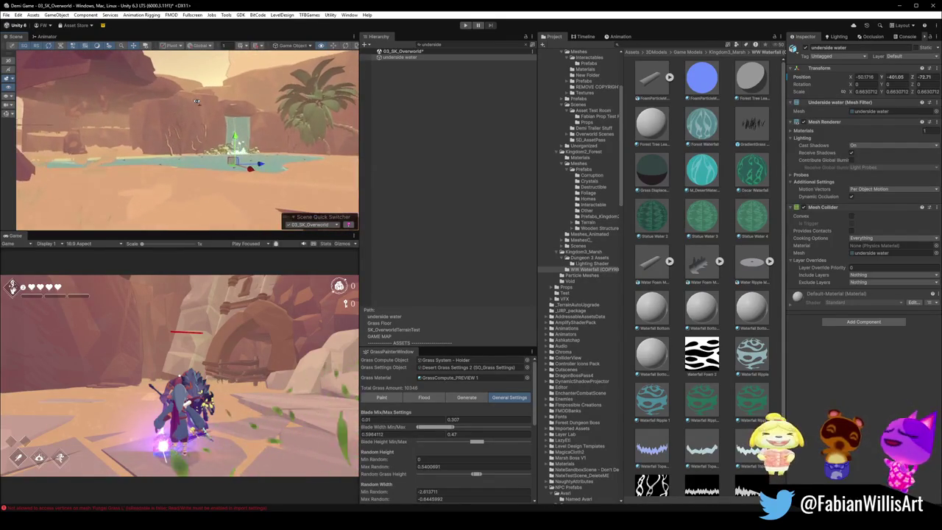
pyautogui.click(249, 187)
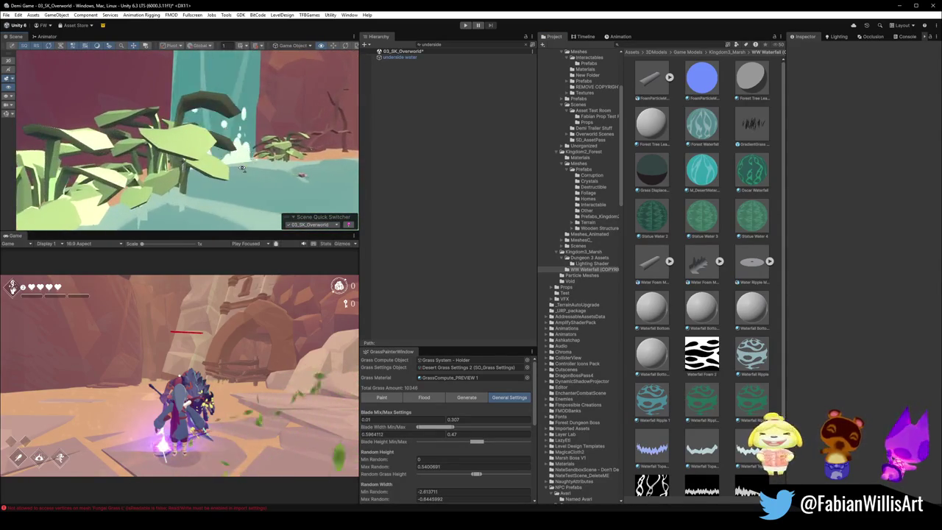
pyautogui.moveTo(224, 174)
pyautogui.mouseDown()
pyautogui.moveTo(205, 161)
pyautogui.moveTo(139, 152)
pyautogui.moveTo(70, 93)
pyautogui.mouseUp()
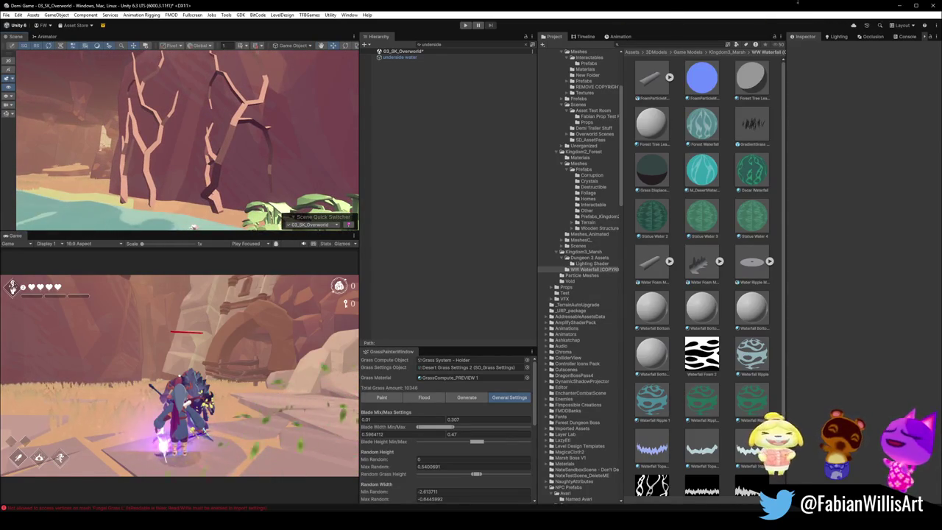
pyautogui.click(893, 5)
# Step: In solid shading, select the mushroom plant clusters and shade them smooth
pyautogui.press('z')
pyautogui.click(548, 184)
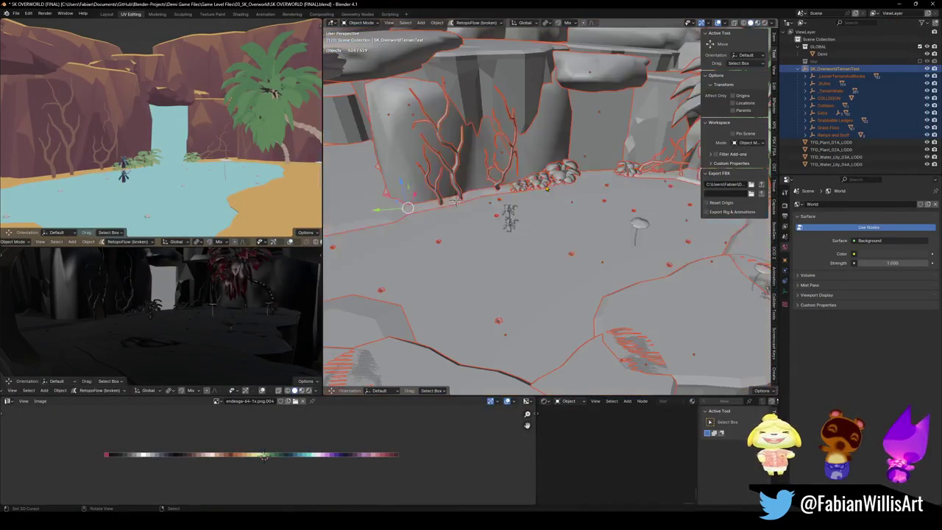
pyautogui.scroll(5, 548, 184)
pyautogui.click(488, 232)
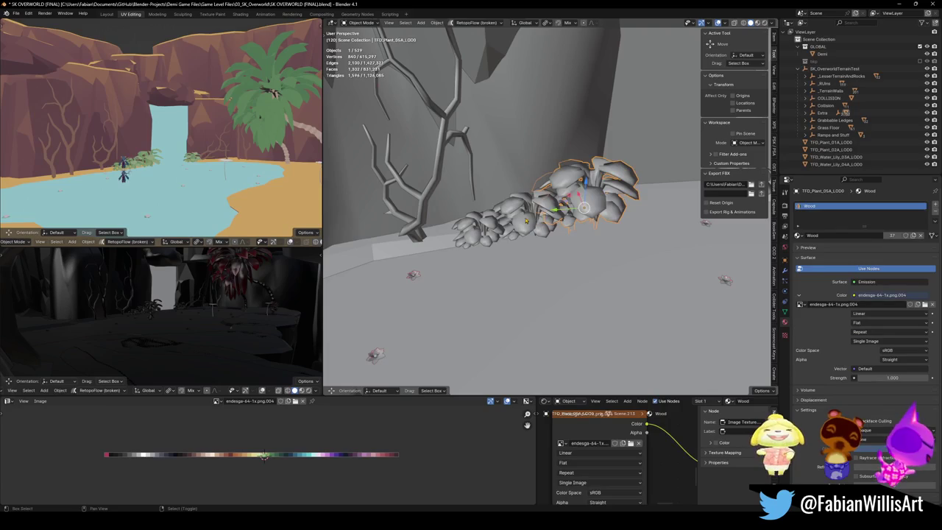
pyautogui.rightClick(488, 232)
pyautogui.click(459, 319)
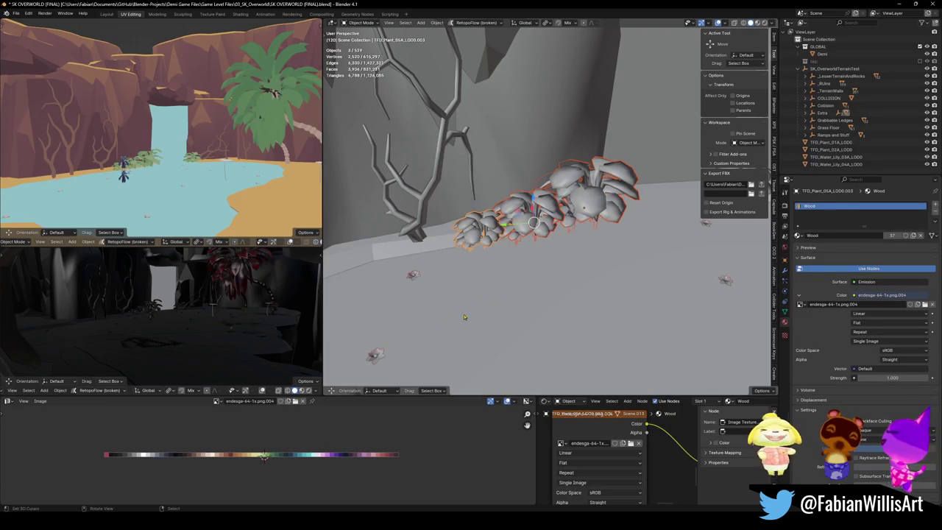
pyautogui.rightClick(531, 205)
pyautogui.click(531, 204)
# Step: Merge the mushroom clusters' duplicate vertices by distance in Edit Mode
pyautogui.press('Tab')
pyautogui.press('a')
pyautogui.press('q')
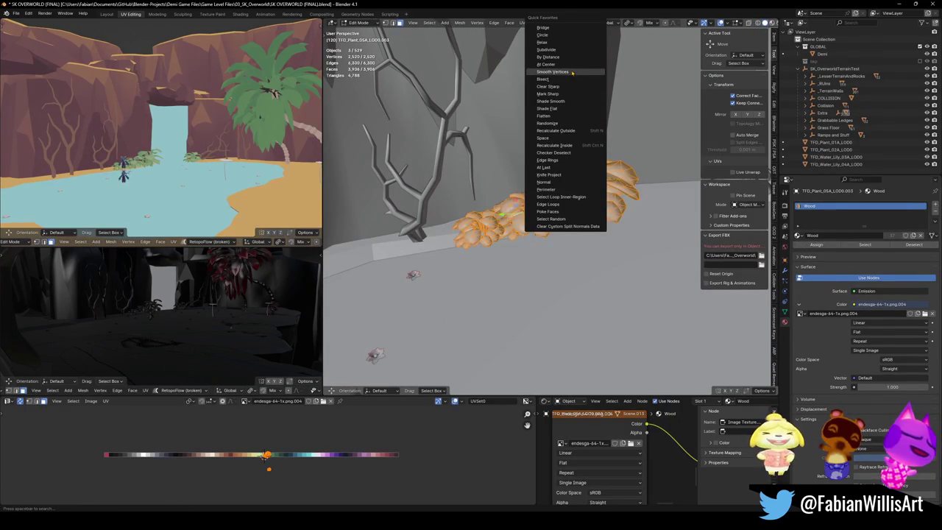
pyautogui.click(568, 57)
pyautogui.press('Tab')
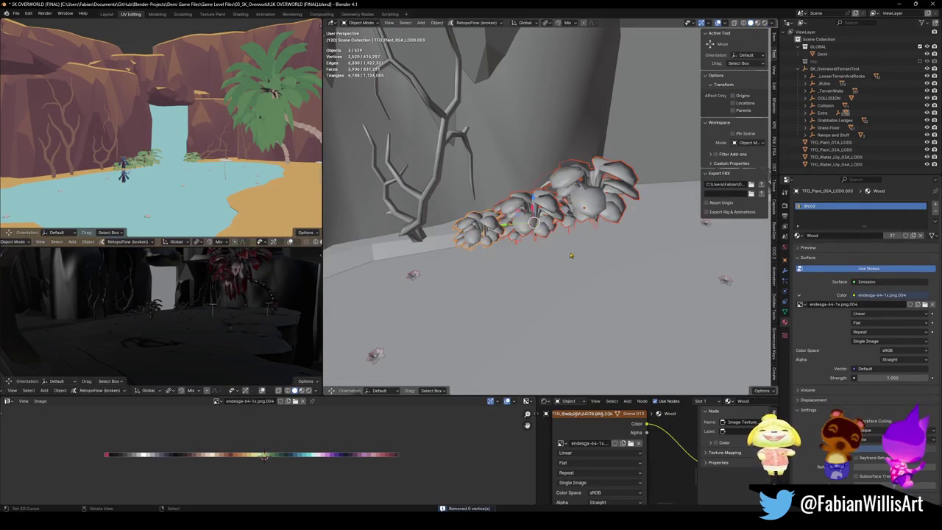
# Step: Clear the tree roots' custom split normals, shade them smooth, and apply rotation and scale
pyautogui.click(414, 226)
pyautogui.press('q')
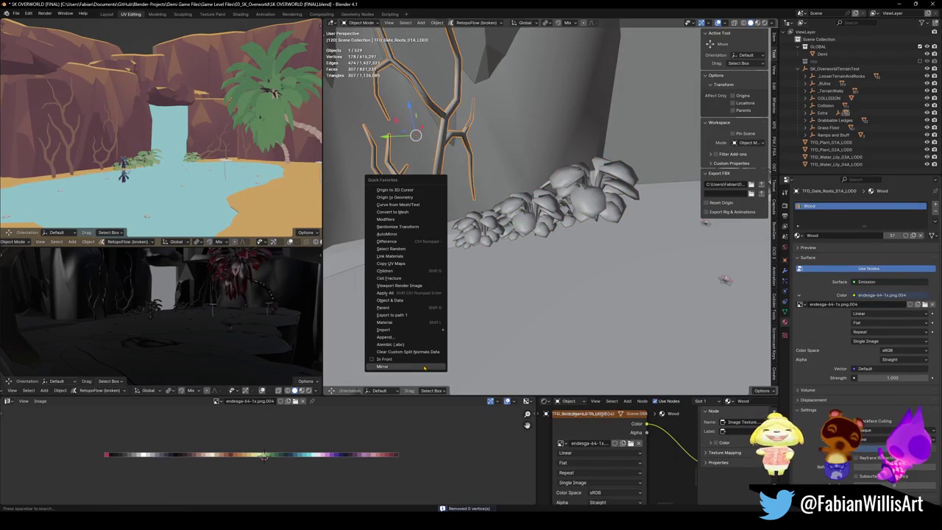
pyautogui.click(408, 351)
pyautogui.rightClick(435, 236)
pyautogui.click(435, 234)
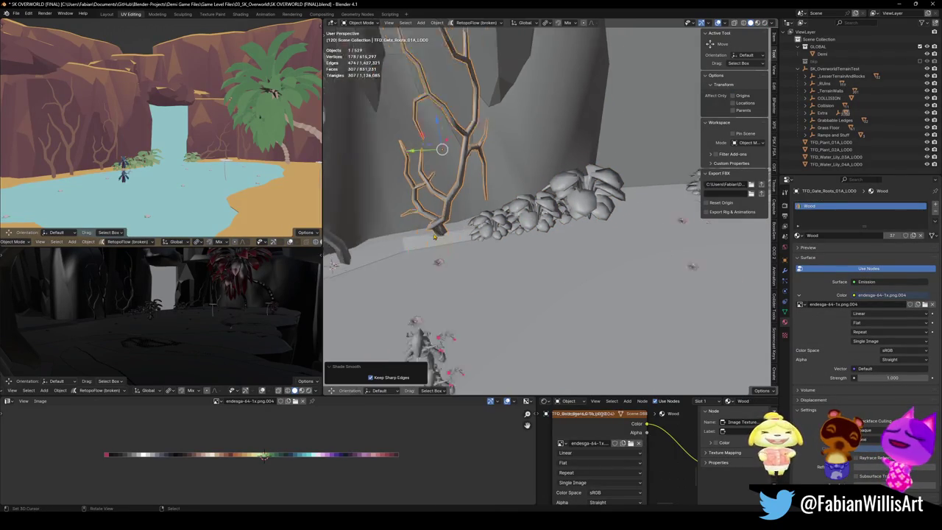
pyautogui.hotkey('ctrl', 'a')
pyautogui.click(415, 253)
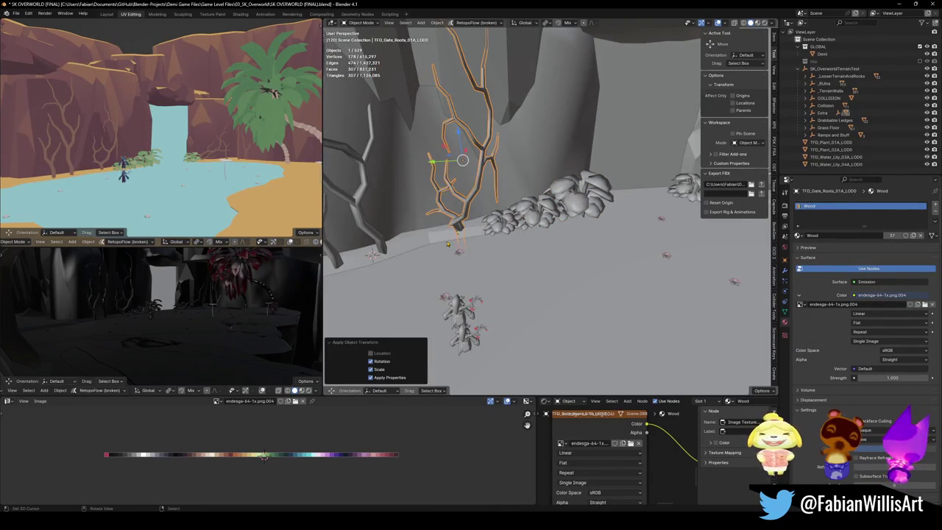
# Step: Shade TFD_Column_Roots_01A_LOD0 and the small plant TFD_Plant_05A_LOD0.004 smooth
pyautogui.click(442, 221)
pyautogui.rightClick(435, 232)
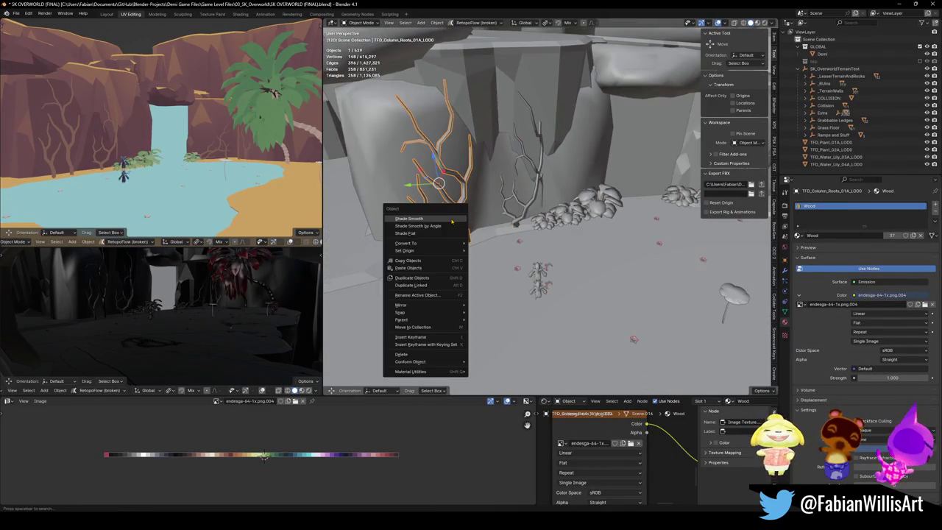
pyautogui.click(434, 232)
pyautogui.rightClick(452, 221)
pyautogui.moveTo(452, 221); pyautogui.dragTo(535, 219)
pyautogui.click(537, 219)
pyautogui.rightClick(549, 244)
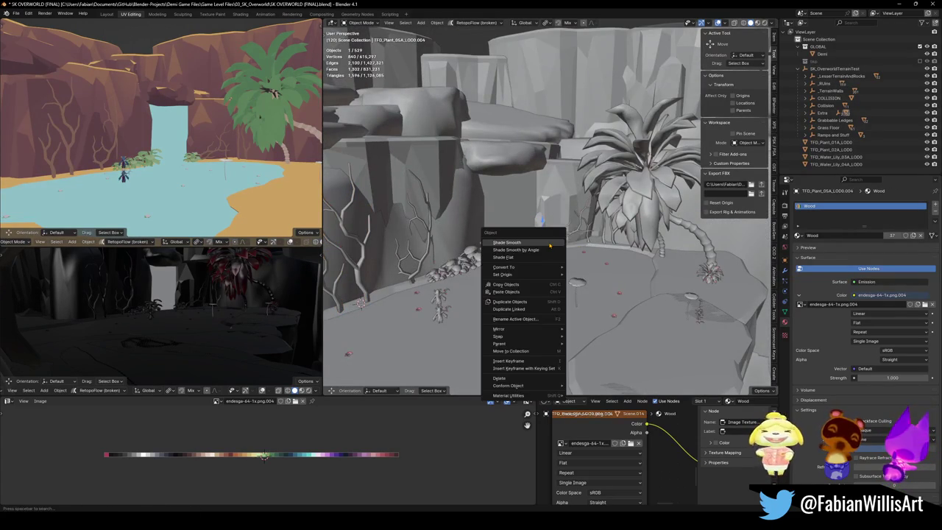
pyautogui.click(549, 245)
# Step: Shade the gate roots smooth, then select every object in the SK_OverworldTerrainTest collection
pyautogui.keyDown('shift'); pyautogui.click(580, 232); pyautogui.keyUp('shift')
pyautogui.rightClick(606, 232)
pyautogui.click(589, 233)
pyautogui.rightClick(581, 221)
pyautogui.click(584, 248)
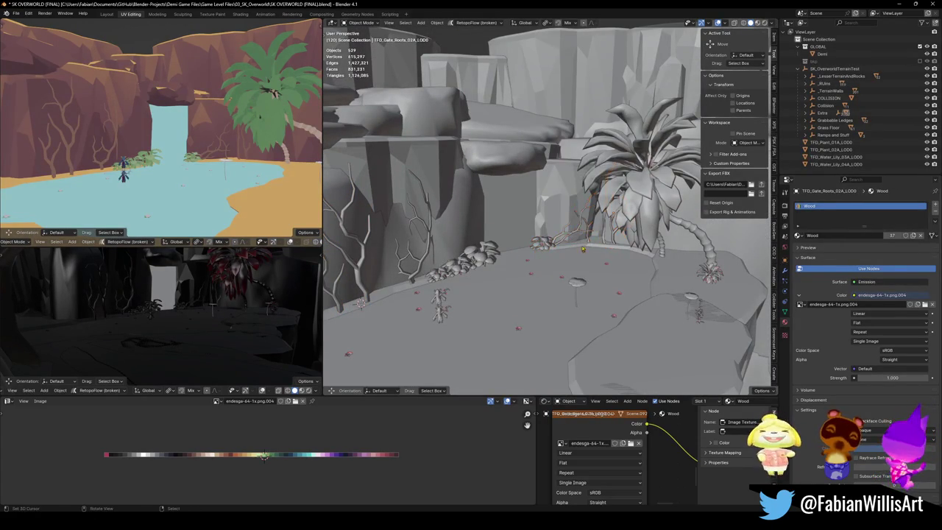
pyautogui.click(574, 255)
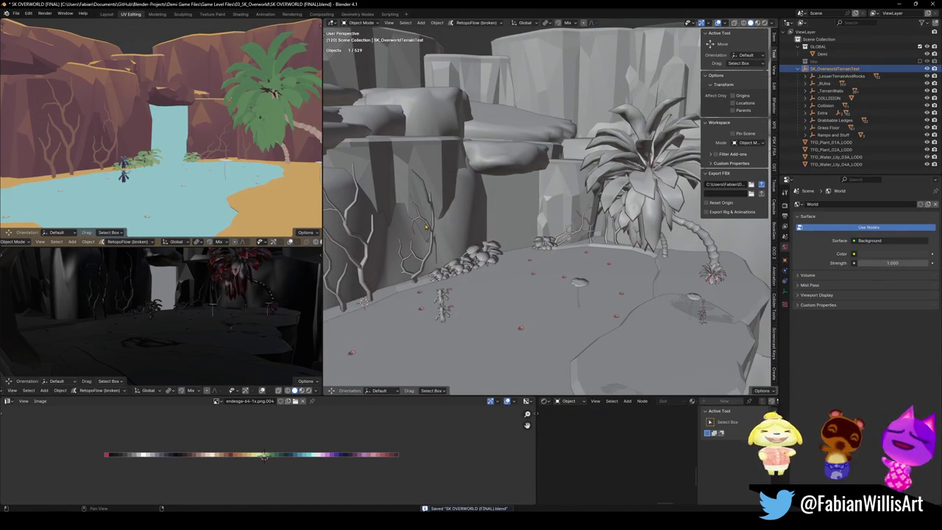
pyautogui.hotkey('shift', ']')
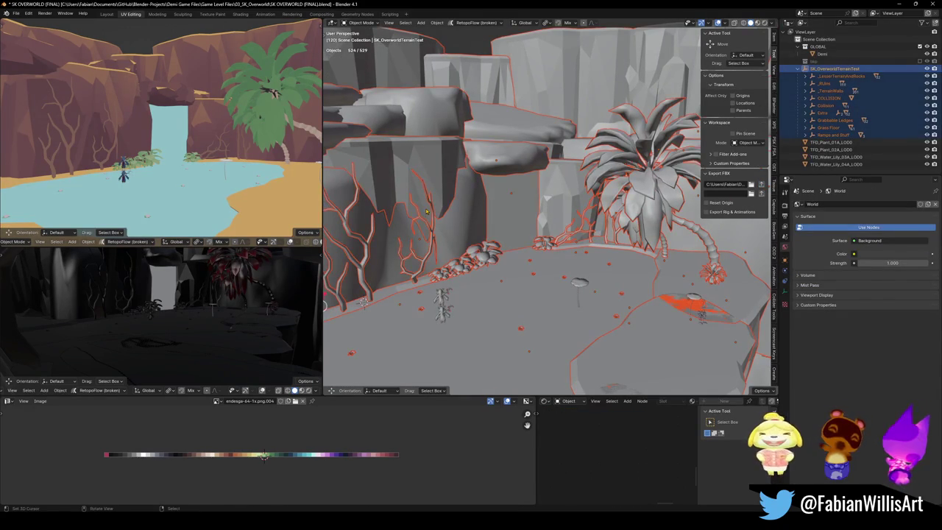
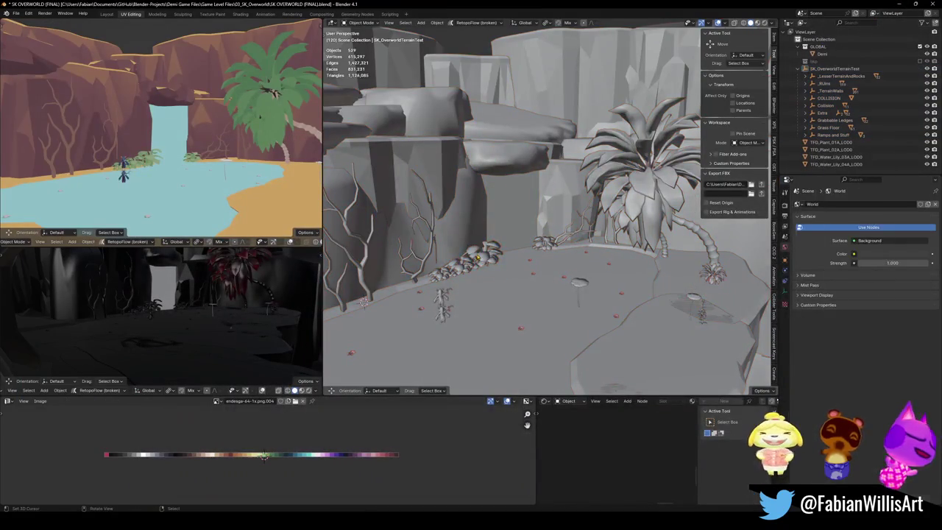
# Step: Switch to Blender and frame the mushroom plant TFD_Plant_05A_LOD0 in view
pyautogui.click(478, 258)
pyautogui.press('KP_Decimal')
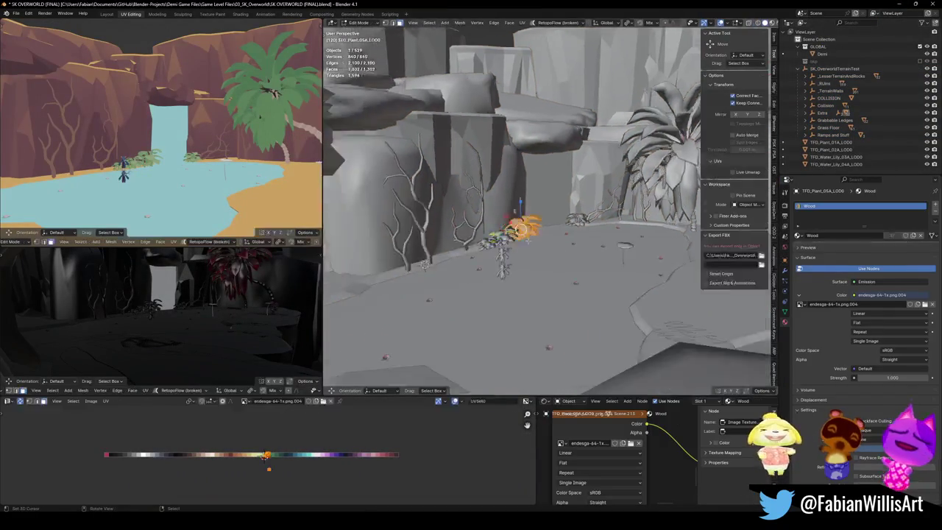
# Step: Mark the mushroom plant's mesh edges sharp in Edit Mode
pyautogui.press('Tab')
pyautogui.rightClick(582, 210)
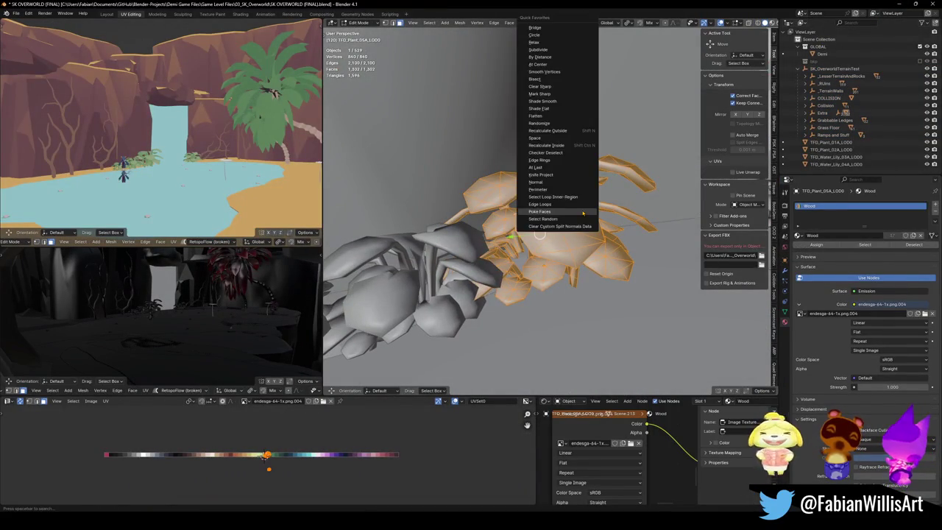
pyautogui.click(581, 209)
pyautogui.press('Tab')
pyautogui.scroll(-5, 530, 220)
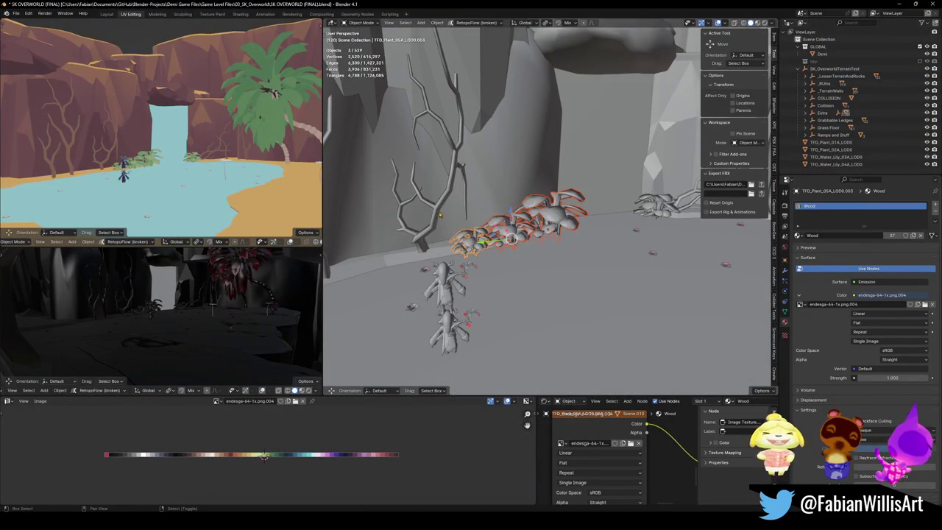
# Step: Select the dead tree plus the column, wall and right-hand roots along the cliff
pyautogui.keyDown('shift'); pyautogui.click(439, 184); pyautogui.keyUp('shift')
pyautogui.scroll(3, 518, 216)
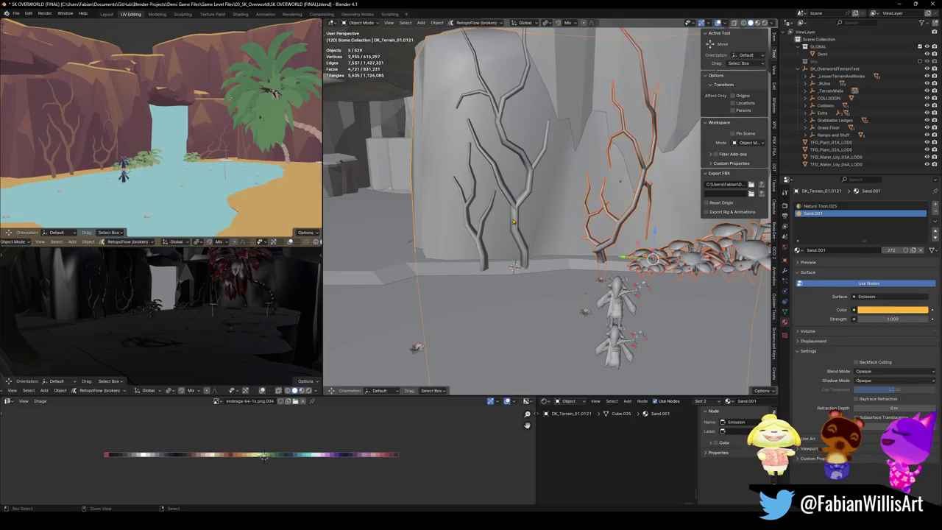
pyautogui.keyDown('shift'); pyautogui.click(513, 222); pyautogui.keyUp('shift')
pyautogui.press('KP_Decimal')
pyautogui.keyDown('shift'); pyautogui.click(480, 240); pyautogui.keyUp('shift')
pyautogui.keyDown('shift'); pyautogui.click(597, 192); pyautogui.keyUp('shift')
pyautogui.keyDown('shift'); pyautogui.click(612, 199); pyautogui.keyUp('shift')
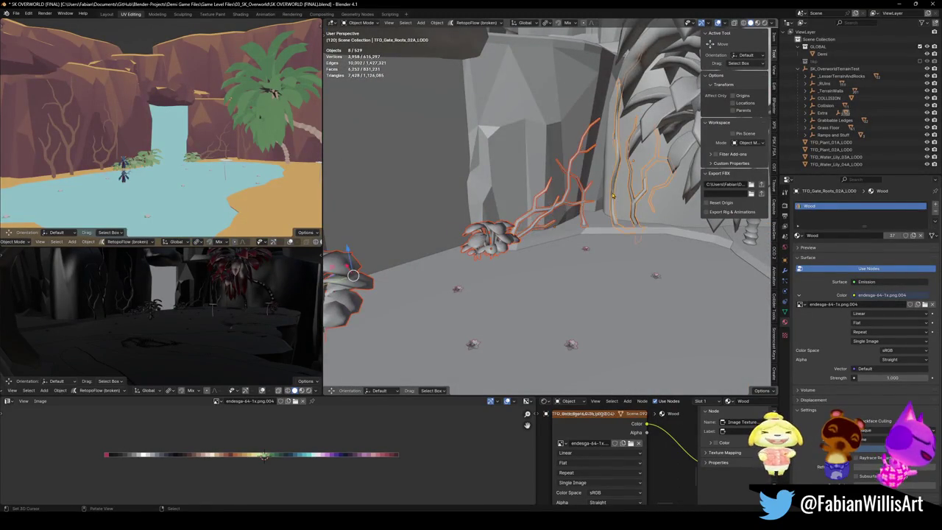
# Step: Mark the selected roots' edges sharp using Quick Favorites
pyautogui.press('Tab')
pyautogui.press('q')
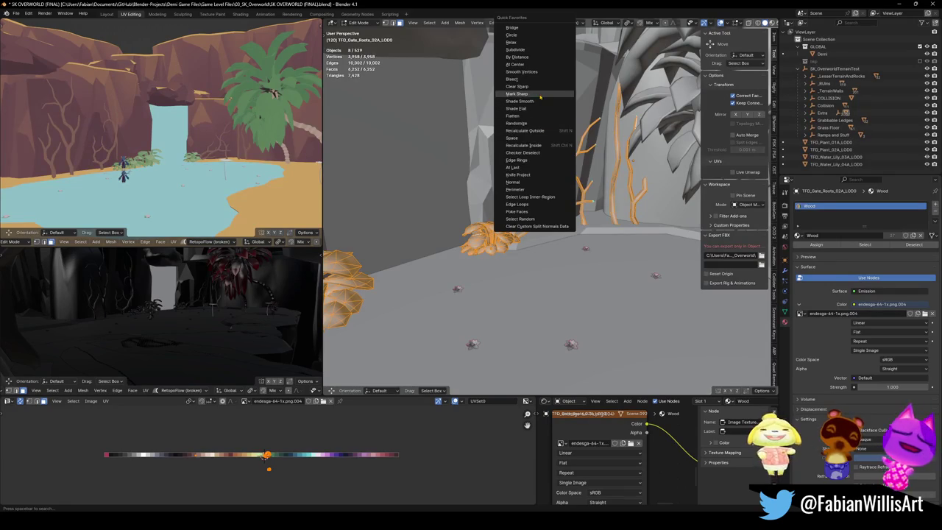
pyautogui.click(540, 94)
pyautogui.press('Tab')
# Step: Walk the view toward the palm plant and select the SK_OverworldTerrainTest collection
pyautogui.hotkey('shift', '`')
pyautogui.press('w')
pyautogui.click(550, 206)
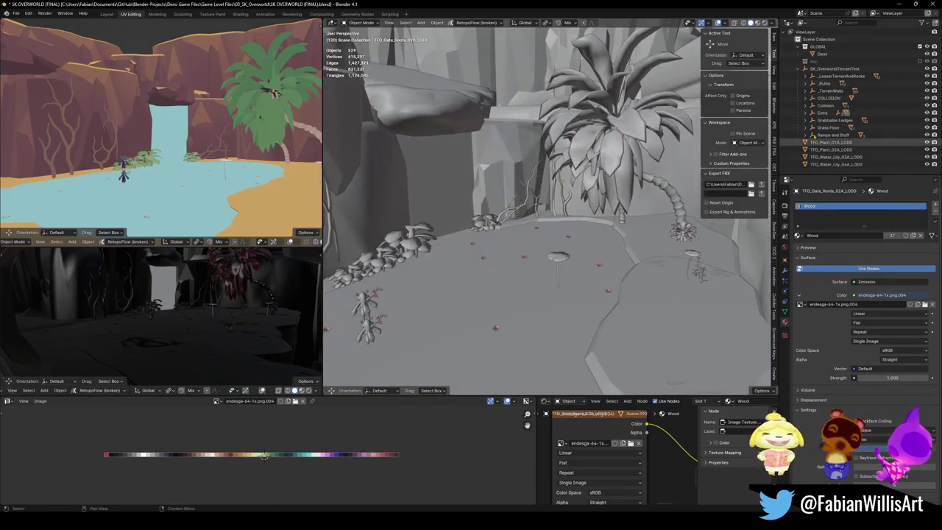
pyautogui.click(835, 68)
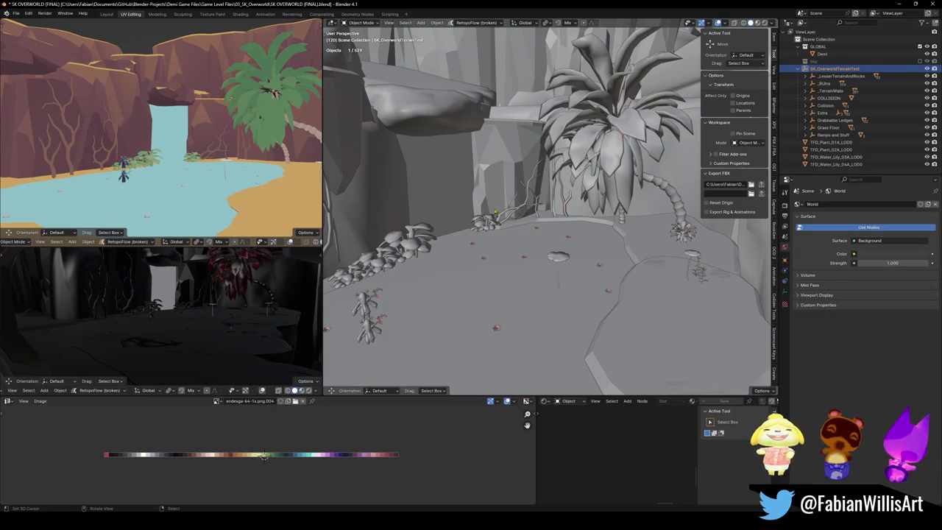
# Step: Check the mushroom plant's UV maps, then select every child of SK_OverworldTerrainTest
pyautogui.click(404, 245)
pyautogui.click(785, 312)
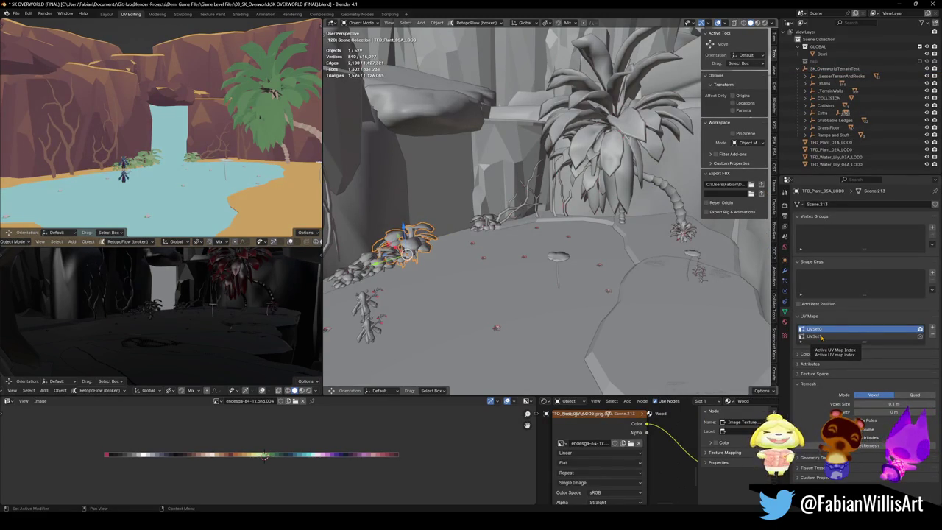
pyautogui.click(834, 68)
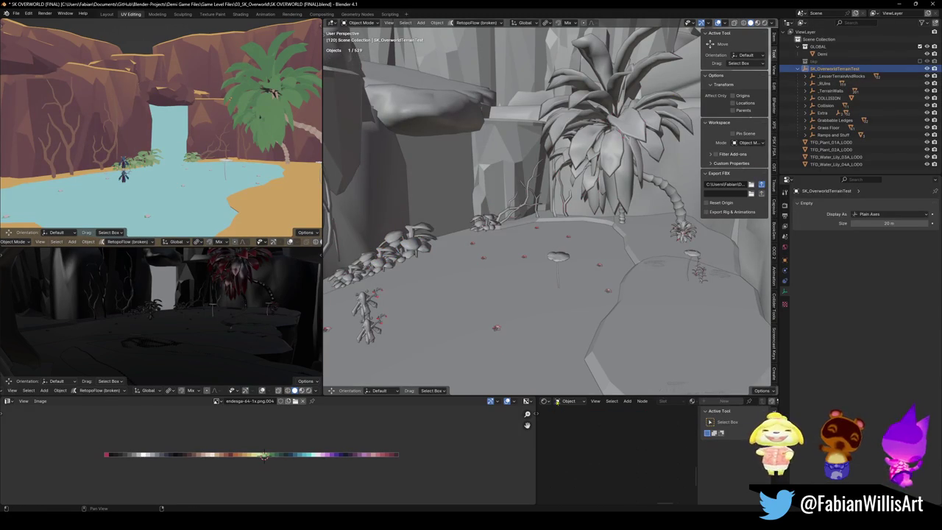
pyautogui.hotkey('shift', ']')
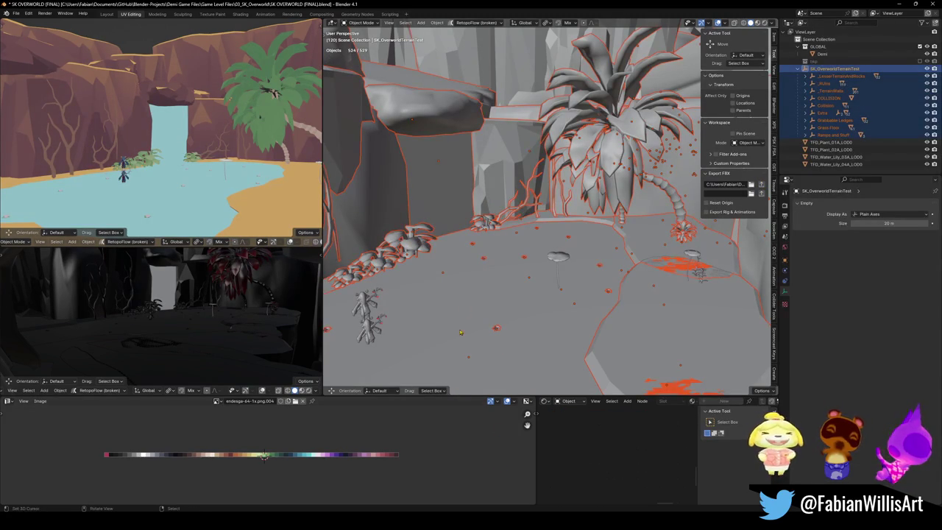
pyautogui.moveTo(272, 182); pyautogui.dragTo(252, 177)
pyautogui.moveTo(564, 263); pyautogui.dragTo(589, 262)
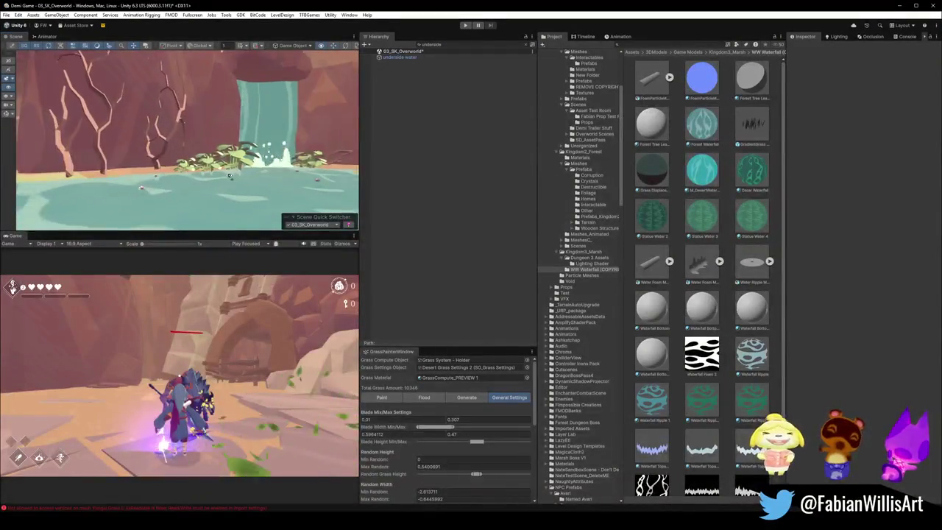
# Step: Fly to the waterfall, select TFD_Plant_05A_LOD0 and expand its material shader settings
pyautogui.moveTo(239, 177)
pyautogui.mouseDown()
pyautogui.moveTo(243, 85)
pyautogui.moveTo(342, 208)
pyautogui.mouseUp()
pyautogui.click(180, 188)
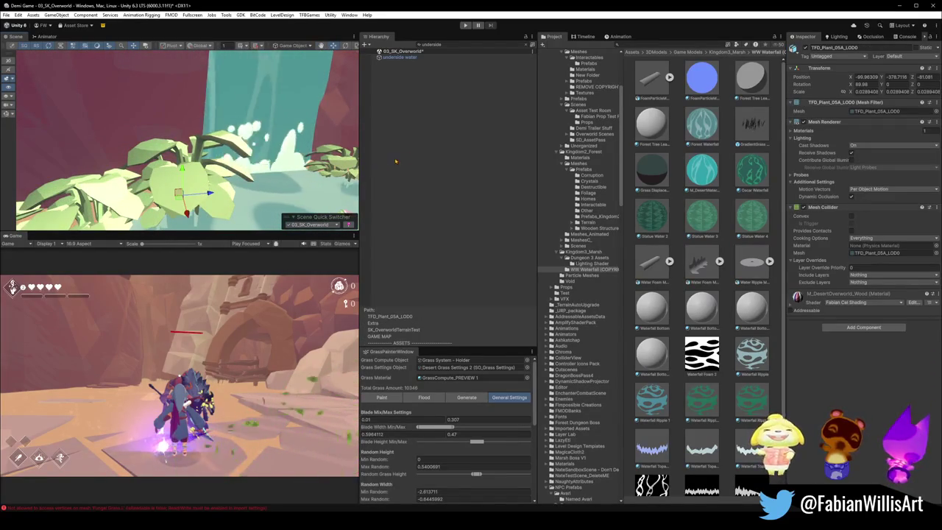
pyautogui.click(793, 295)
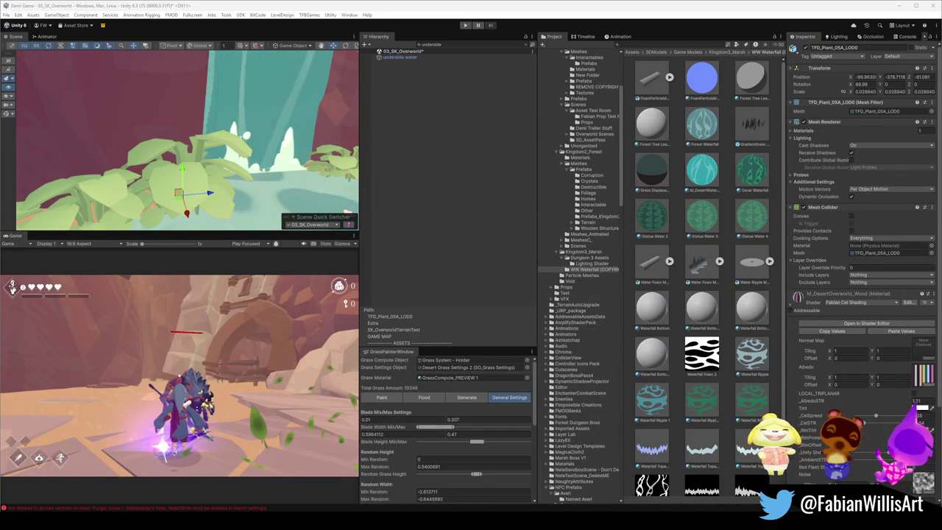
# Step: Frame the plant and lower its material's _AlbedoSTR to 1.21
pyautogui.scroll(-5, 288, 146)
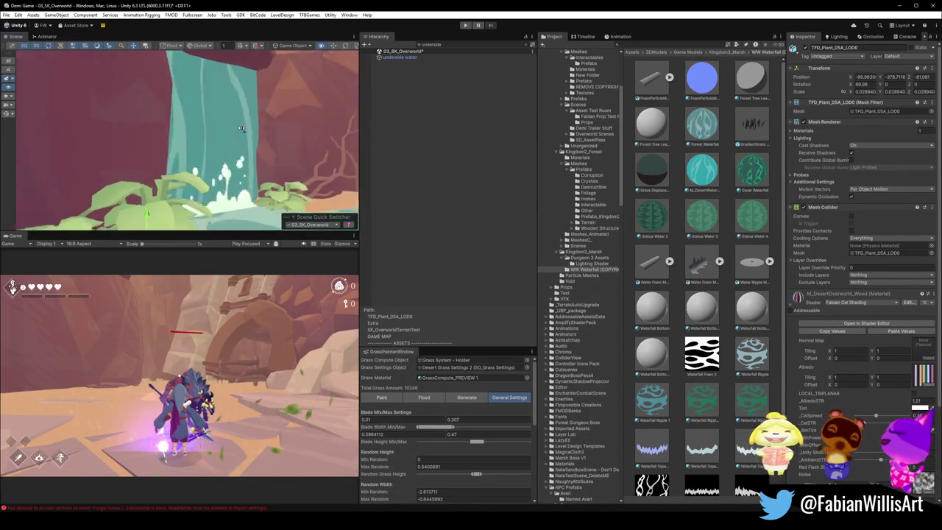
pyautogui.press('f')
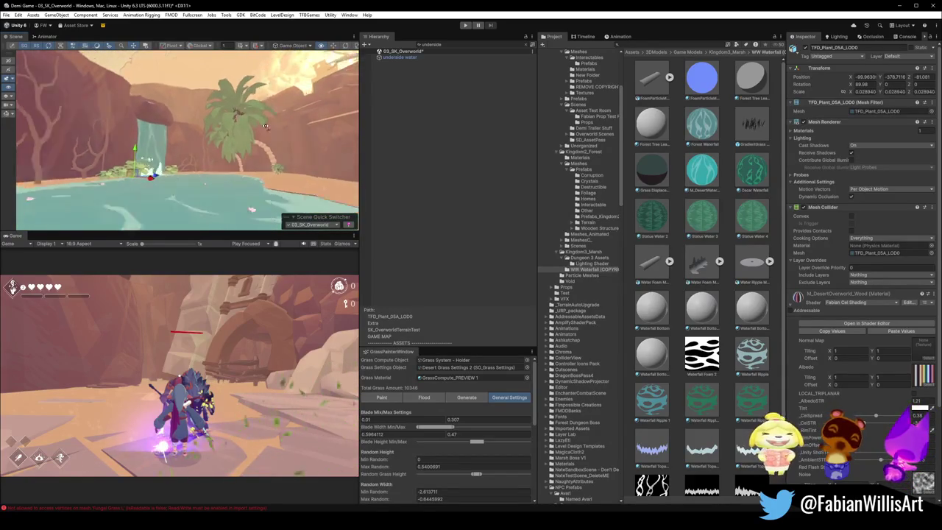
pyautogui.moveTo(270, 138); pyautogui.dragTo(315, 161)
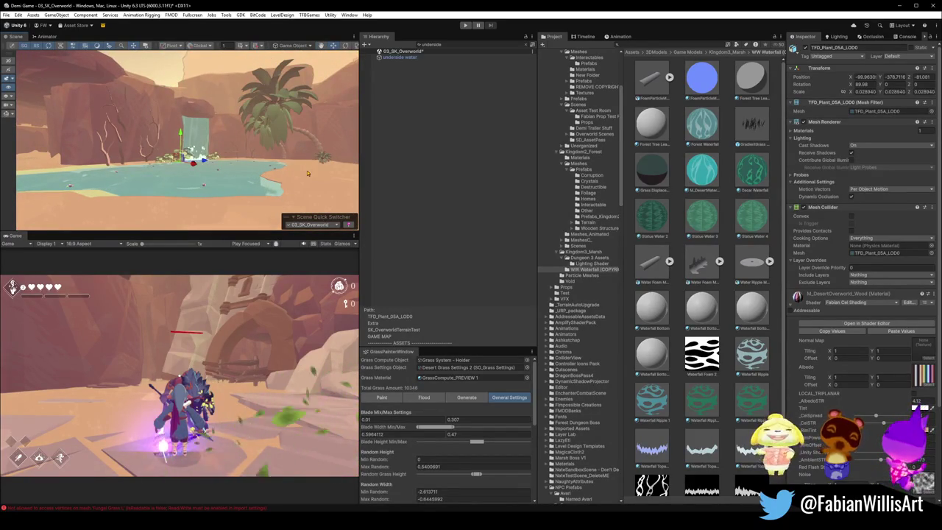
pyautogui.moveTo(252, 148); pyautogui.dragTo(293, 123)
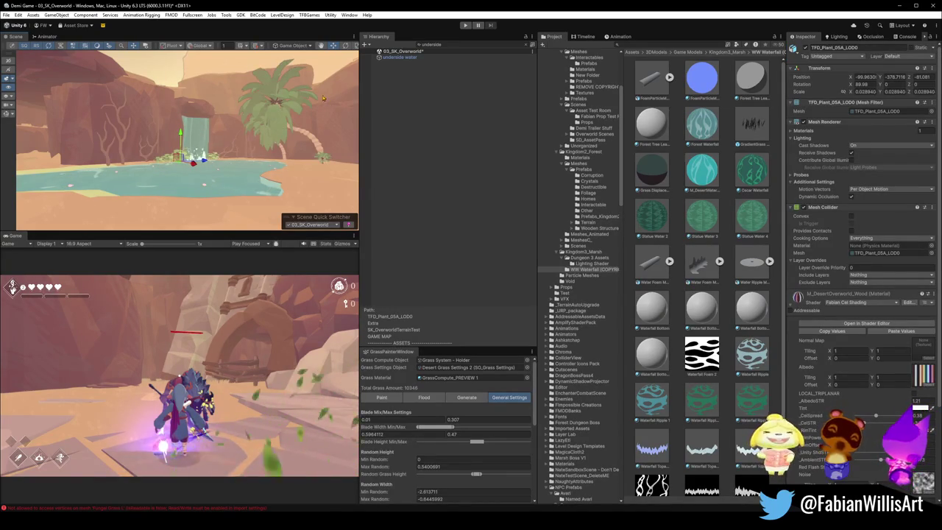
# Step: Survey the foliage around the pool and palm tree, then select the wood mesh by the waterfall
pyautogui.moveTo(302, 107)
pyautogui.mouseDown()
pyautogui.moveTo(218, 153)
pyautogui.moveTo(265, 162)
pyautogui.moveTo(232, 156)
pyautogui.mouseUp()
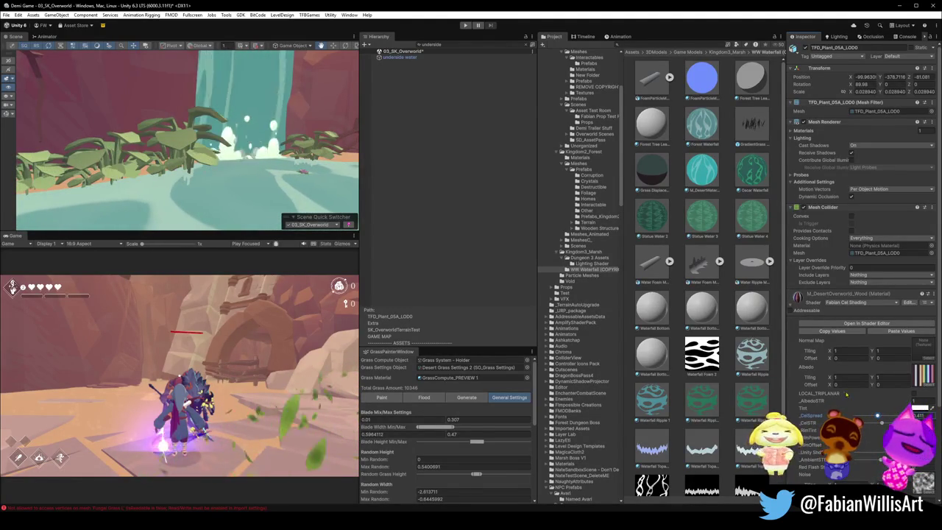
pyautogui.moveTo(261, 185); pyautogui.dragTo(317, 163)
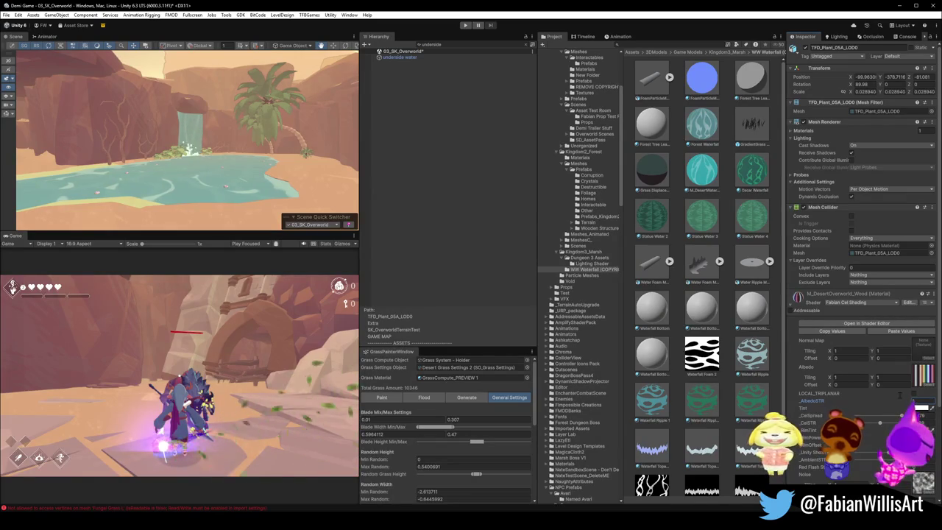
pyautogui.scroll(-5, 260, 171)
pyautogui.scroll(5, 260, 171)
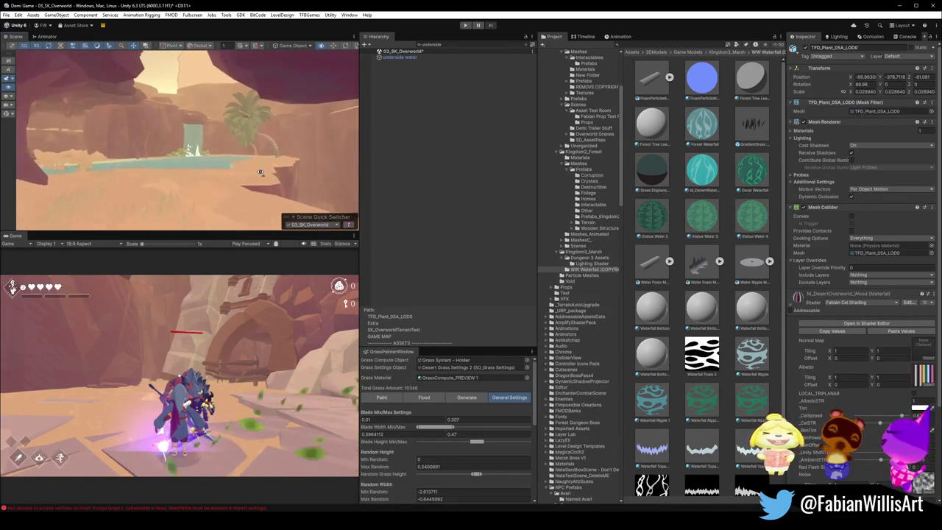
pyautogui.moveTo(266, 170)
pyautogui.mouseDown()
pyautogui.moveTo(284, 149)
pyautogui.moveTo(276, 127)
pyautogui.moveTo(260, 151)
pyautogui.moveTo(155, 148)
pyautogui.moveTo(199, 165)
pyautogui.mouseUp()
pyautogui.scroll(2, 199, 165)
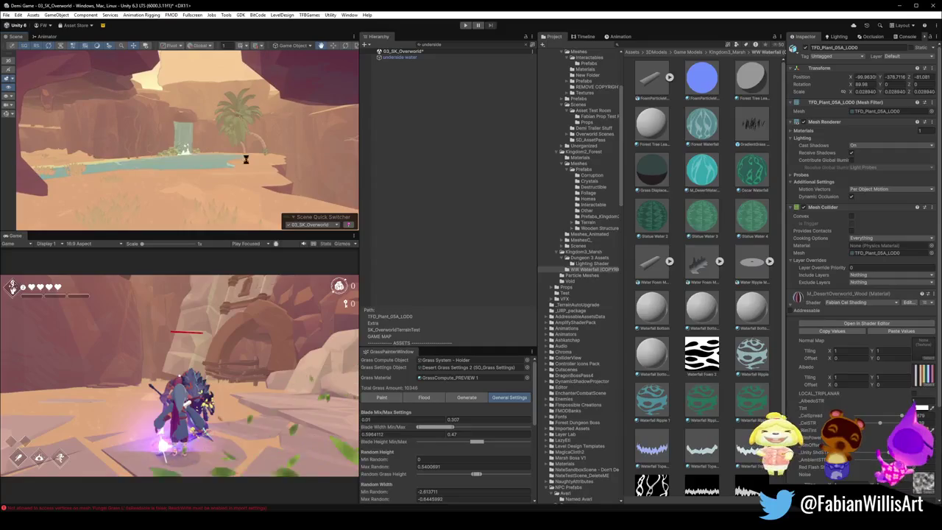
pyautogui.scroll(5, 219, 159)
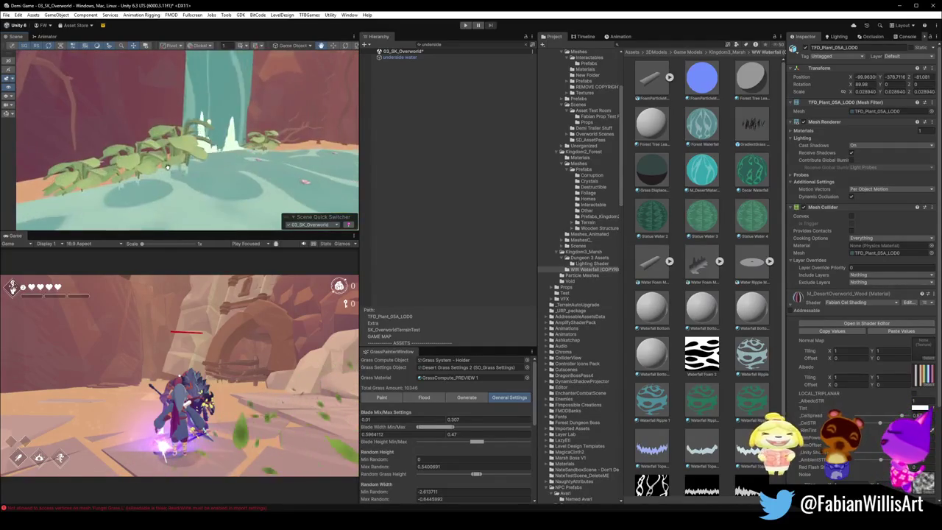
pyautogui.click(183, 149)
pyautogui.click(183, 150)
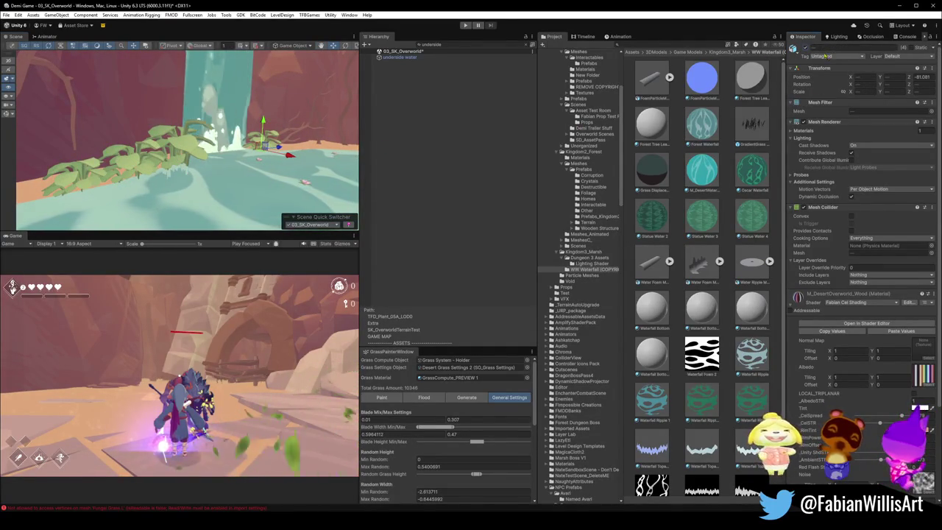
pyautogui.scroll(-5, 234, 173)
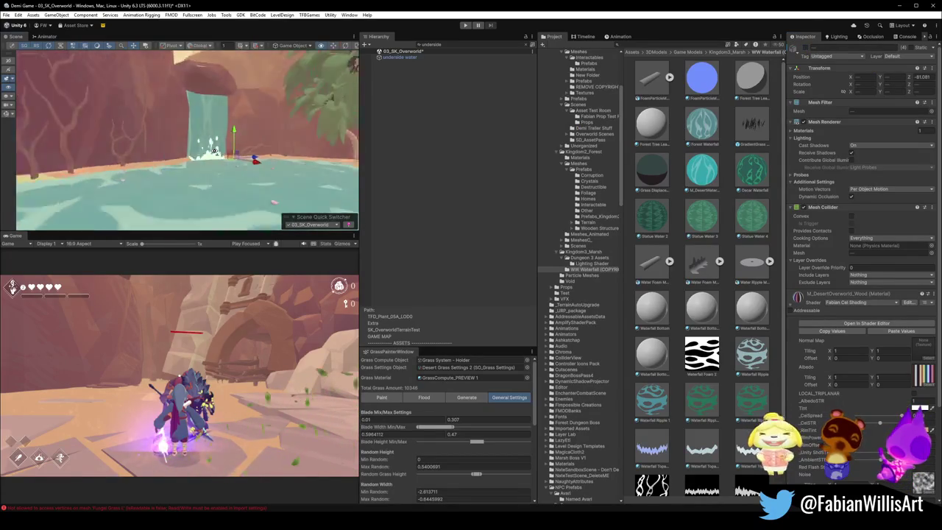
pyautogui.moveTo(234, 174); pyautogui.dragTo(232, 173)
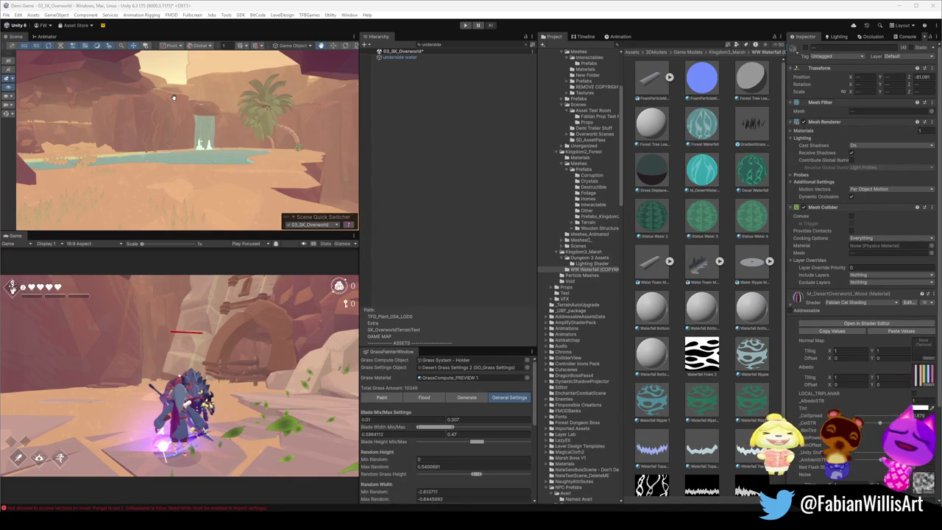
pyautogui.scroll(5, 268, 181)
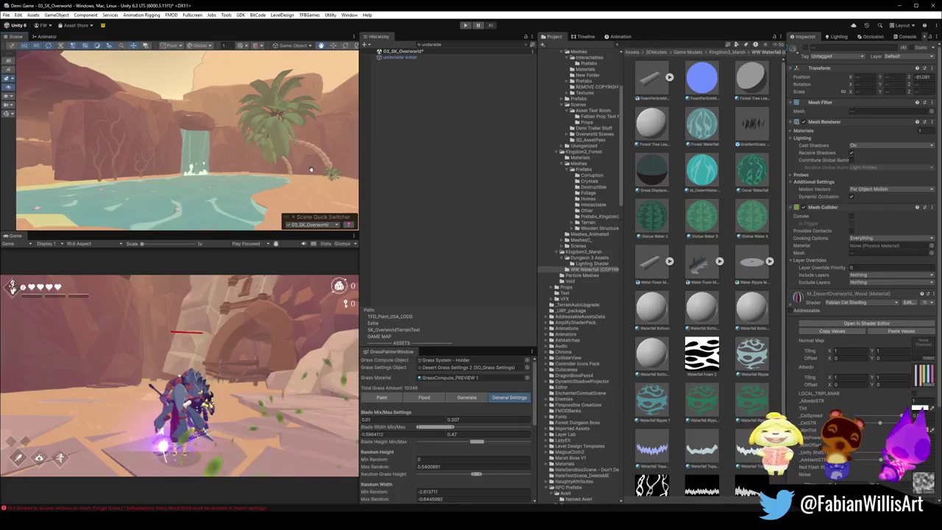
pyautogui.scroll(-5, 154, 144)
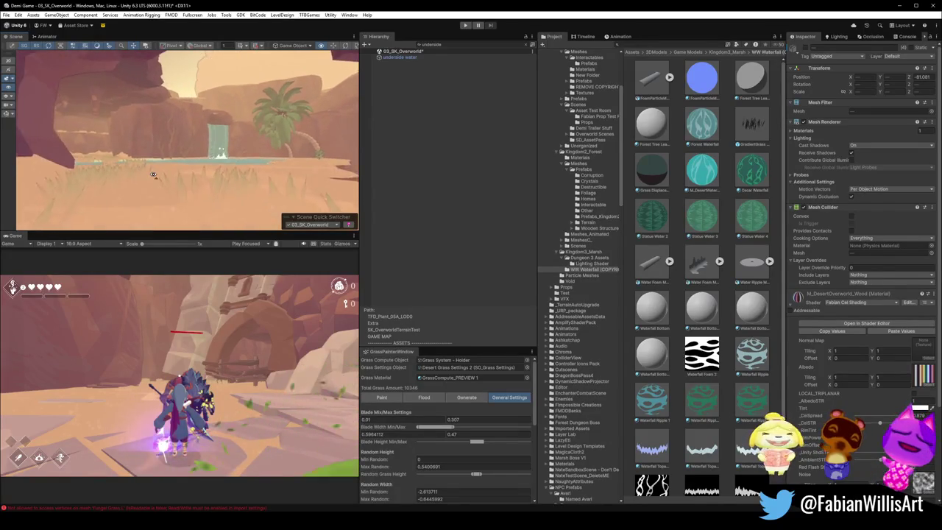
pyautogui.scroll(3, 153, 174)
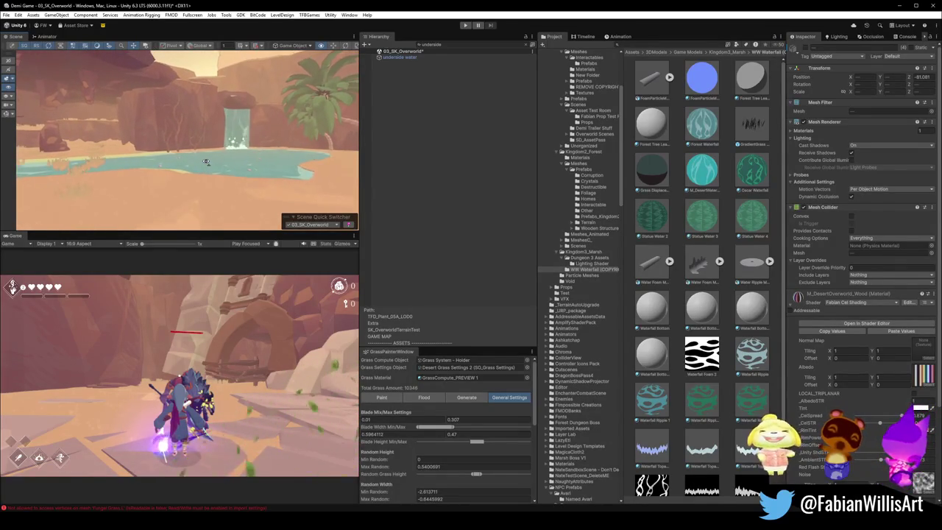
pyautogui.moveTo(245, 155)
pyautogui.mouseDown()
pyautogui.moveTo(195, 162)
pyautogui.moveTo(164, 188)
pyautogui.mouseUp()
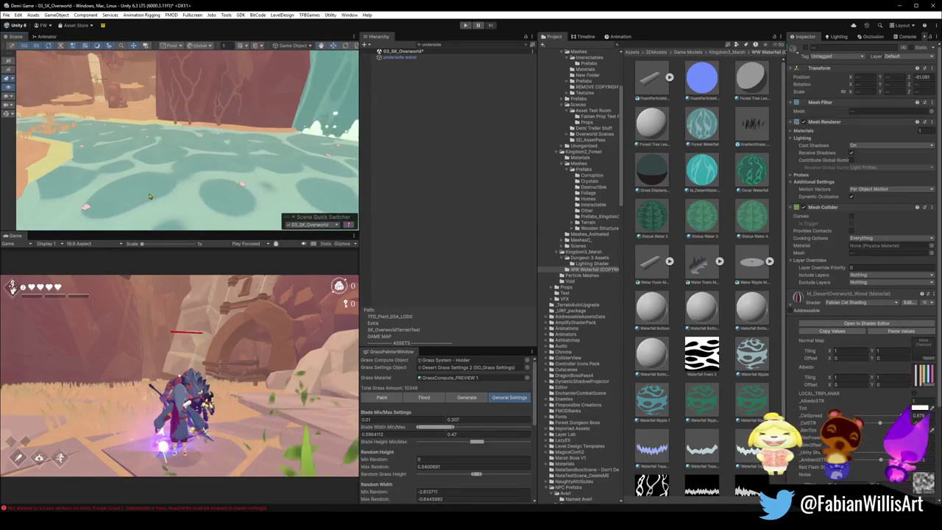
# Step: Select the Oasis mesh and adjust M_DesertWater's Foam Intensity, settling back on 45.21
pyautogui.click(159, 192)
pyautogui.click(159, 191)
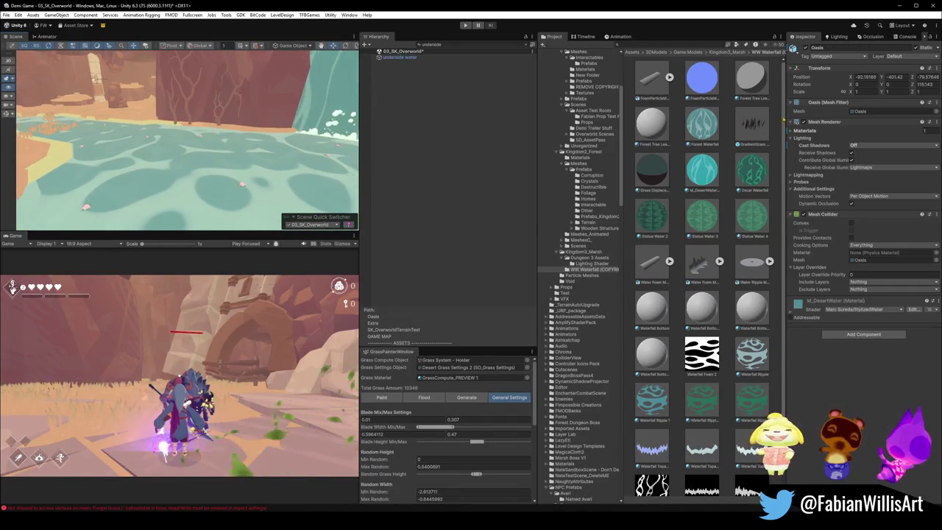
pyautogui.click(791, 316)
pyautogui.scroll(-3, 844, 404)
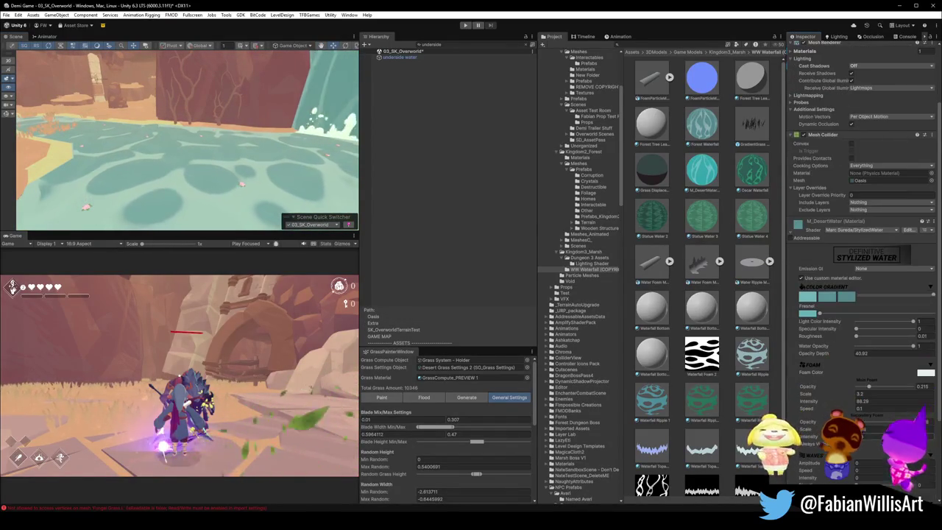
pyautogui.moveTo(844, 404)
pyautogui.mouseDown()
pyautogui.moveTo(824, 404)
pyautogui.moveTo(843, 404)
pyautogui.mouseUp()
pyautogui.moveTo(280, 147); pyautogui.dragTo(310, 142)
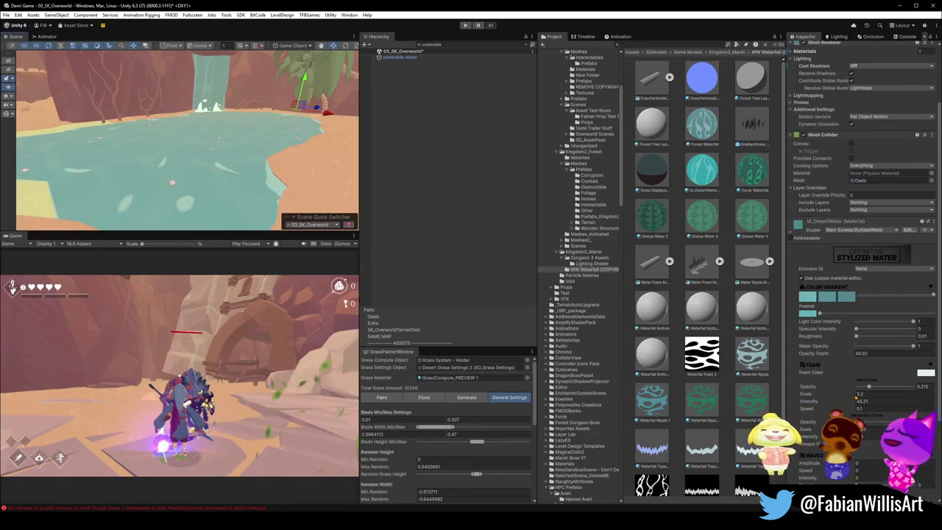
pyautogui.moveTo(855, 404); pyautogui.dragTo(883, 403)
pyautogui.hotkey('ctrl', 'z')
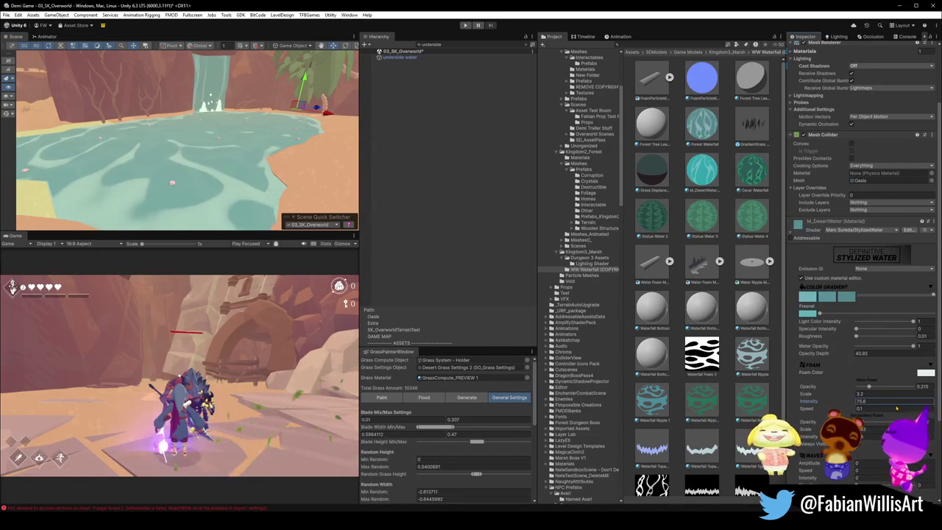
pyautogui.hotkey('ctrl', 'z')
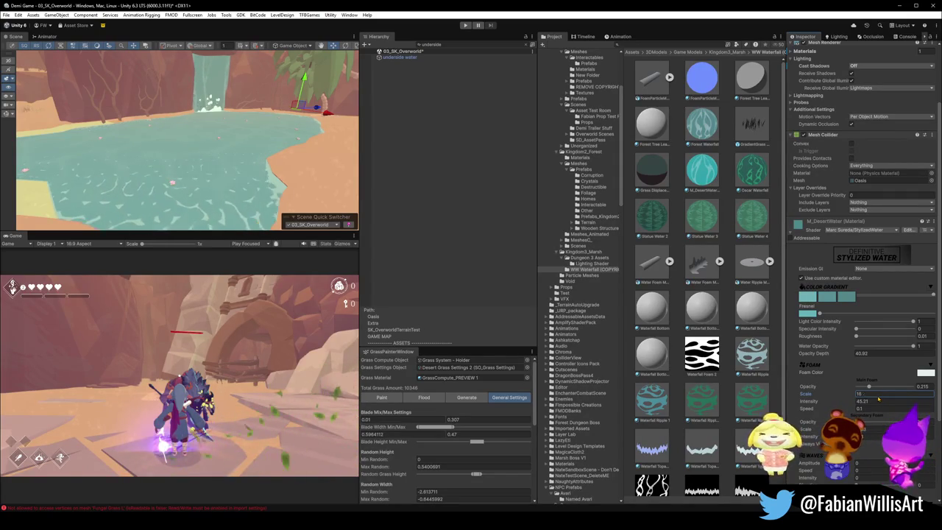
# Step: Enter 3.3 as a foam value and view the pond, waterfall and palm tree
pyautogui.write('3.3')
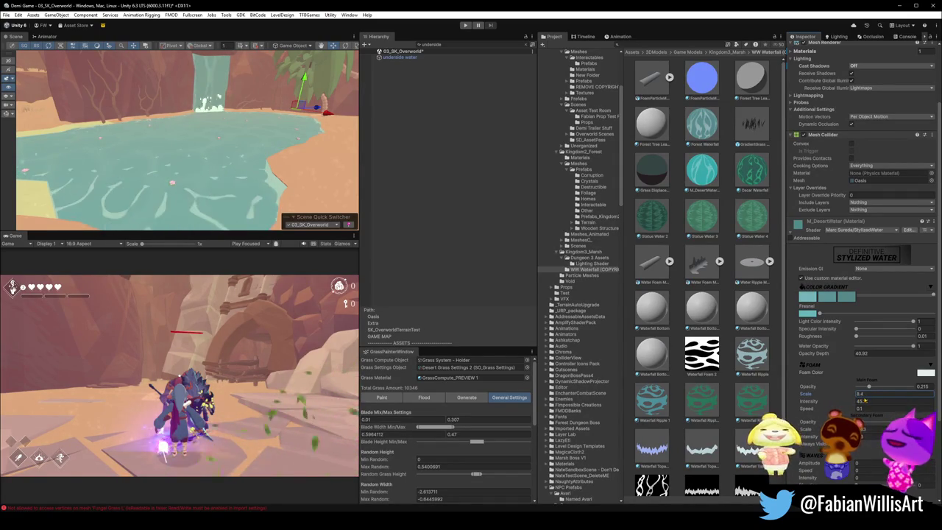
pyautogui.moveTo(295, 133)
pyautogui.mouseDown()
pyautogui.moveTo(325, 127)
pyautogui.moveTo(325, 158)
pyautogui.mouseUp()
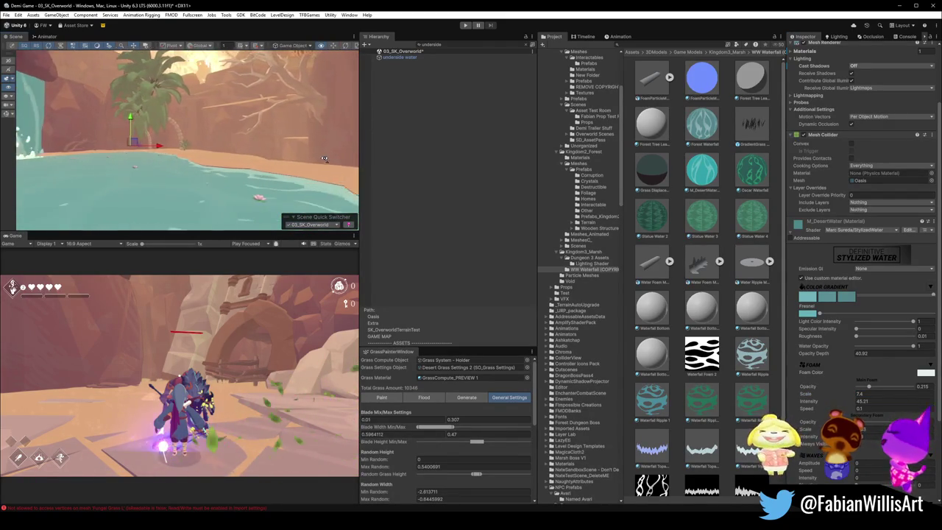
pyautogui.moveTo(277, 133)
pyautogui.mouseDown()
pyautogui.moveTo(153, 175)
pyautogui.moveTo(175, 178)
pyautogui.moveTo(147, 218)
pyautogui.moveTo(66, 227)
pyautogui.moveTo(307, 162)
pyautogui.moveTo(290, 143)
pyautogui.mouseUp()
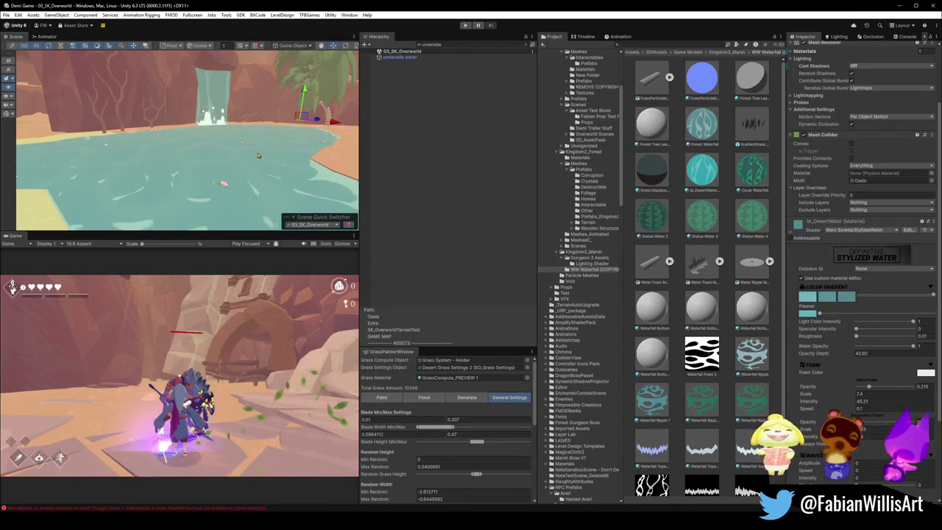
pyautogui.scroll(3, 253, 153)
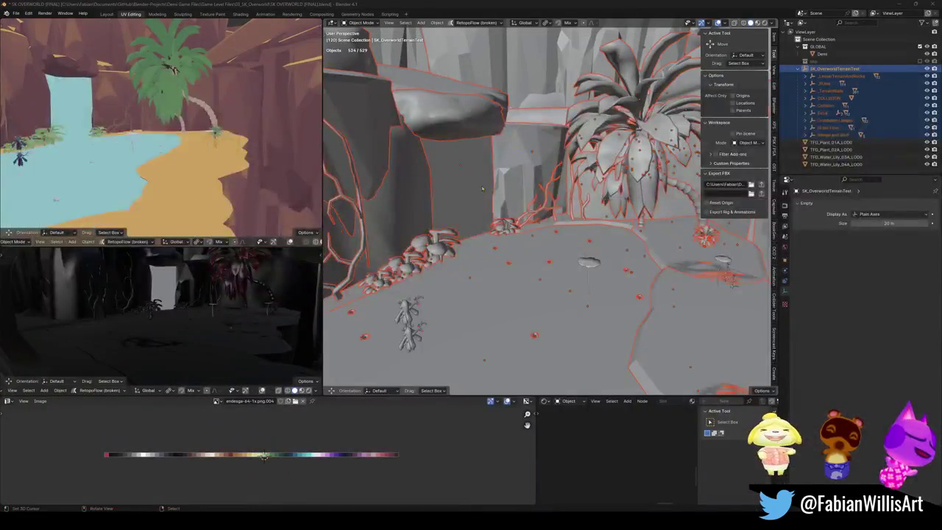
# Step: Clear the selection, select and frame Plane.105 under the arch, and enter Edit Mode
pyautogui.hotkey('alt', 'a')
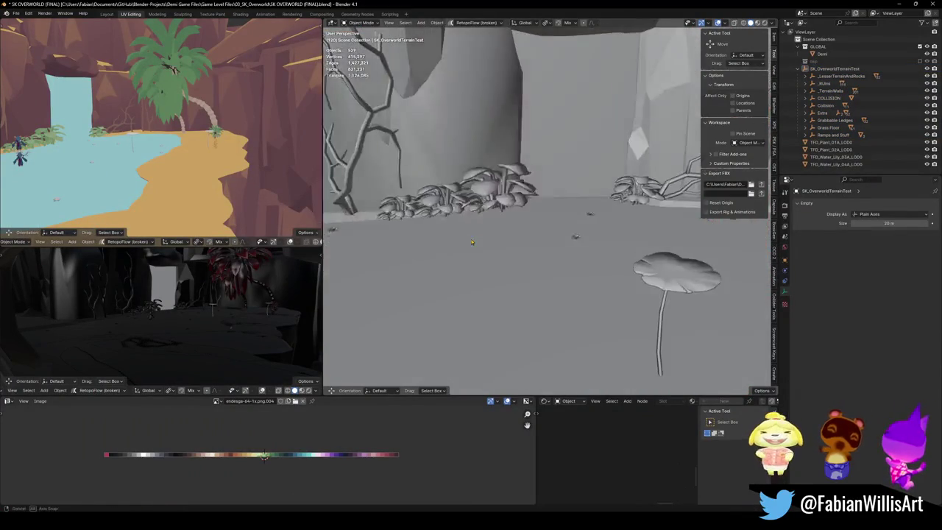
pyautogui.scroll(3, 475, 234)
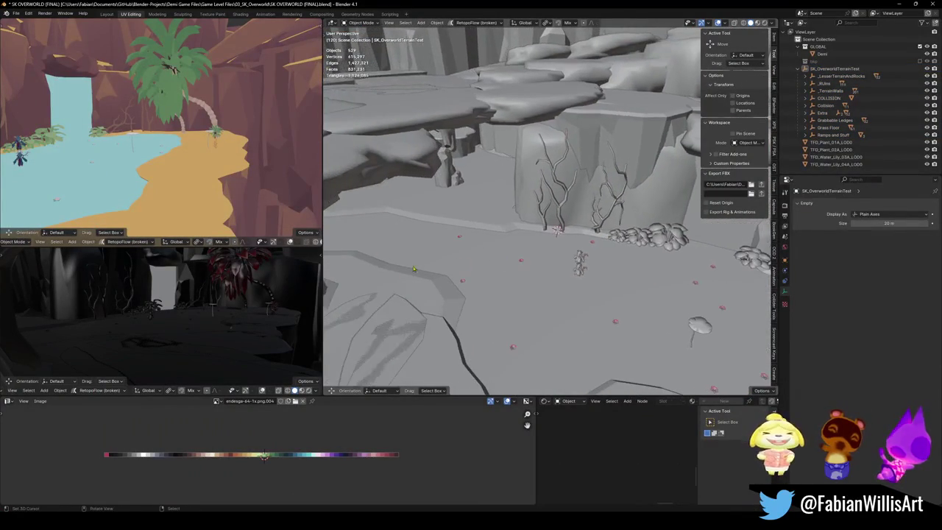
pyautogui.click(405, 273)
pyautogui.press('KP_Decimal')
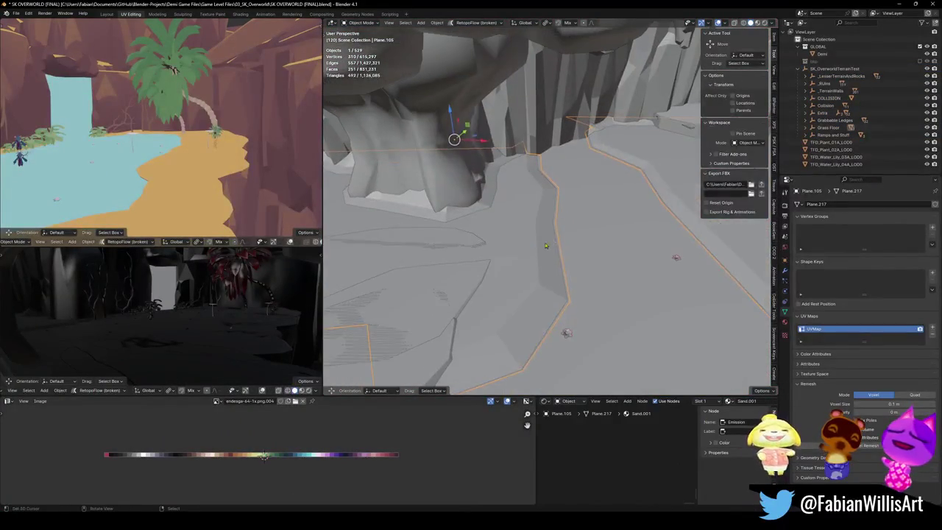
pyautogui.press('Tab')
pyautogui.scroll(-6, 571, 235)
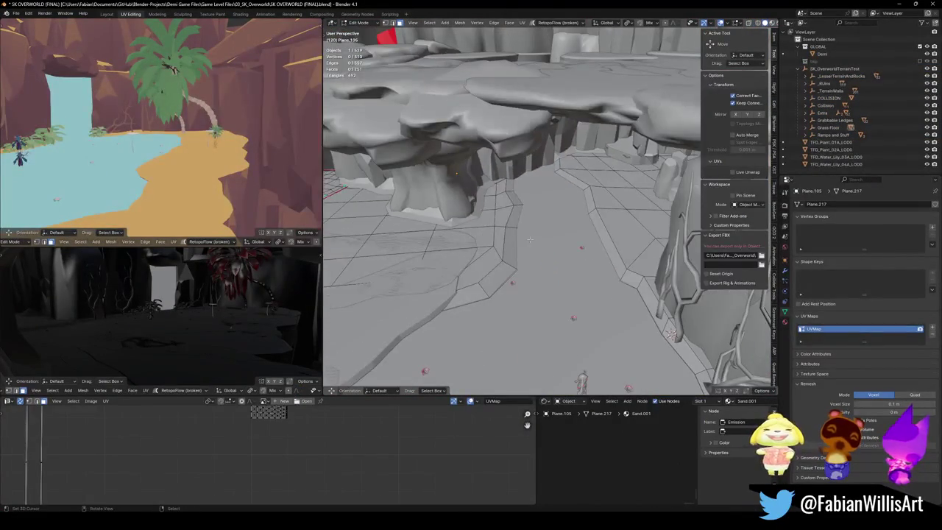
pyautogui.hotkey('ctrl', 'Tab')
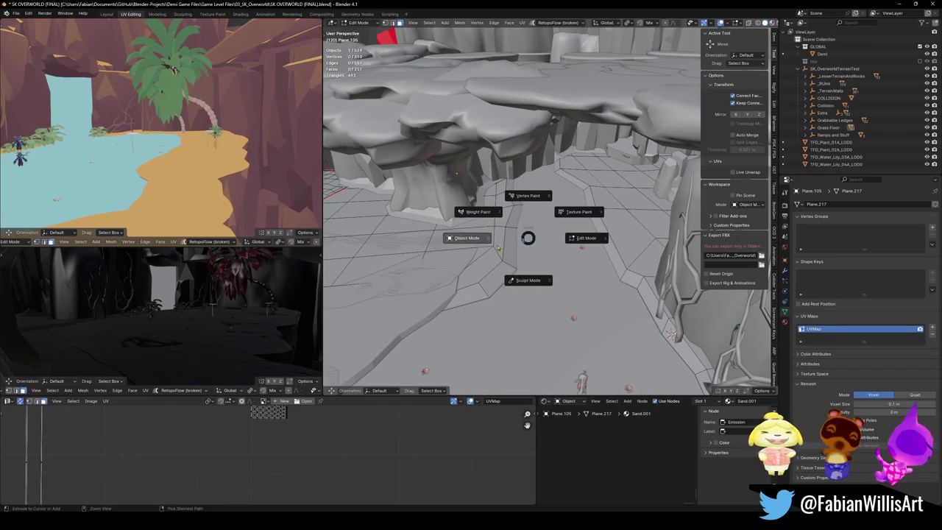
# Step: Switch Plane.105 to Vertex Paint and fill its vertex colours white
pyautogui.click(525, 196)
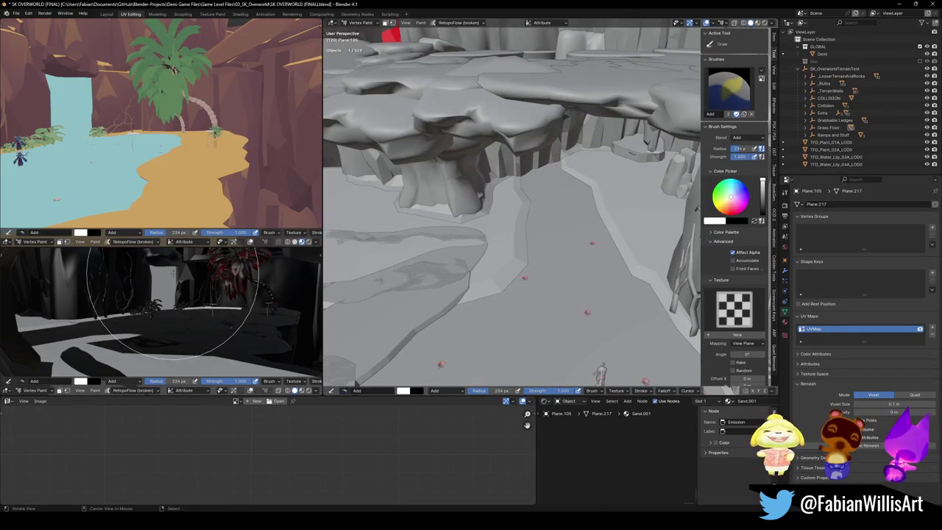
pyautogui.moveTo(177, 310)
pyautogui.mouseDown()
pyautogui.moveTo(198, 295)
pyautogui.moveTo(156, 336)
pyautogui.moveTo(206, 312)
pyautogui.mouseUp()
pyautogui.moveTo(563, 270); pyautogui.dragTo(538, 263)
pyautogui.hotkey('shift', 'k')
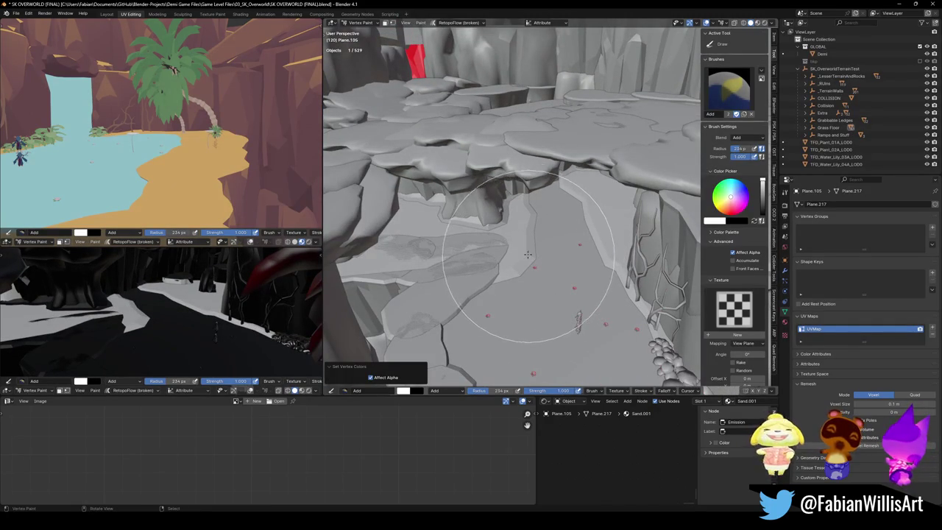
# Step: Paint black vertex colour onto the ground under the arch, then return to Object Mode
pyautogui.click(722, 221)
pyautogui.moveTo(742, 210); pyautogui.dragTo(708, 210)
pyautogui.moveTo(484, 229)
pyautogui.mouseDown()
pyautogui.moveTo(508, 287)
pyautogui.moveTo(490, 272)
pyautogui.moveTo(560, 317)
pyautogui.moveTo(506, 266)
pyautogui.moveTo(551, 305)
pyautogui.mouseUp()
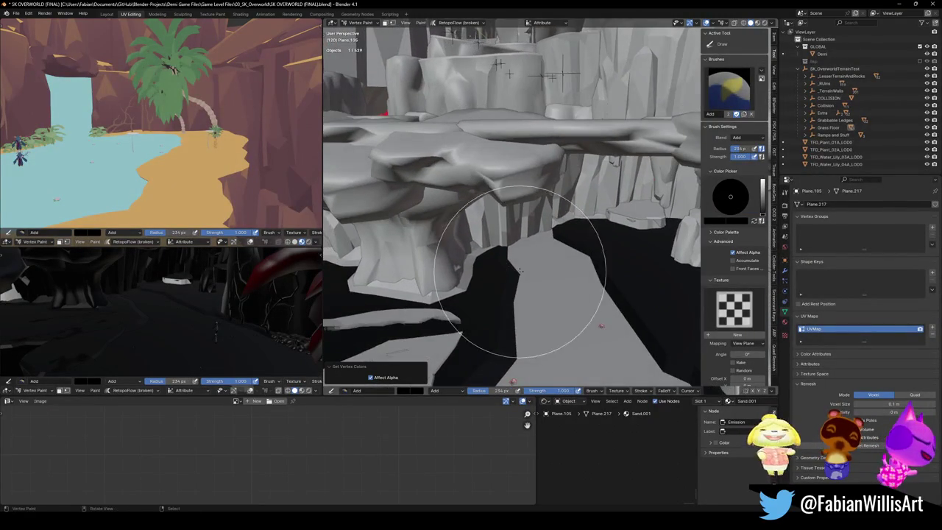
pyautogui.hotkey('ctrl', 'Tab')
pyautogui.hotkey('shift', '`')
# Step: Exit the walk view, save SK OVERWORLD (FINAL).blend, and select SK_OverworldTerrainTest's child objects
pyautogui.press('w')
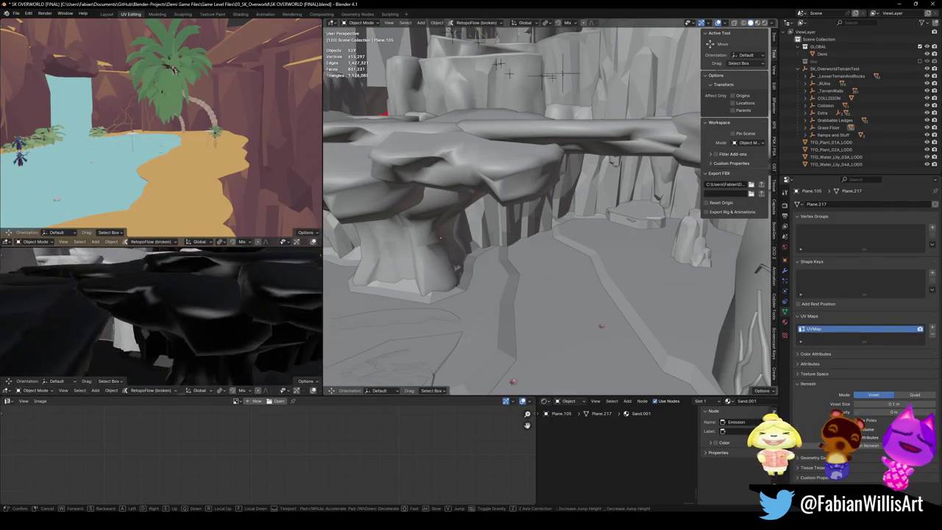
pyautogui.press('s')
pyautogui.press('Return')
pyautogui.hotkey('ctrl', 's')
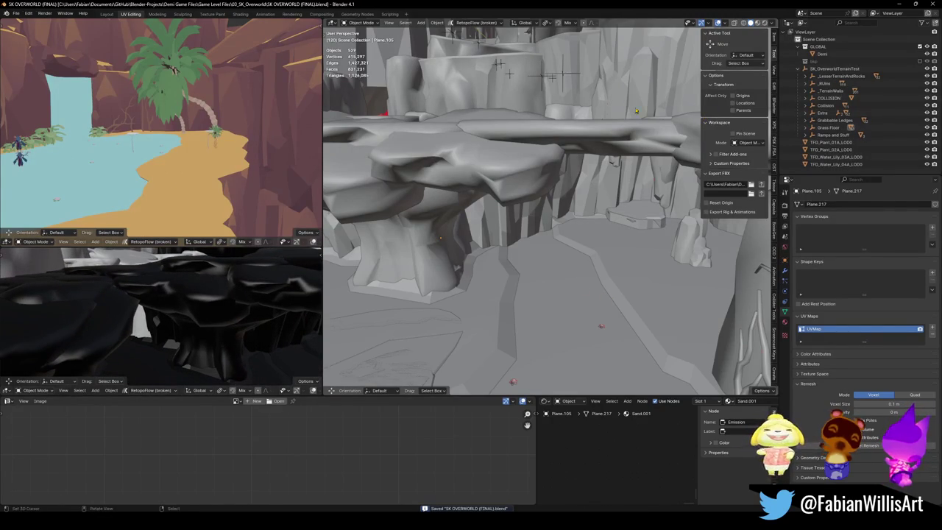
pyautogui.click(833, 68)
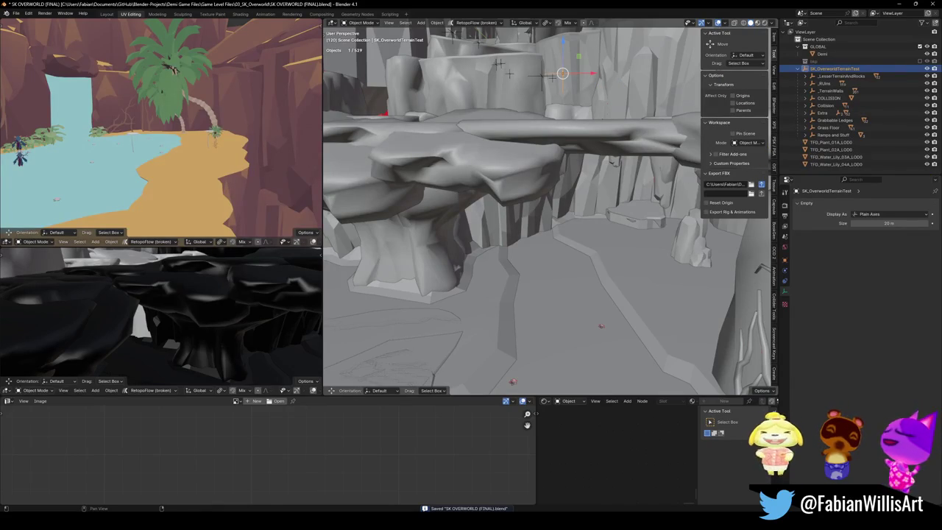
pyautogui.hotkey('shift', 'g')
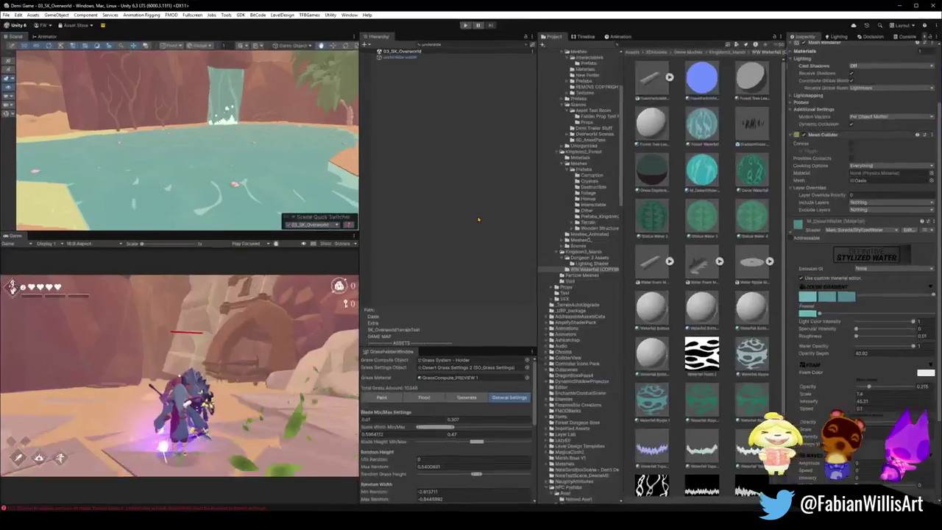
# Step: Orbit toward the river, select and zoom in on Plane.105, then go back to Blender
pyautogui.moveTo(111, 134); pyautogui.dragTo(179, 155)
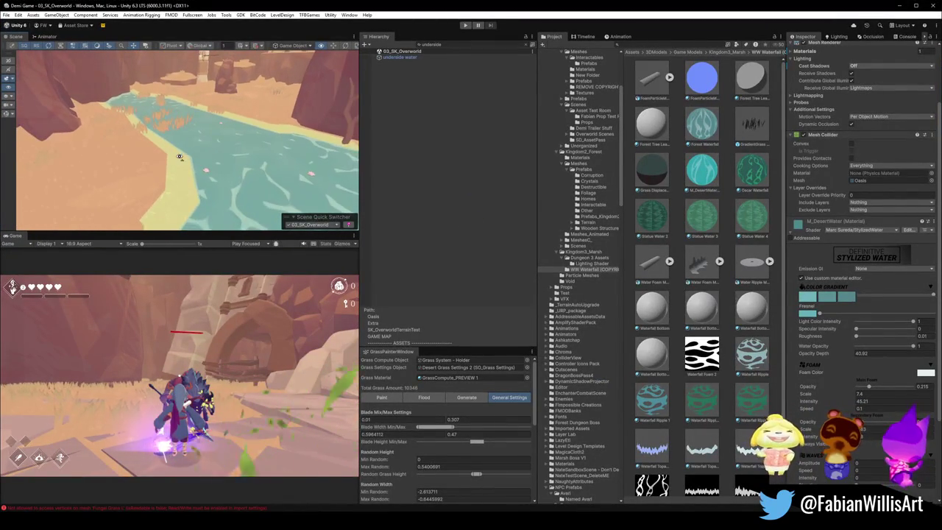
pyautogui.click(177, 187)
pyautogui.click(177, 187)
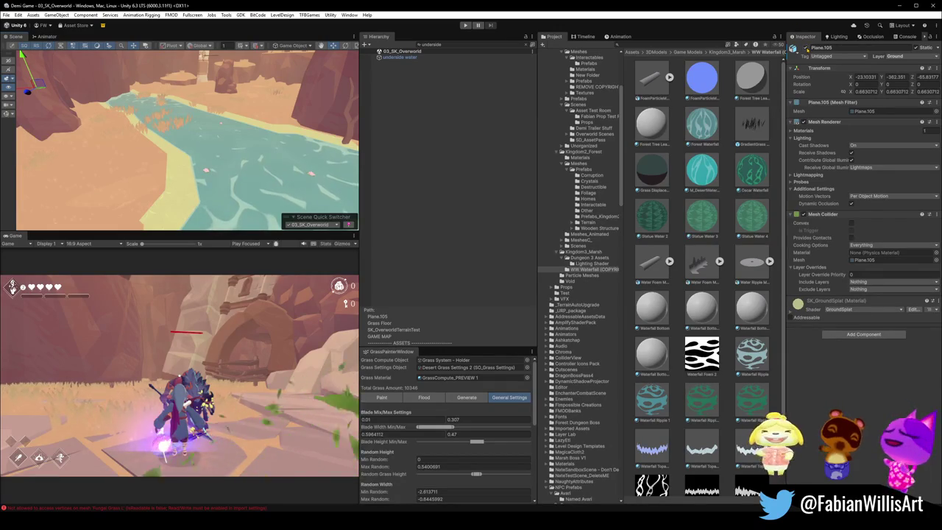
pyautogui.scroll(2, 179, 139)
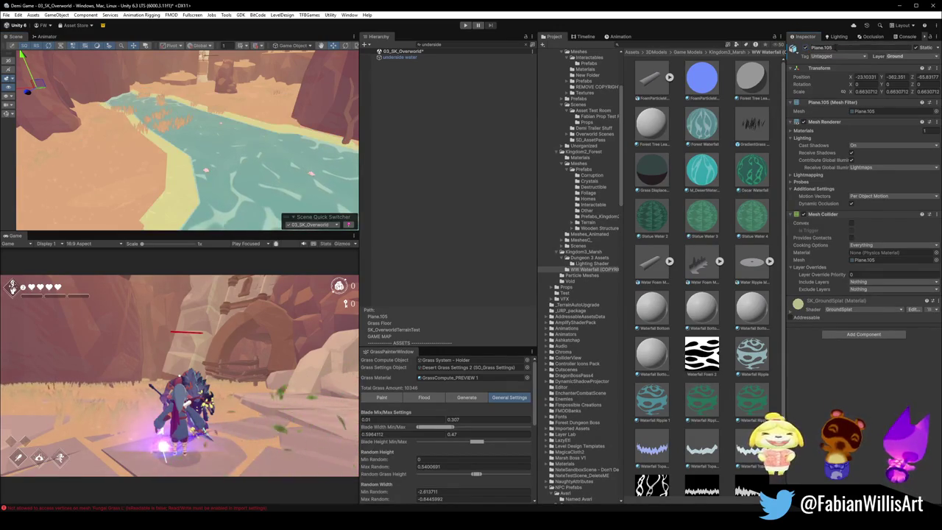
pyautogui.hotkey('alt', 'Tab')
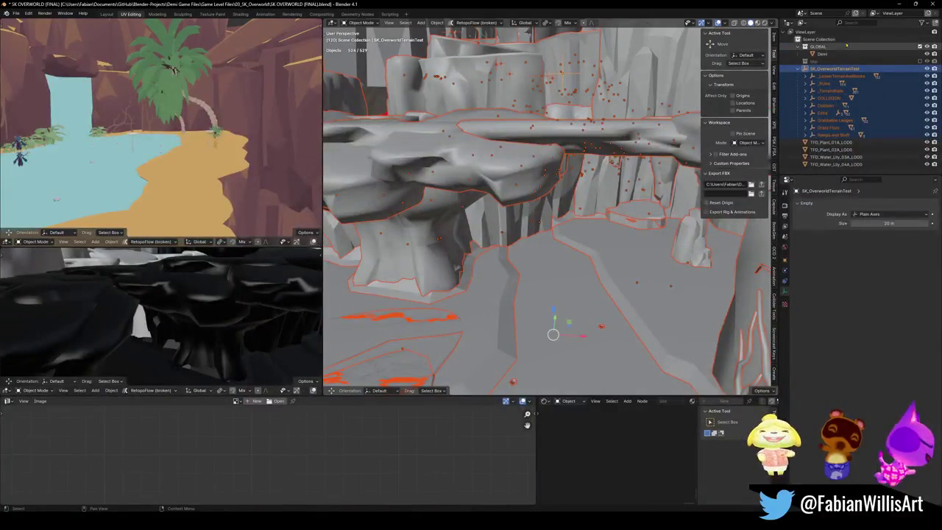
# Step: Find Plane.105 in the outliner, frame it and inspect its geometry in Edit Mode
pyautogui.write('Plane.105')
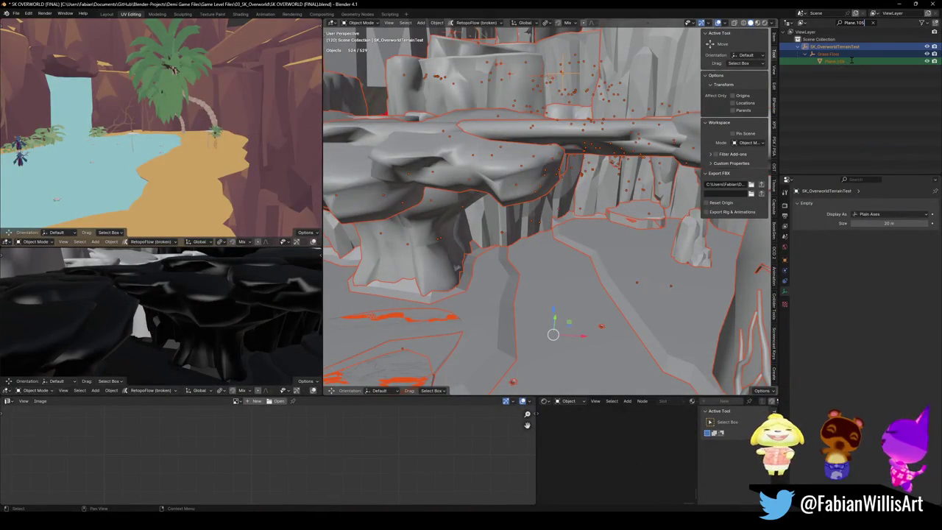
pyautogui.click(844, 62)
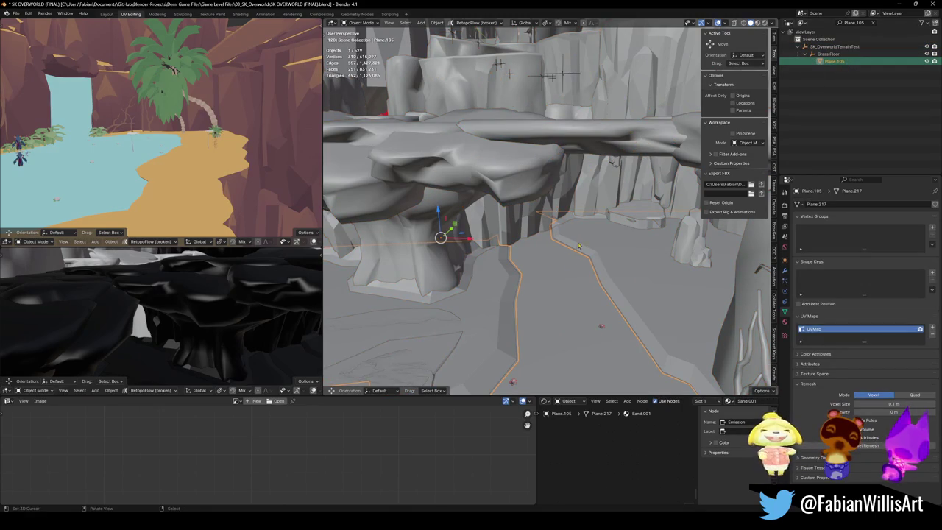
pyautogui.press('KP_Decimal')
pyautogui.hotkey('shift', '`')
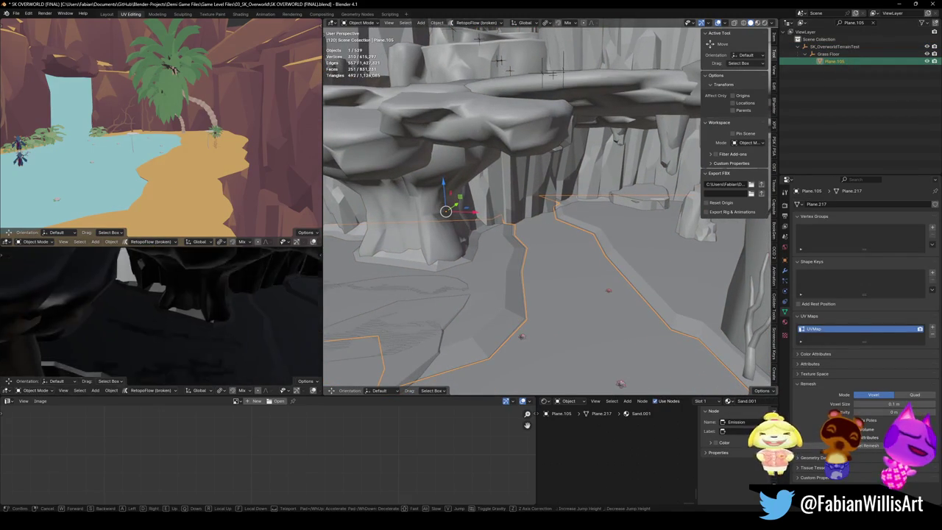
pyautogui.press('Return')
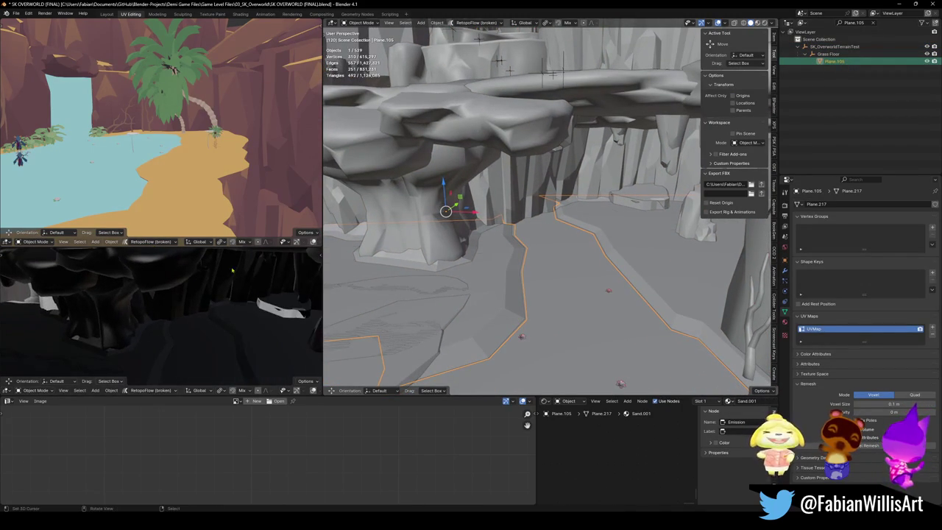
pyautogui.press('Tab')
pyautogui.press('a')
pyautogui.moveTo(502, 285); pyautogui.dragTo(524, 263)
pyautogui.press('Tab')
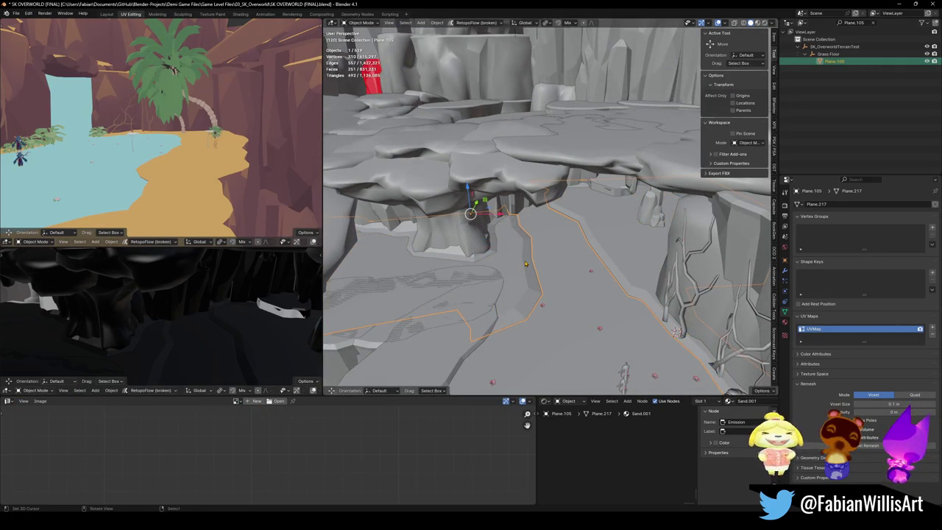
# Step: Rename Plane.105 to 'floor' and save the blend file
pyautogui.rightClick(525, 263)
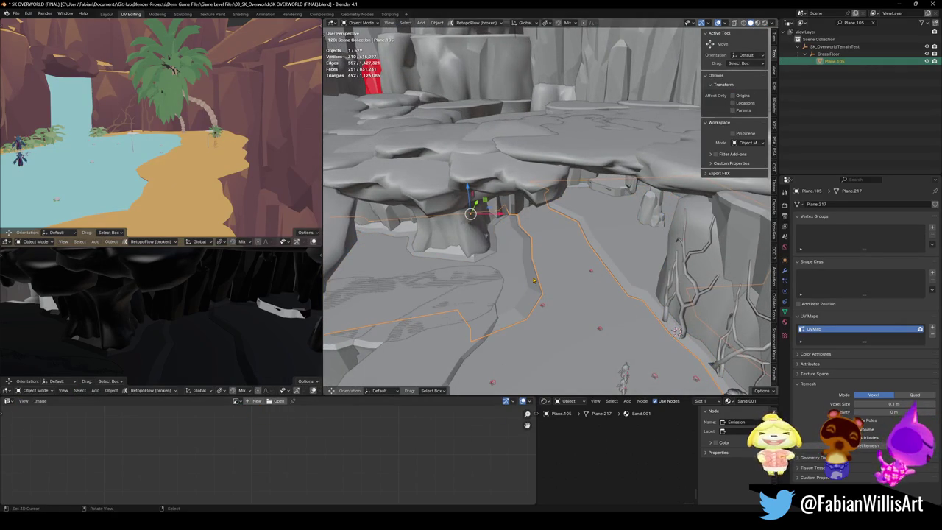
pyautogui.press('F2')
pyautogui.press('BackSpace')
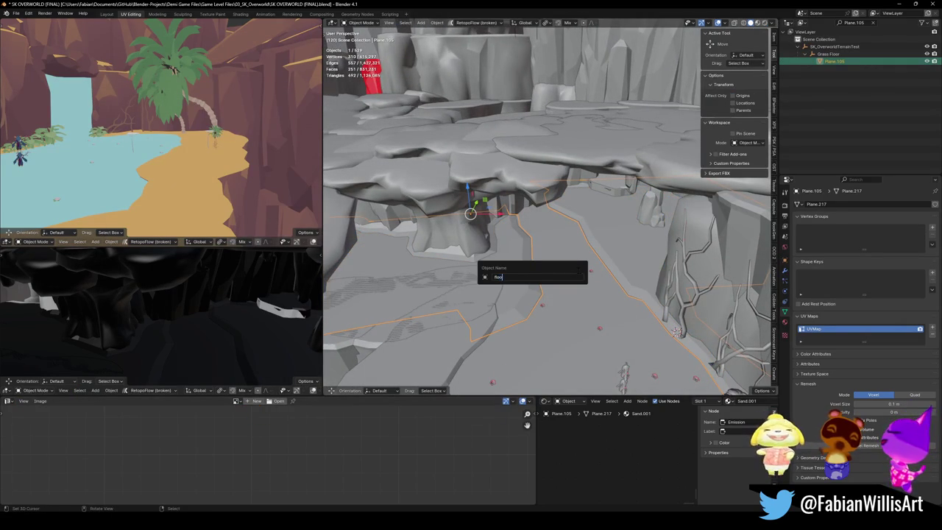
pyautogui.write('r')
pyautogui.press('Return')
pyautogui.hotkey('ctrl', 's')
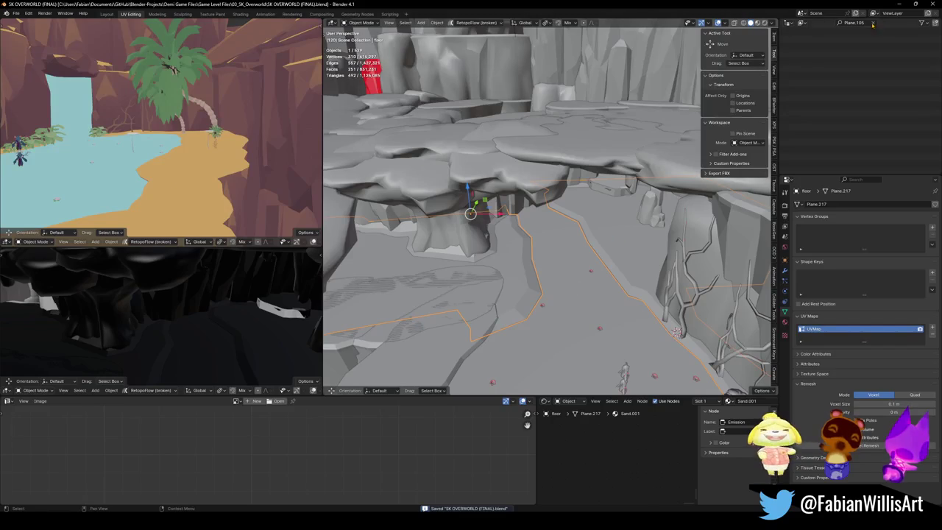
# Step: Clear the outliner filter and select every object under SK_OverworldTerrainTest for FBX export
pyautogui.click(873, 24)
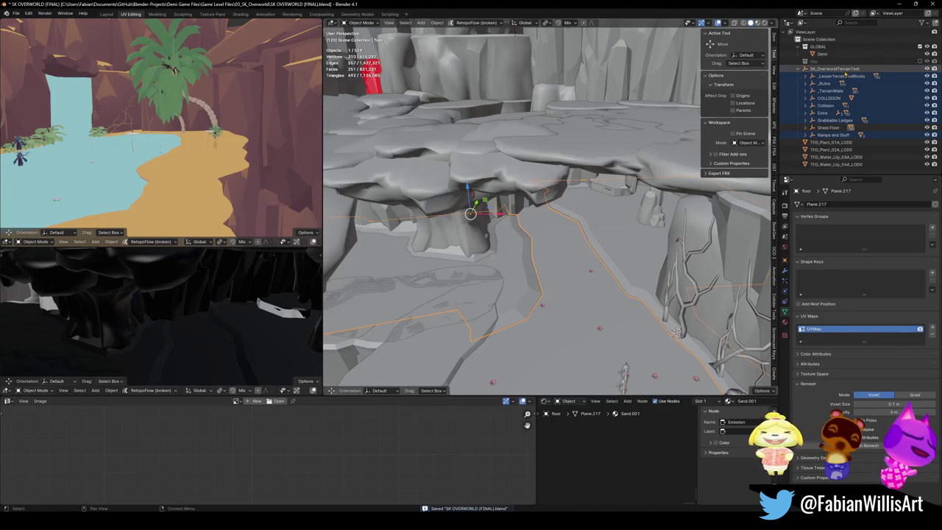
pyautogui.click(845, 70)
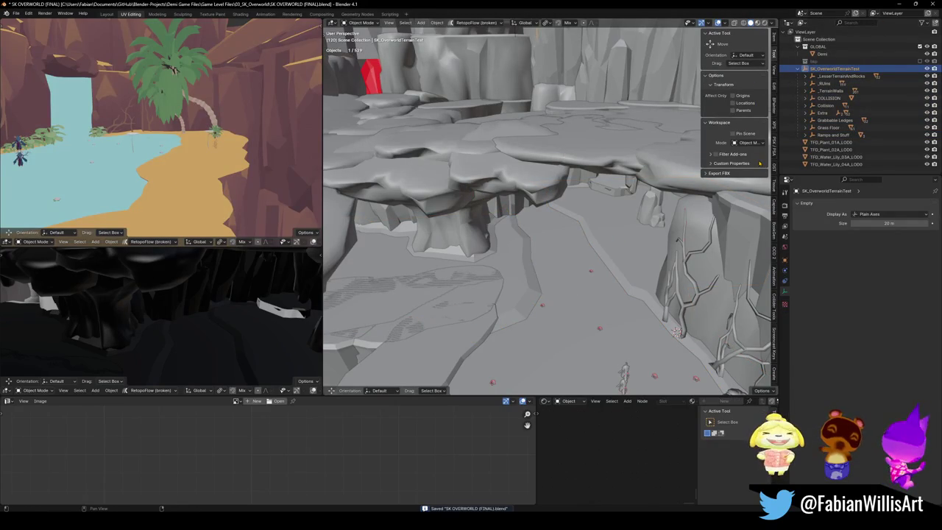
pyautogui.click(720, 173)
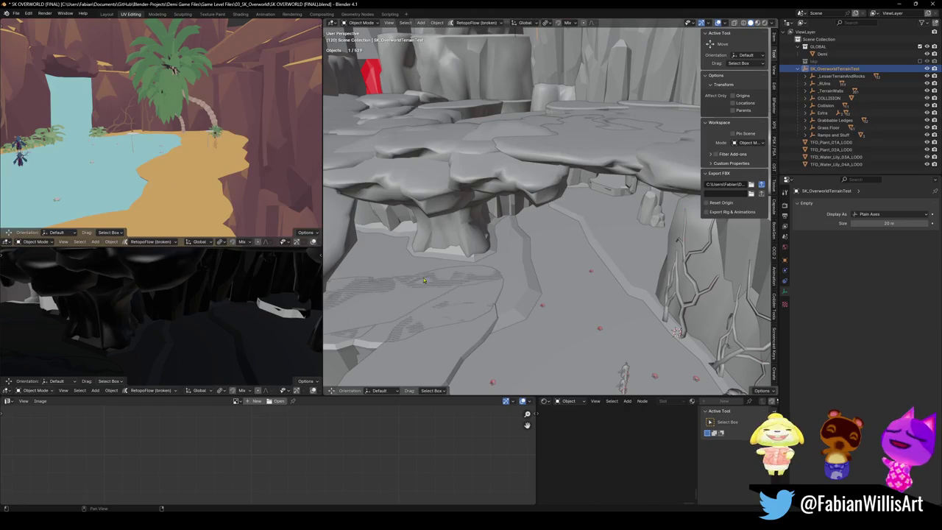
pyautogui.press('a')
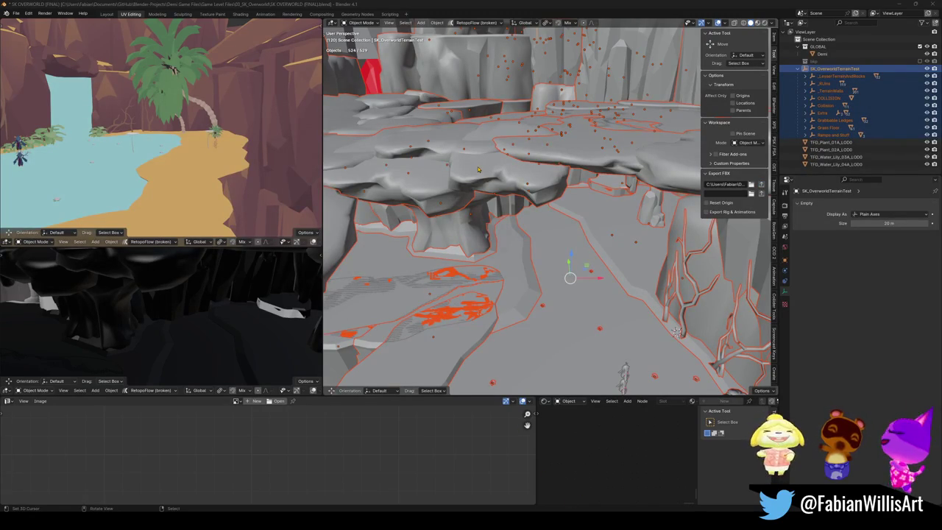
pyautogui.hotkey('alt', 'Tab')
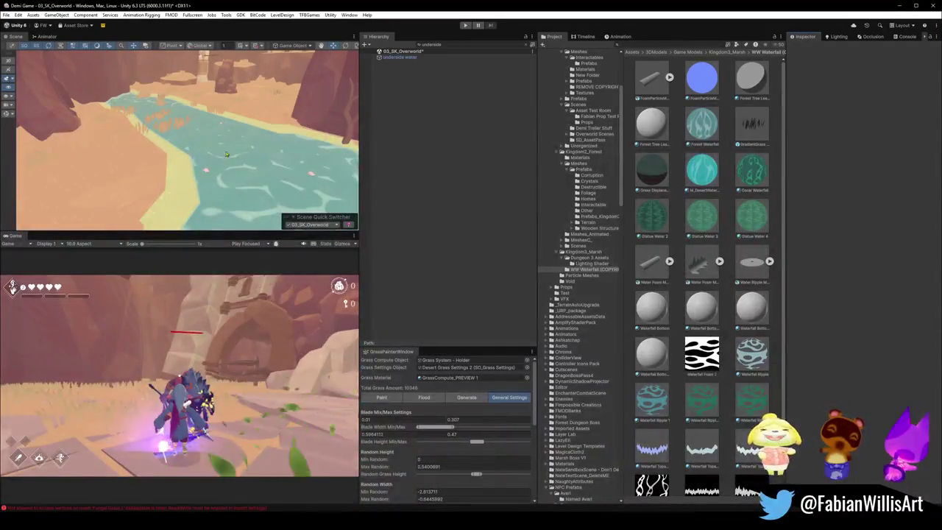
# Step: Select the floor and review its SK_GroundSplat material, leaving BaseScale at 0.02
pyautogui.click(171, 185)
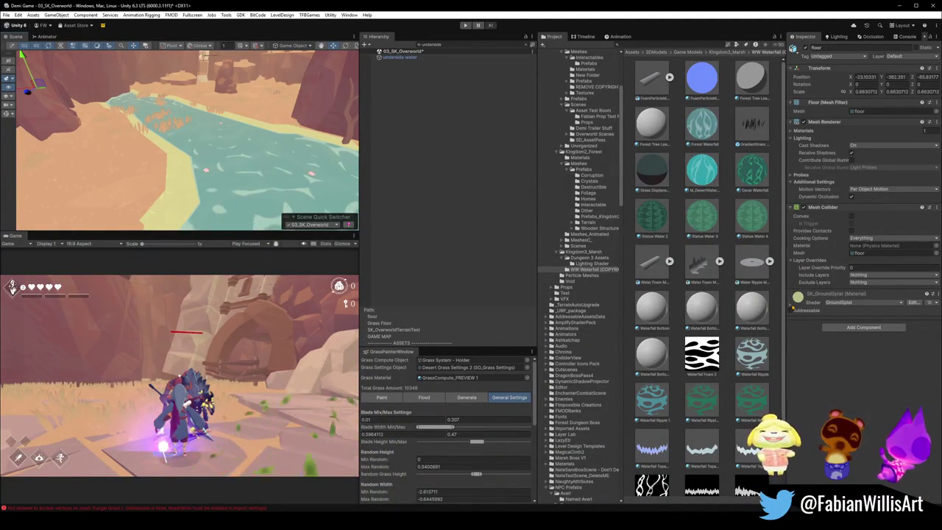
pyautogui.click(792, 307)
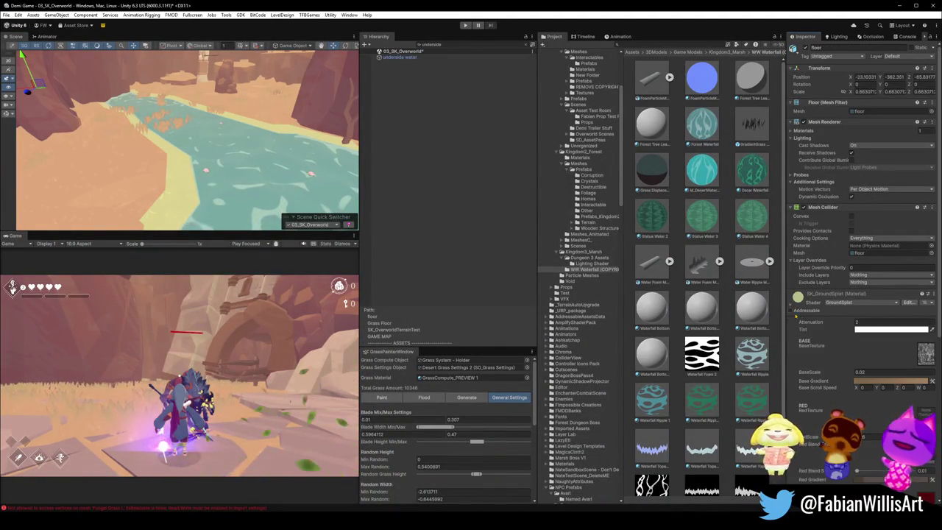
pyautogui.moveTo(850, 373); pyautogui.dragTo(870, 379)
pyautogui.click(869, 438)
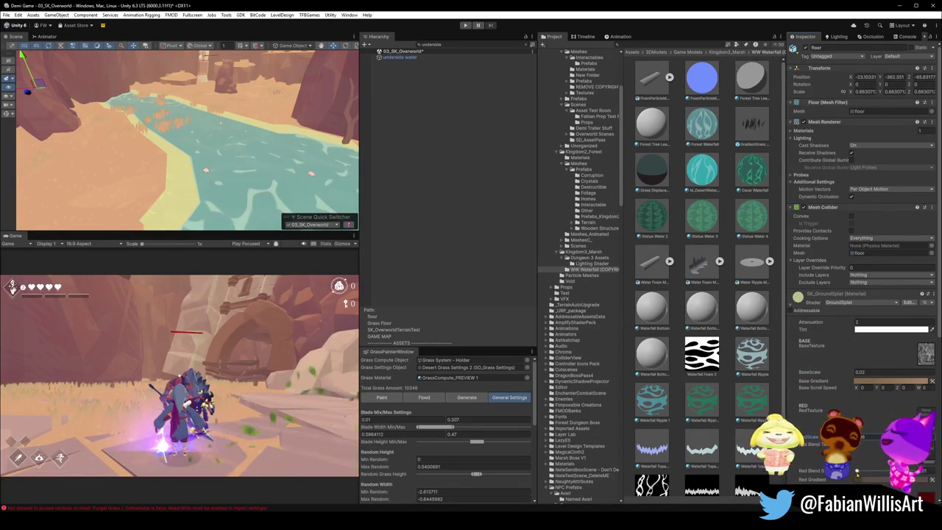
pyautogui.scroll(-3, 865, 221)
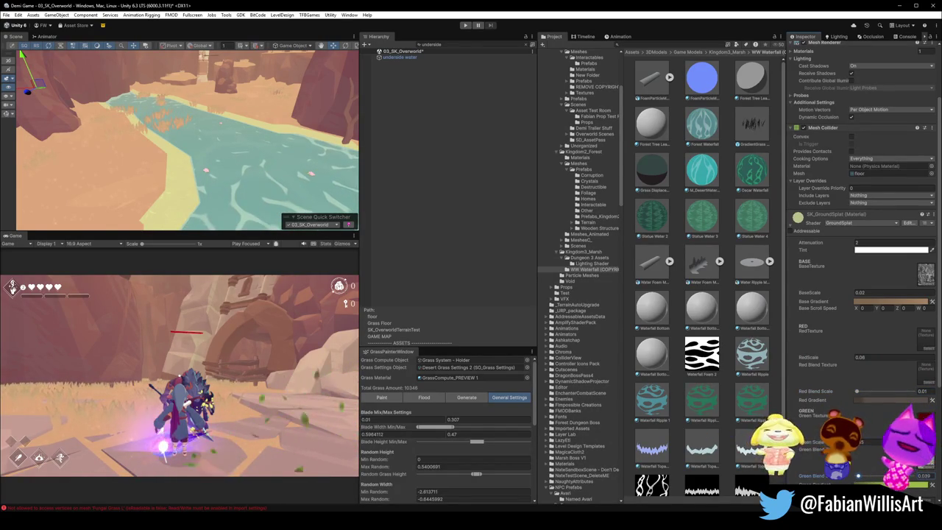
pyautogui.scroll(-3, 865, 265)
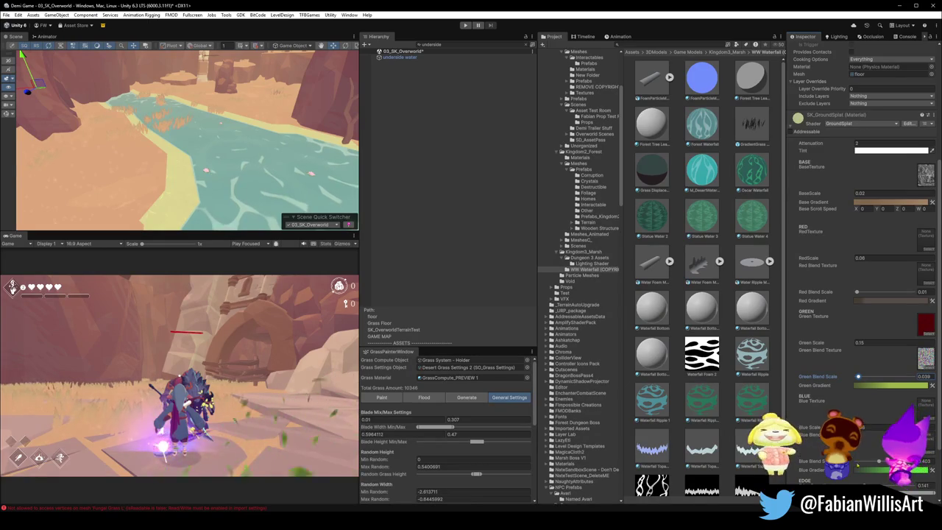
pyautogui.scroll(-2, 880, 462)
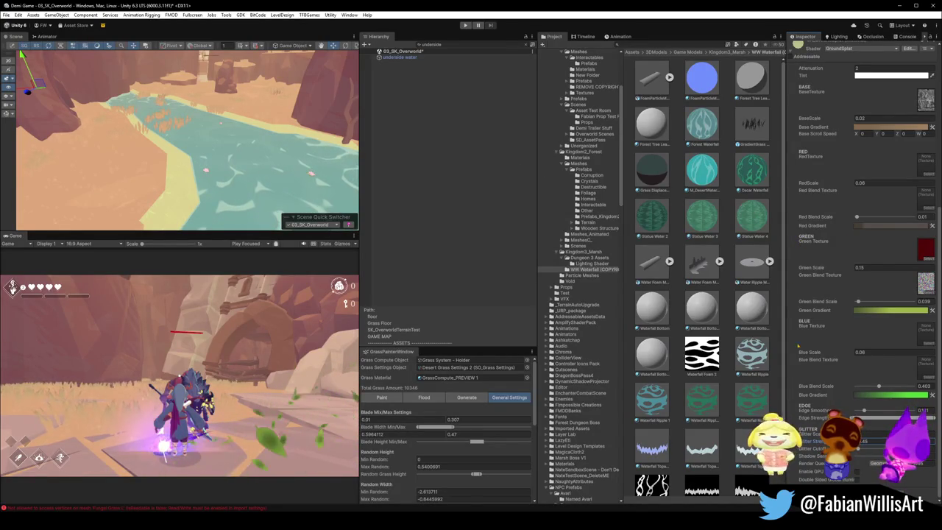
pyautogui.click(915, 5)
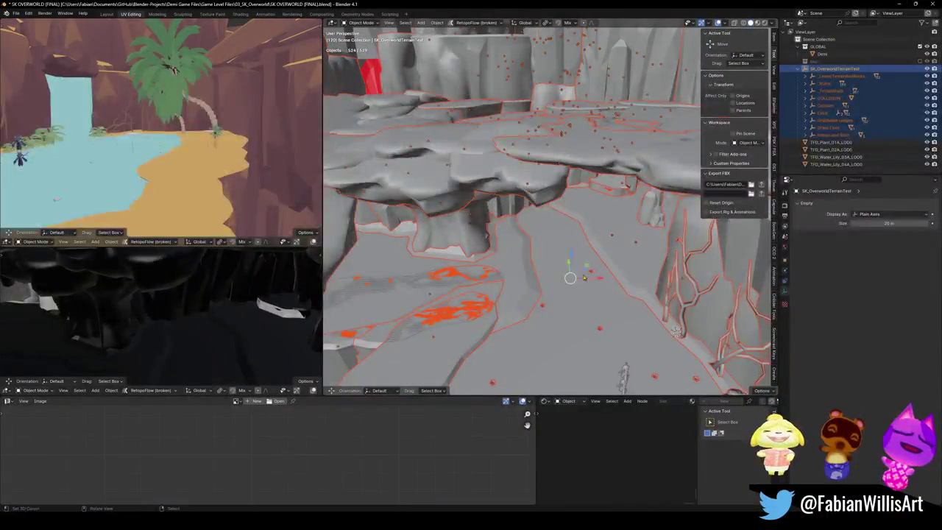
# Step: Apply Shade Smooth to the cave floor mesh and save the blend file
pyautogui.scroll(10, 570, 265)
pyautogui.scroll(-5, 601, 236)
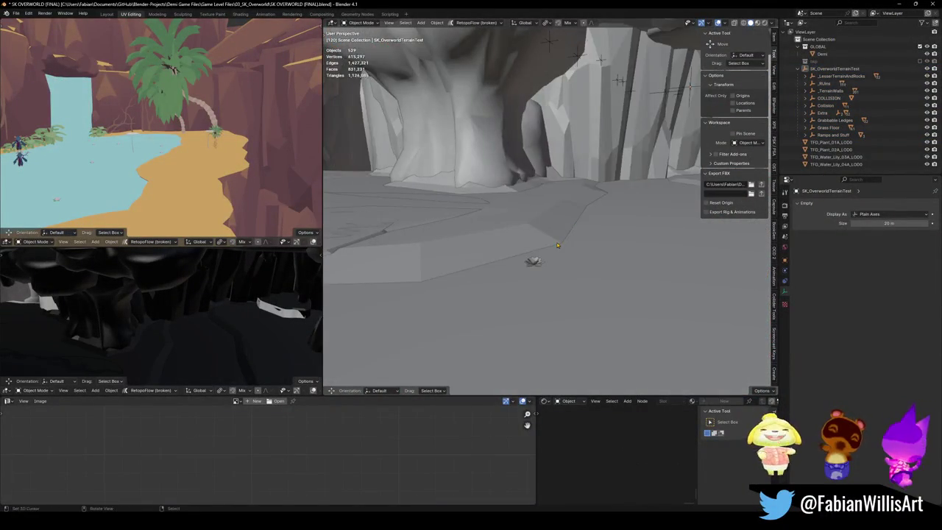
pyautogui.click(490, 219)
pyautogui.rightClick(490, 219)
pyautogui.click(507, 228)
pyautogui.scroll(2, 540, 266)
pyautogui.scroll(4, 540, 265)
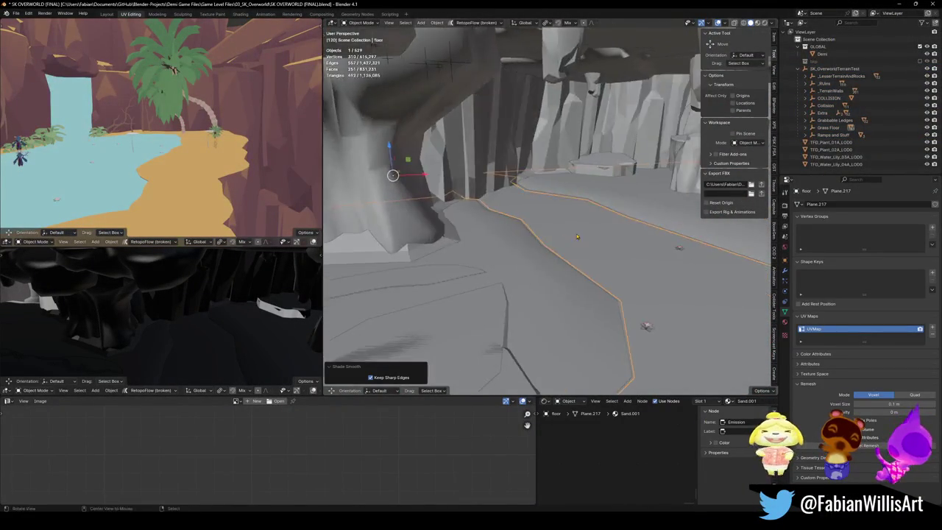
pyautogui.hotkey('ctrl', 's')
# Step: Select all SK_OverworldTerrainTest children and check the terrain in Unity
pyautogui.click(835, 69)
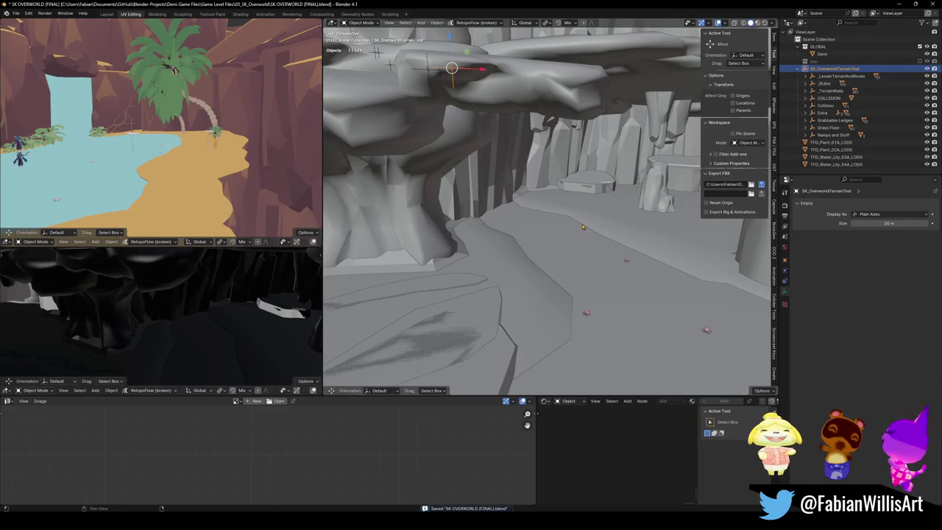
pyautogui.hotkey('shift', ']')
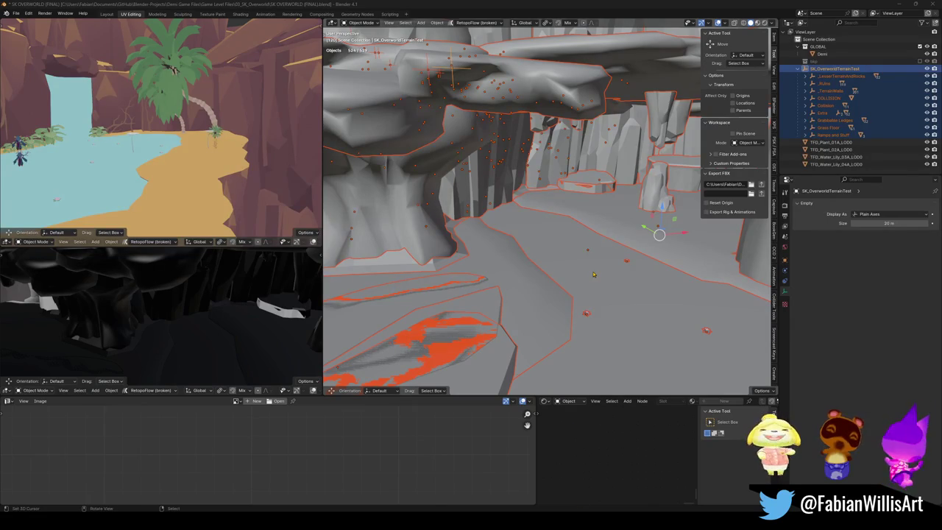
pyautogui.hotkey('alt', 'Tab')
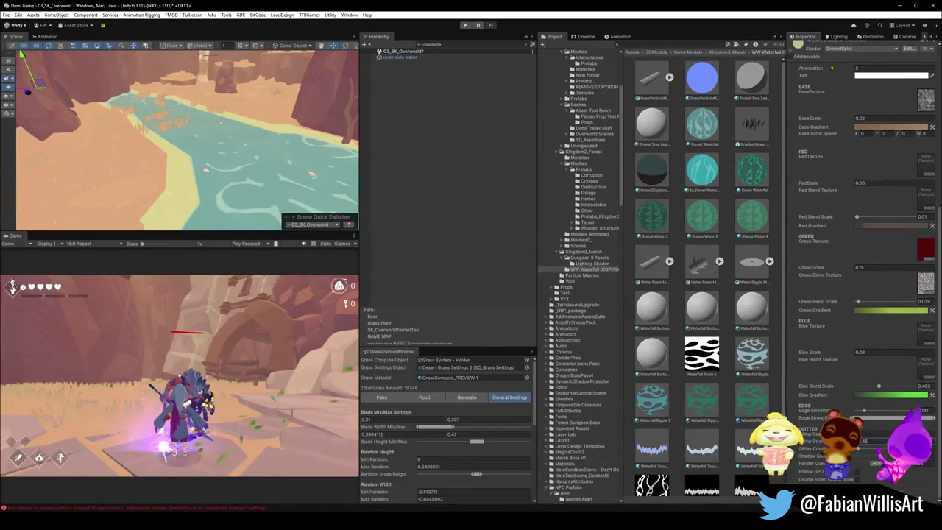
pyautogui.hotkey('alt', 'Tab')
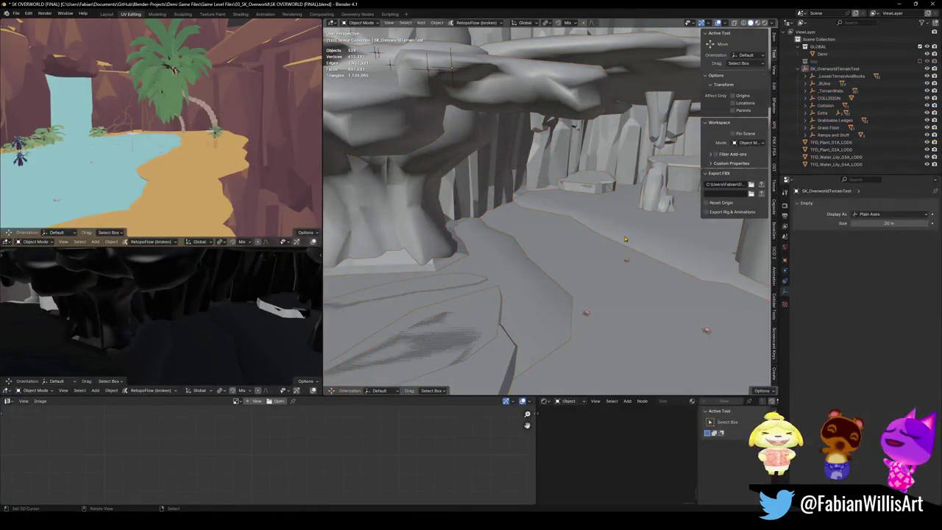
# Step: Re-select the floor, toggle Edit Mode, and delete then restore it with undo
pyautogui.click(625, 239)
pyautogui.press('Tab')
pyautogui.press('Tab')
pyautogui.press('Tab')
pyautogui.scroll(4, 633, 269)
pyautogui.press('Tab')
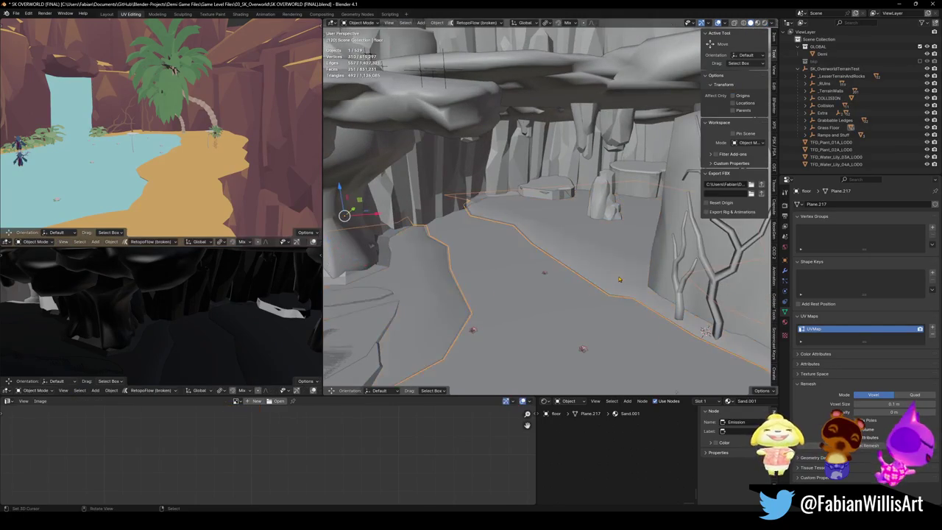
pyautogui.press('Delete')
pyautogui.hotkey('ctrl', 'z')
pyautogui.moveTo(619, 279)
pyautogui.mouseDown()
pyautogui.moveTo(508, 221)
pyautogui.moveTo(515, 236)
pyautogui.moveTo(500, 217)
pyautogui.mouseUp()
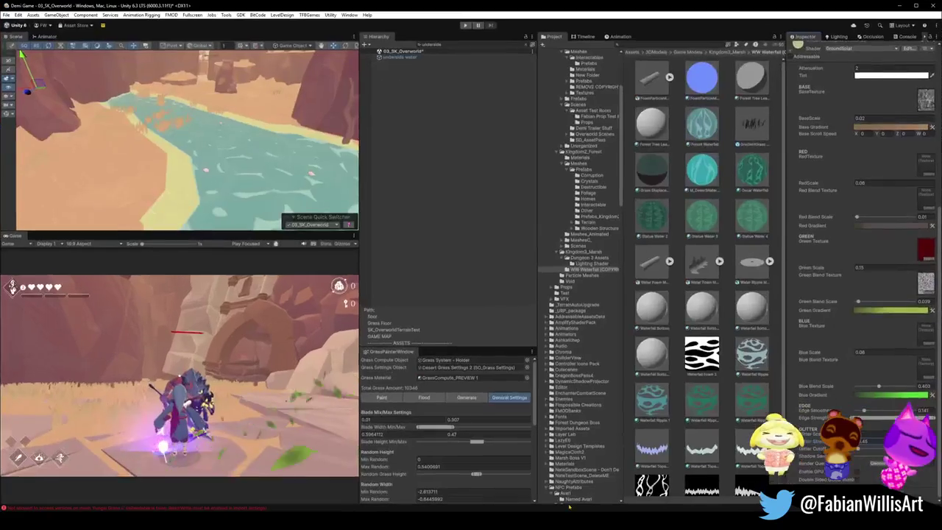
# Step: Zoom and orbit the Scene view to inspect the sand, river edge and cliffs
pyautogui.scroll(5, 92, 188)
pyautogui.moveTo(92, 189)
pyautogui.mouseDown()
pyautogui.moveTo(129, 121)
pyautogui.moveTo(167, 112)
pyautogui.moveTo(333, 129)
pyautogui.moveTo(74, 157)
pyautogui.moveTo(138, 206)
pyautogui.mouseUp()
pyautogui.click(904, 5)
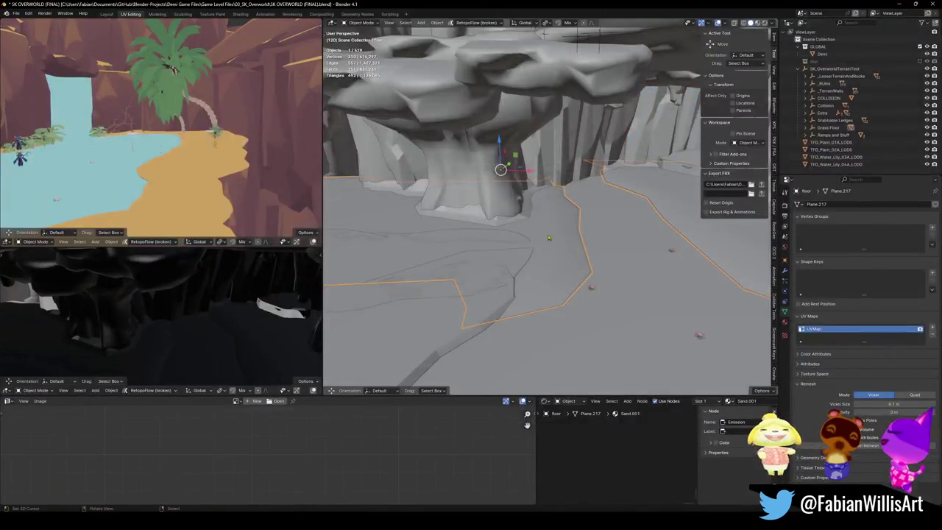
# Step: Select the terrain.007 piece beside the floor and orbit around it
pyautogui.click(458, 318)
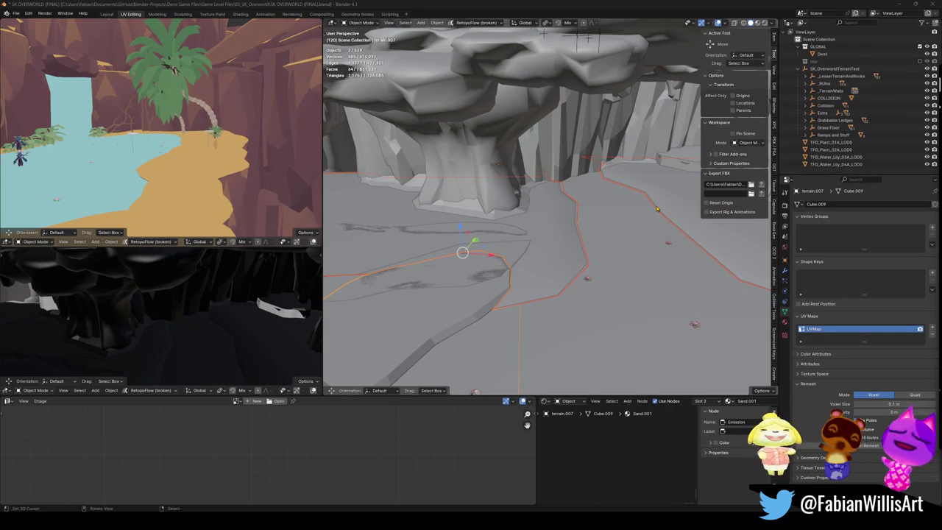
pyautogui.moveTo(543, 191)
pyautogui.mouseDown()
pyautogui.moveTo(543, 274)
pyautogui.moveTo(549, 265)
pyautogui.moveTo(538, 272)
pyautogui.mouseUp()
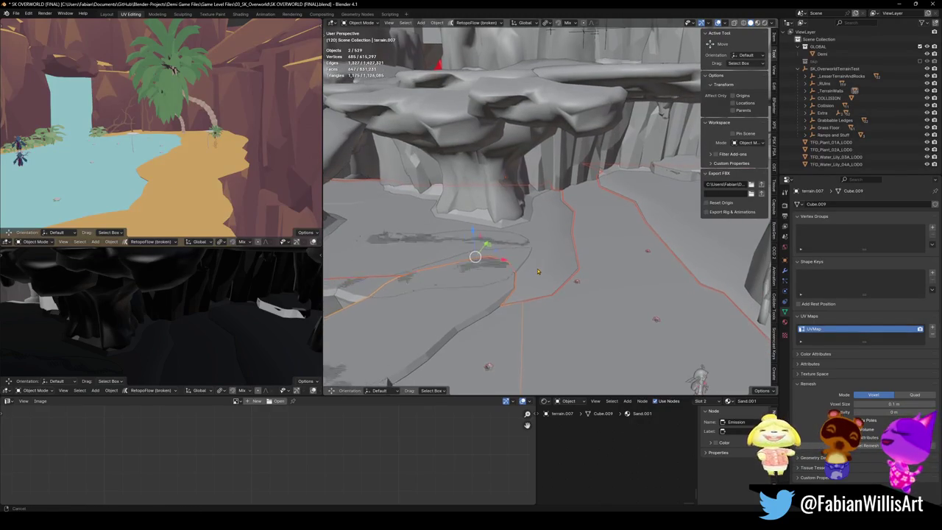
# Step: Apply all transforms on the terrain piece from Quick Favorites and save
pyautogui.press('q')
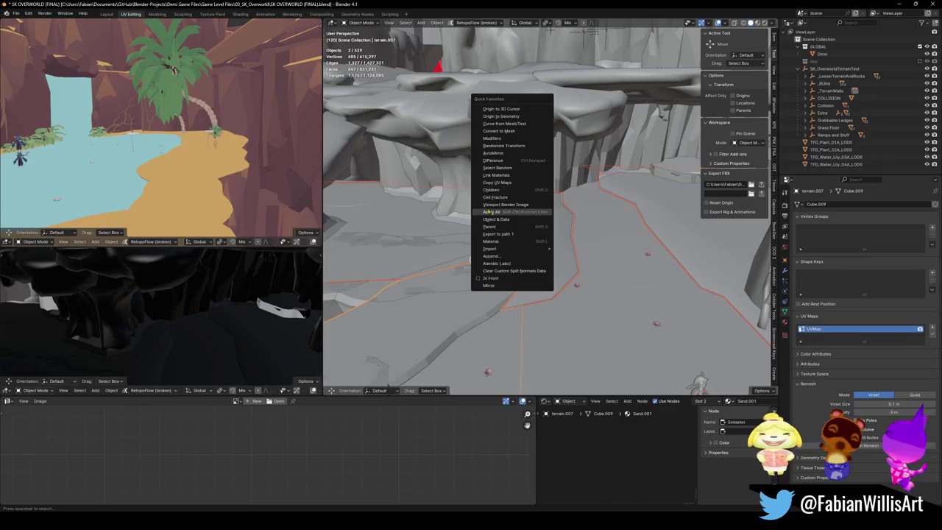
pyautogui.click(495, 211)
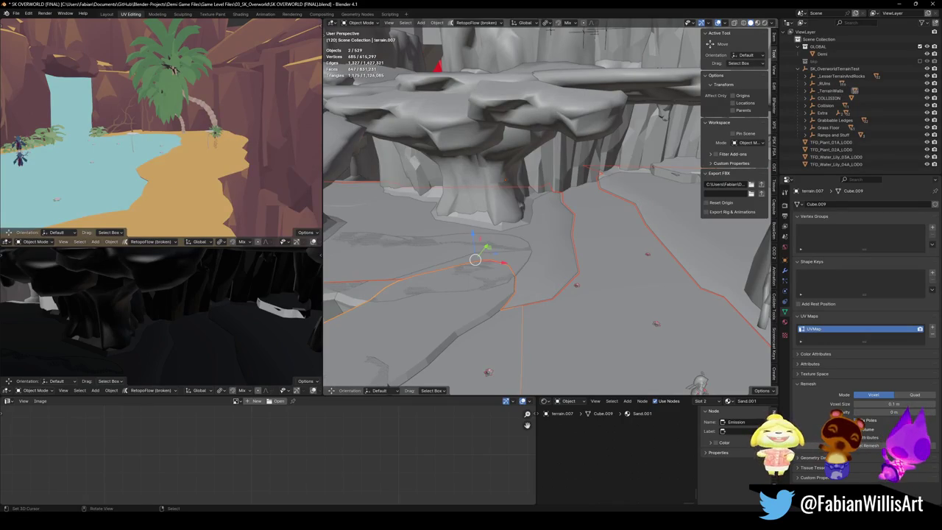
pyautogui.hotkey('ctrl', 's')
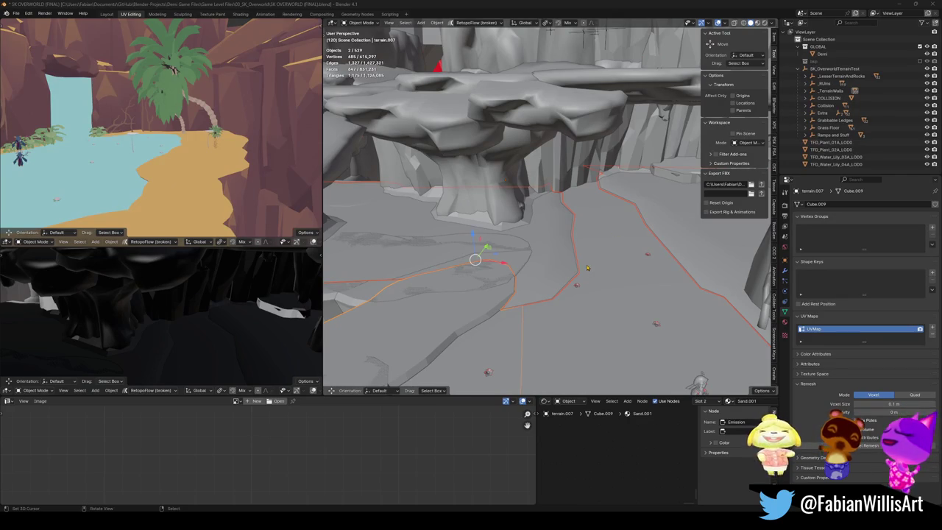
# Step: Transfer Colors mesh data from terrain.007 to the floor via a new Quick Favorites entry
pyautogui.scroll(1, 587, 268)
pyautogui.click(513, 281)
pyautogui.keyDown('shift'); pyautogui.click(462, 303); pyautogui.keyUp('shift')
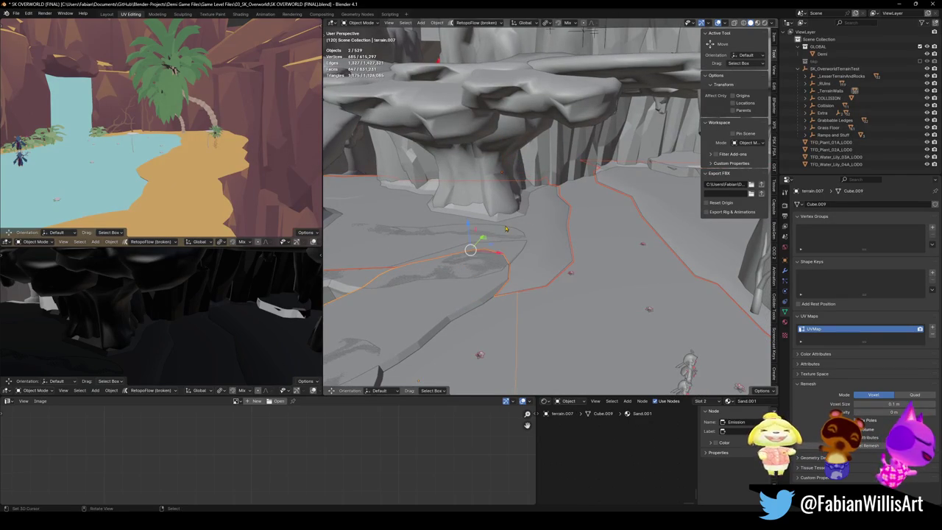
pyautogui.click(437, 22)
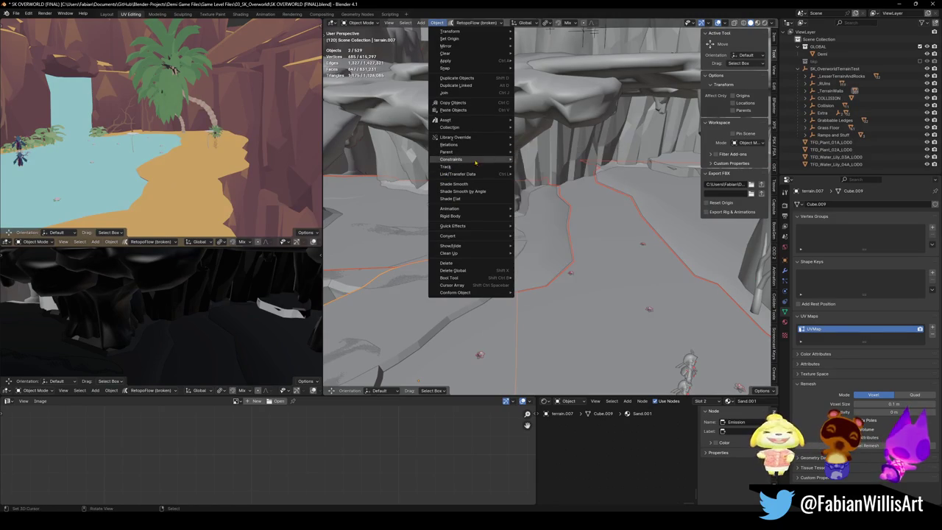
pyautogui.moveTo(474, 178)
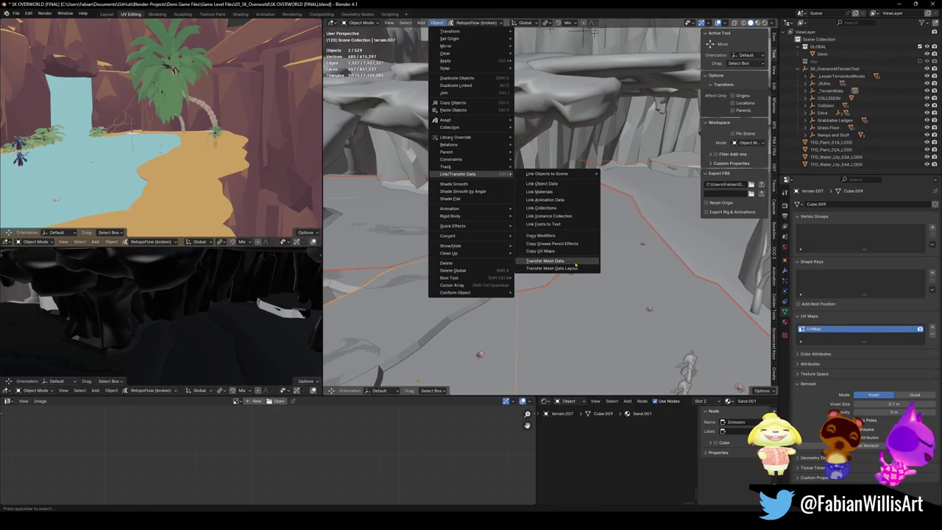
pyautogui.click(582, 263)
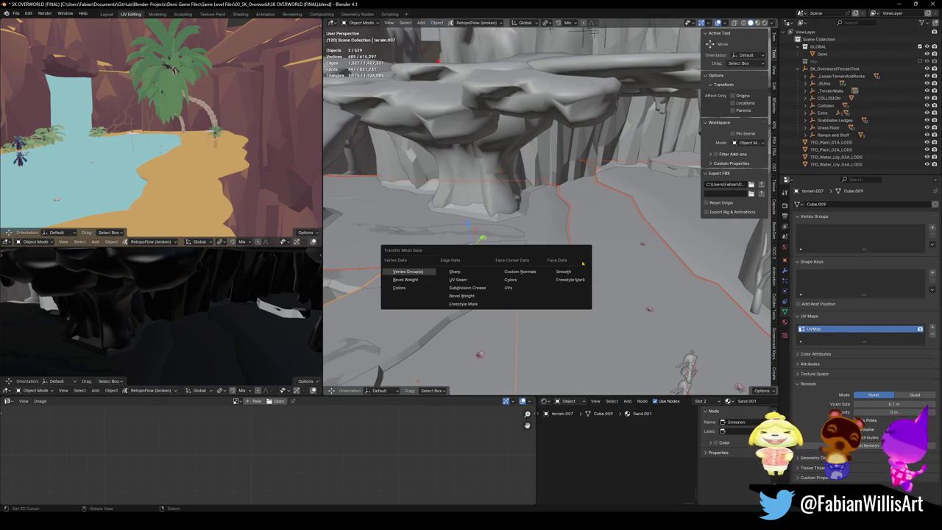
pyautogui.rightClick(507, 287)
pyautogui.click(501, 279)
pyautogui.press('q')
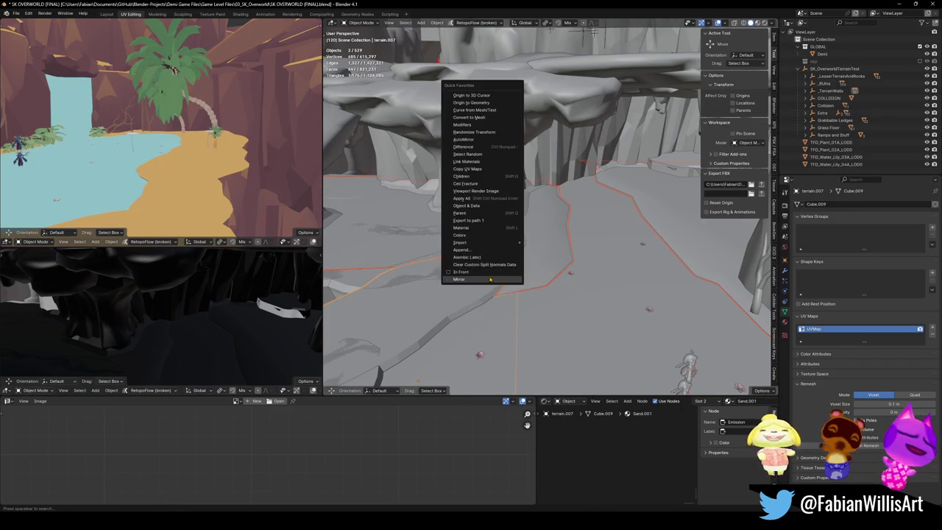
pyautogui.click(467, 237)
# Step: Deselect all, save, and select every child of SK_OverworldTerrainTest
pyautogui.hotkey('alt', 'a')
pyautogui.hotkey('ctrl', 's')
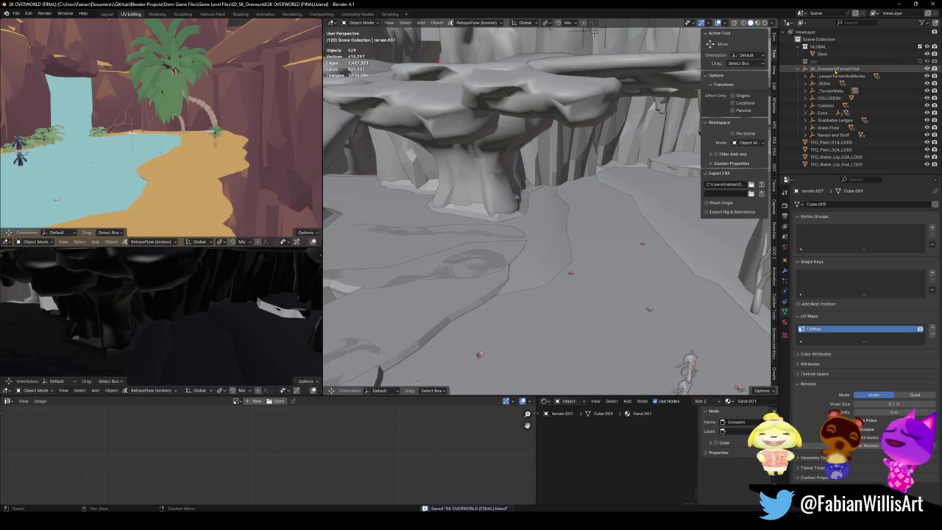
pyautogui.click(823, 70)
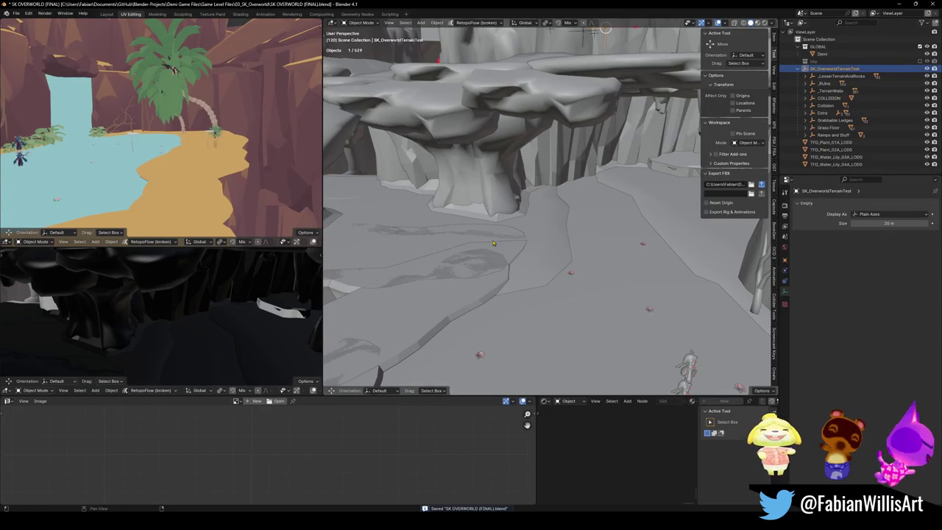
pyautogui.hotkey('shift', ']')
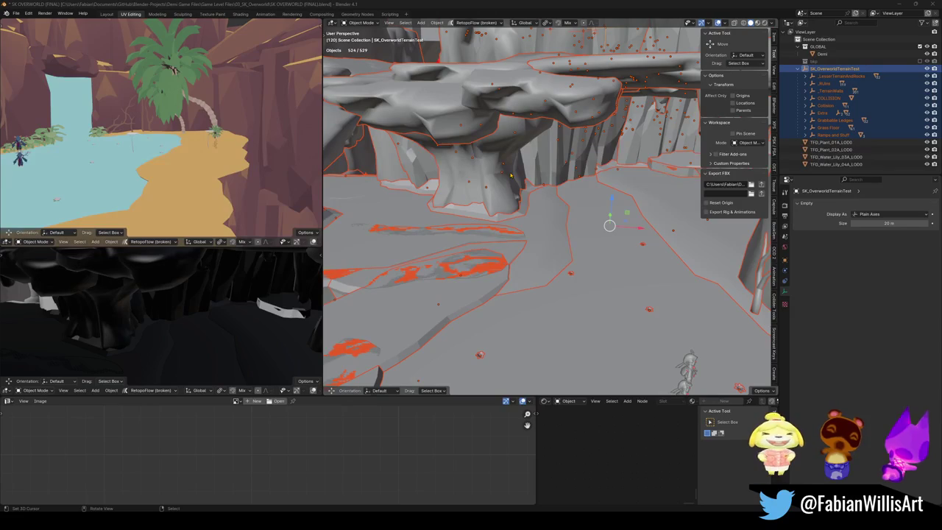
pyautogui.hotkey('alt', 'Tab')
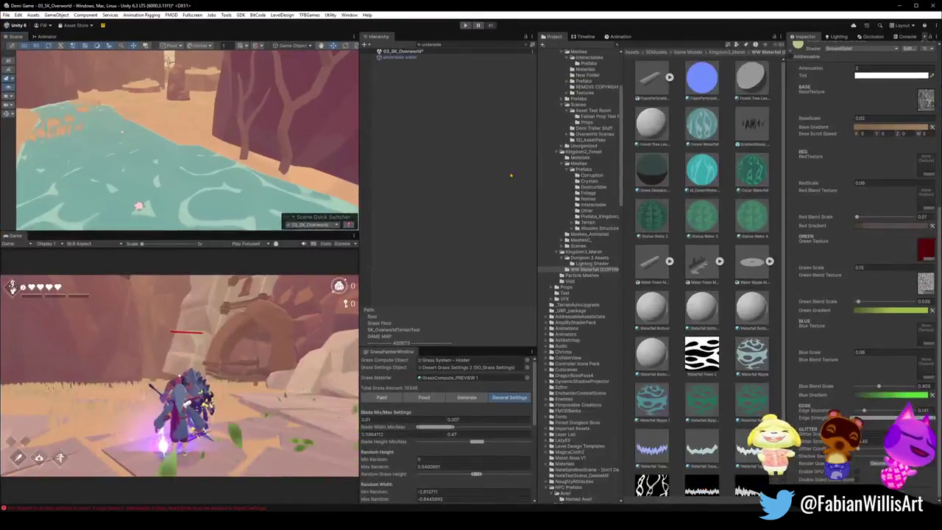
pyautogui.moveTo(213, 155)
pyautogui.mouseDown()
pyautogui.moveTo(154, 131)
pyautogui.moveTo(149, 167)
pyautogui.moveTo(266, 134)
pyautogui.moveTo(213, 140)
pyautogui.moveTo(149, 161)
pyautogui.moveTo(264, 148)
pyautogui.mouseUp()
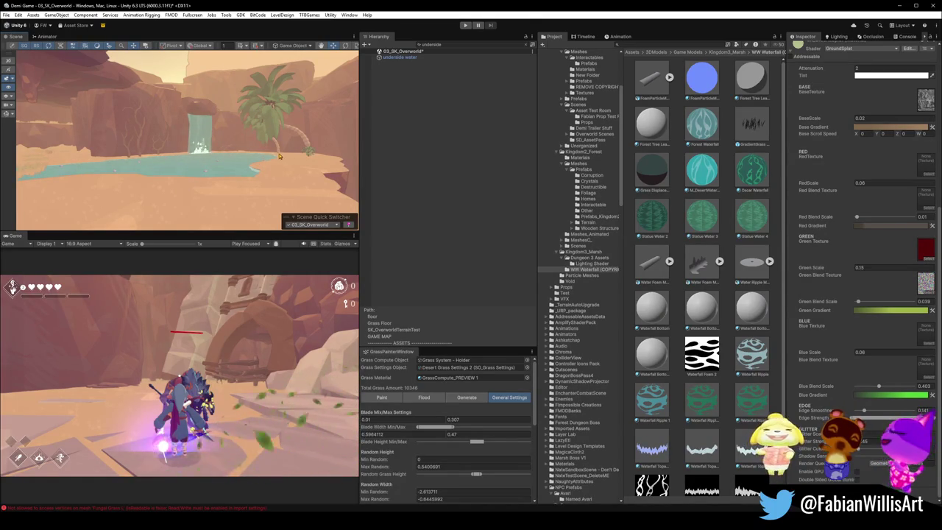
pyautogui.moveTo(288, 160)
pyautogui.mouseDown()
pyautogui.moveTo(303, 156)
pyautogui.moveTo(220, 155)
pyautogui.moveTo(231, 159)
pyautogui.mouseUp()
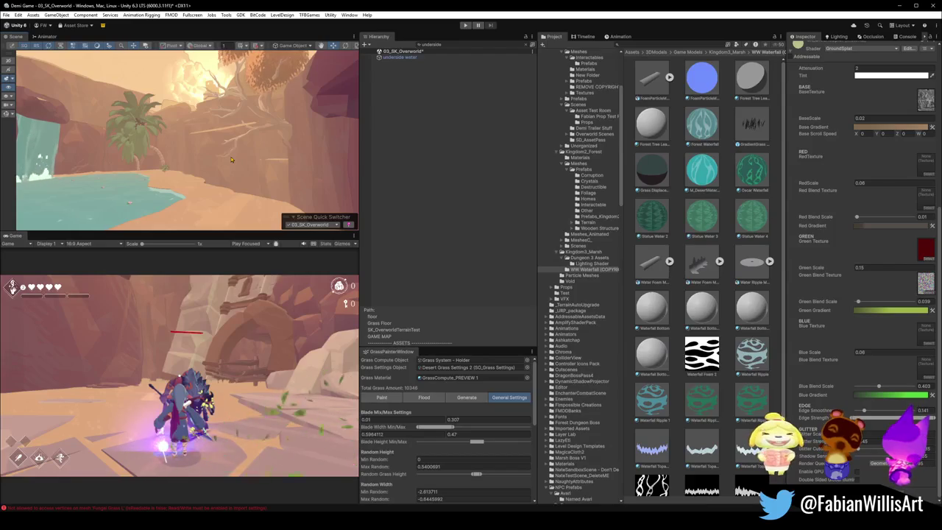
pyautogui.click(137, 145)
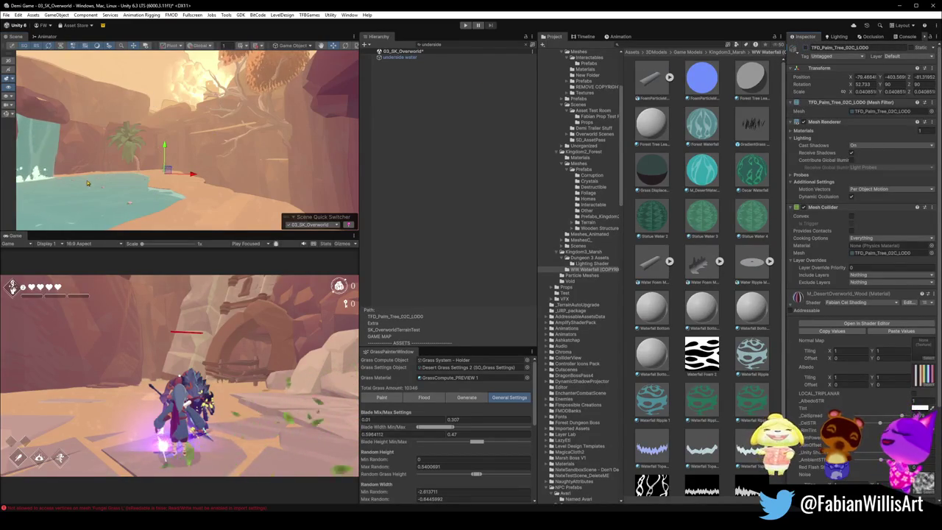
pyautogui.click(135, 144)
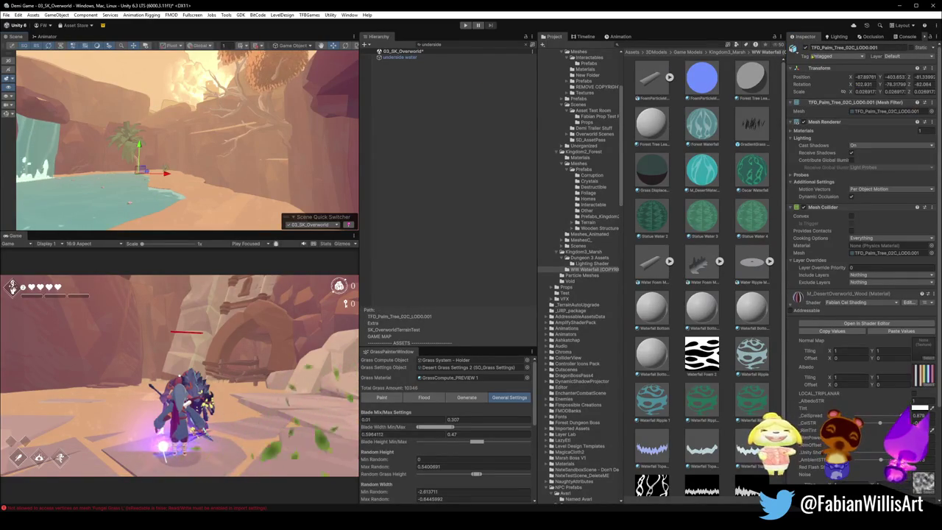
pyautogui.moveTo(180, 198); pyautogui.dragTo(143, 198)
pyautogui.click(246, 162)
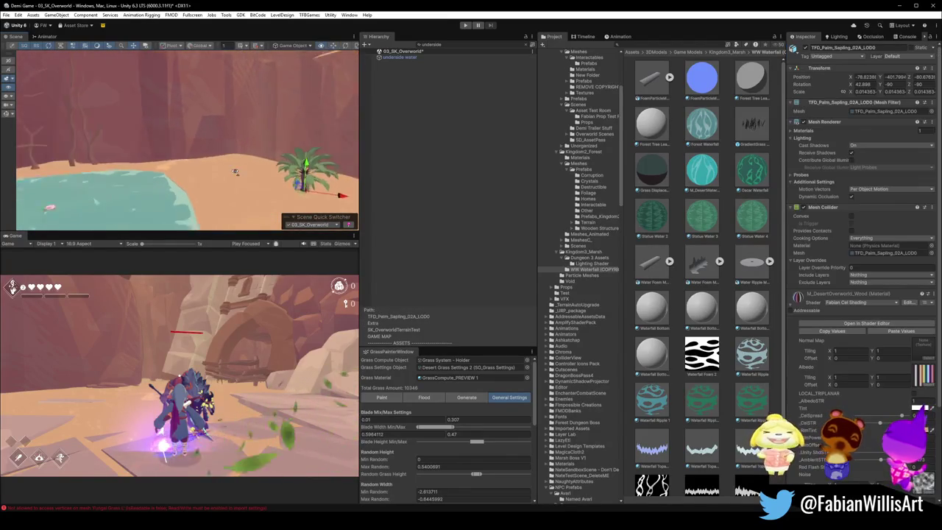
pyautogui.press('f')
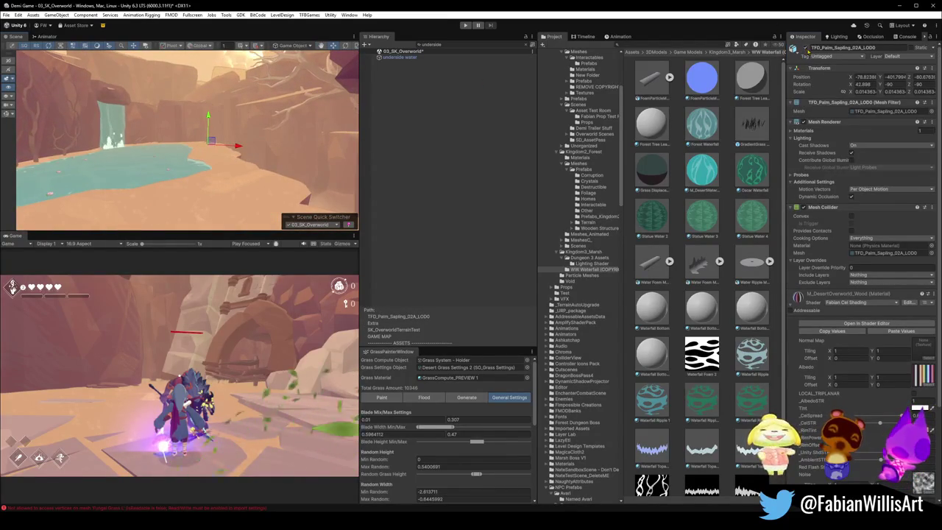
pyautogui.click(630, 450)
pyautogui.moveTo(147, 117)
pyautogui.mouseDown()
pyautogui.moveTo(86, 111)
pyautogui.moveTo(168, 145)
pyautogui.mouseUp()
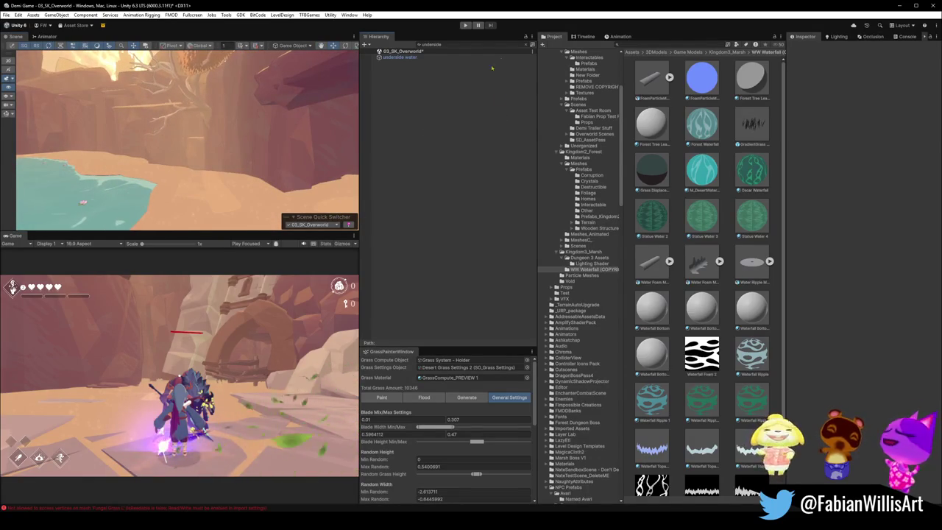
# Step: Clear the Hierarchy search, collapse _TerrainWalls, and select then deselect all scene objects
pyautogui.click(527, 45)
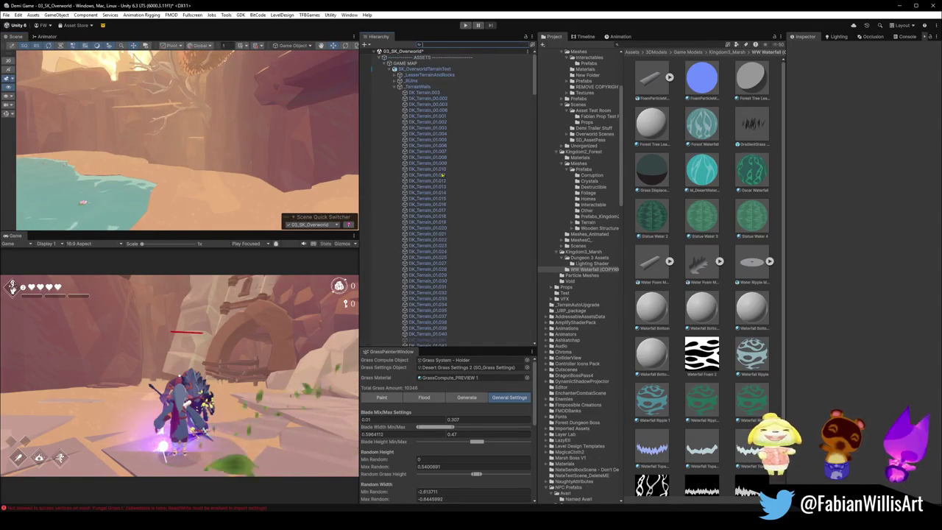
pyautogui.click(398, 87)
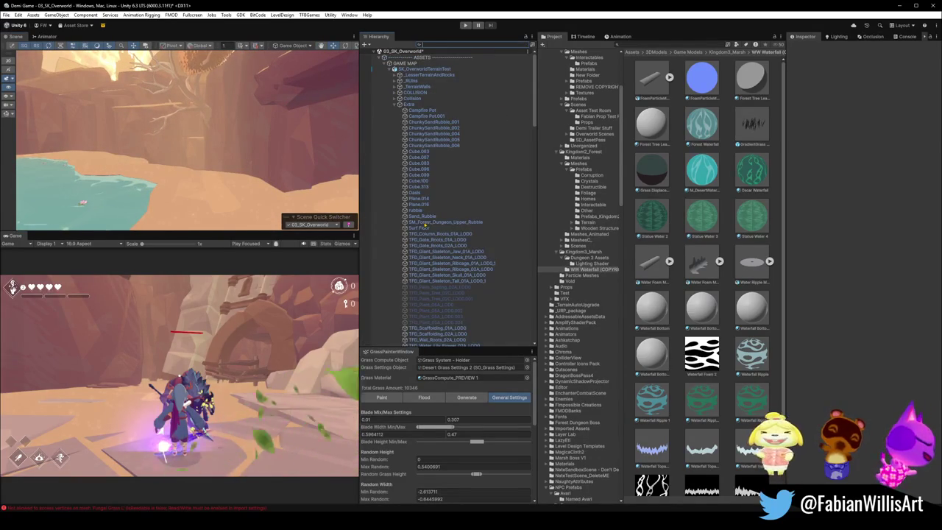
pyautogui.click(458, 205)
pyautogui.hotkey('ctrl', 'a')
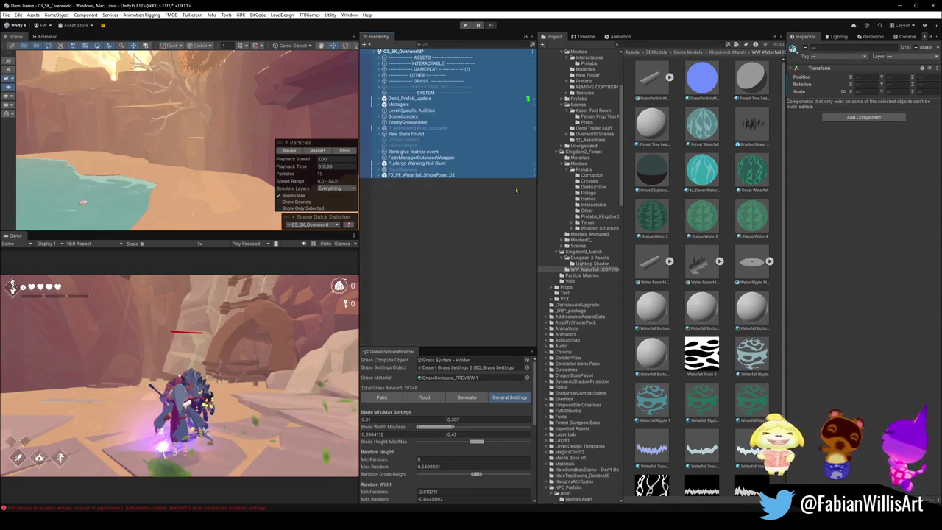
pyautogui.click(466, 205)
pyautogui.write('bush')
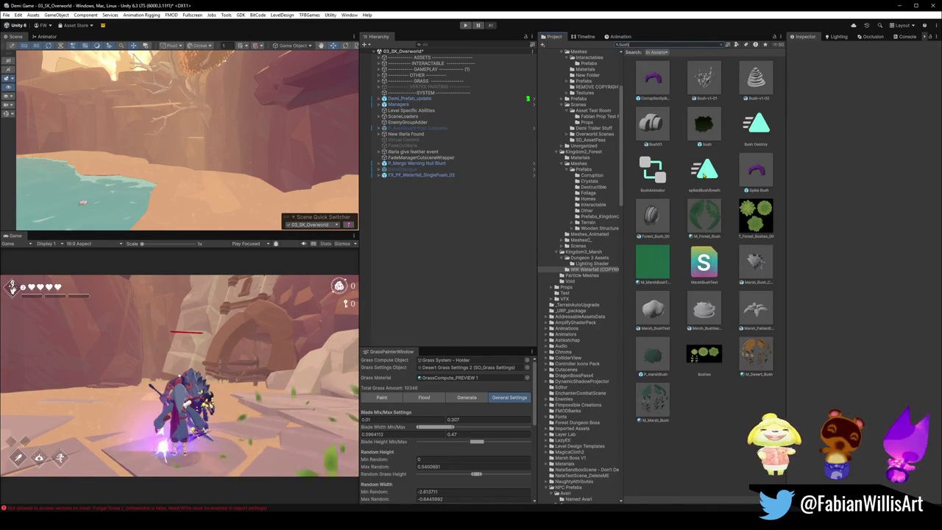
# Step: Place a P_marshBush on the far shore of the pool and shrink it
pyautogui.click(345, 262)
pyautogui.moveTo(247, 212); pyautogui.dragTo(213, 214)
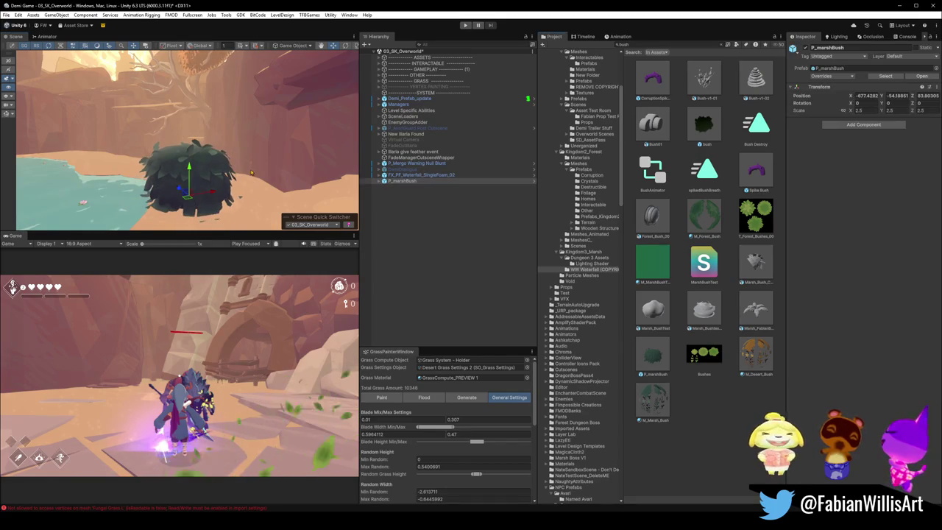
pyautogui.press('f')
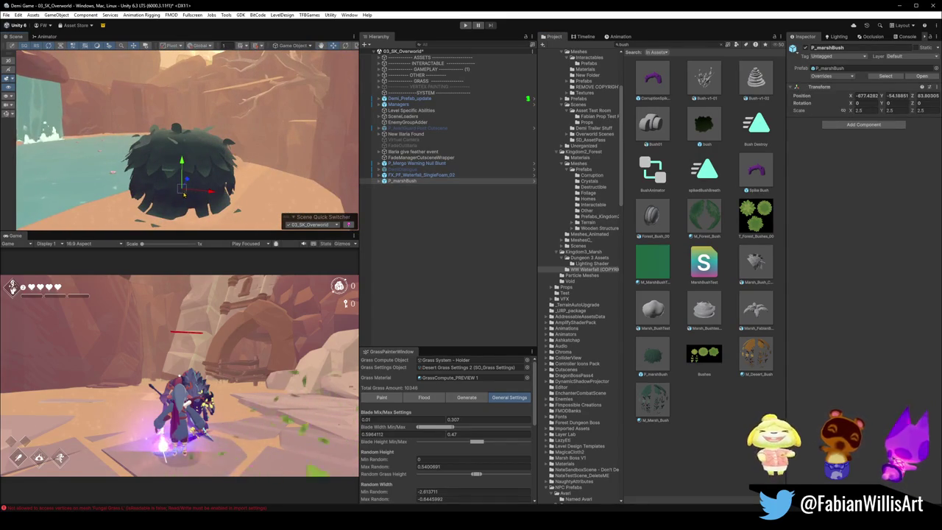
pyautogui.moveTo(184, 193)
pyautogui.mouseDown()
pyautogui.moveTo(181, 134)
pyautogui.moveTo(168, 144)
pyautogui.moveTo(192, 157)
pyautogui.moveTo(208, 153)
pyautogui.mouseUp()
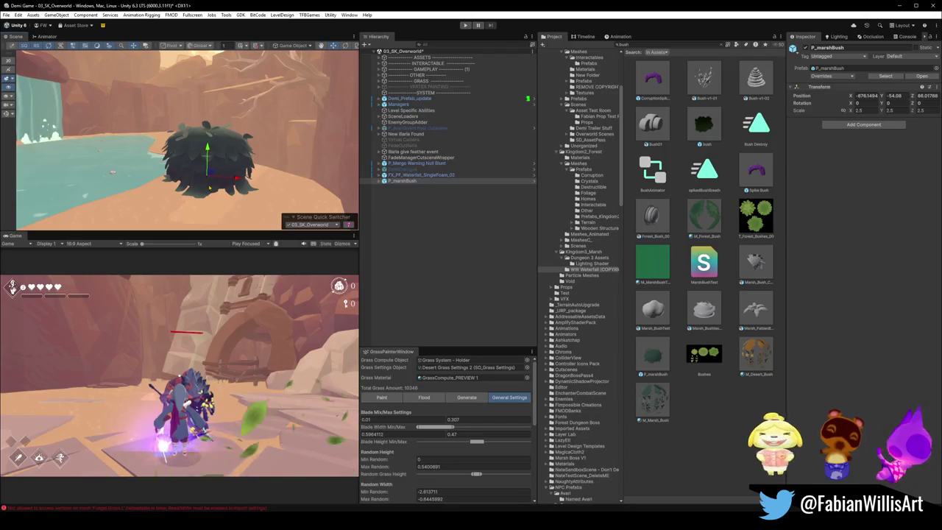
pyautogui.moveTo(211, 179)
pyautogui.mouseDown()
pyautogui.moveTo(225, 176)
pyautogui.moveTo(223, 204)
pyautogui.moveTo(235, 203)
pyautogui.moveTo(216, 189)
pyautogui.mouseUp()
pyautogui.press('r')
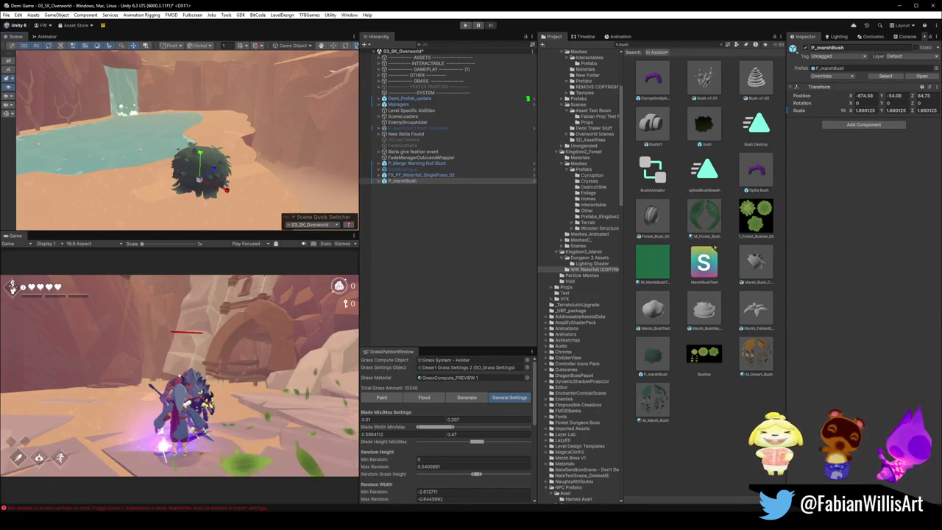
# Step: Give the bush the M_Desert_Bush material and nudge it along the shore
pyautogui.moveTo(754, 358)
pyautogui.mouseDown()
pyautogui.moveTo(368, 181)
pyautogui.moveTo(213, 167)
pyautogui.mouseUp()
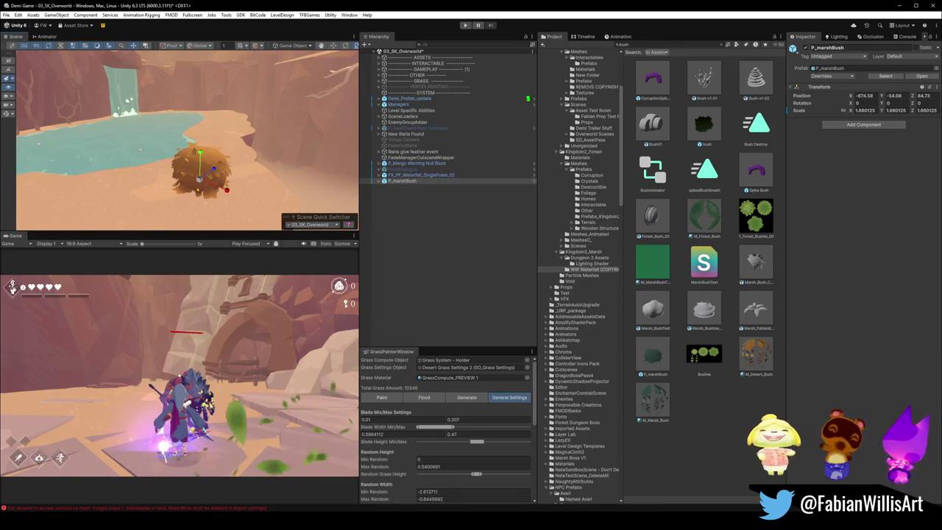
pyautogui.moveTo(214, 170); pyautogui.dragTo(221, 181)
pyautogui.scroll(-5, 213, 169)
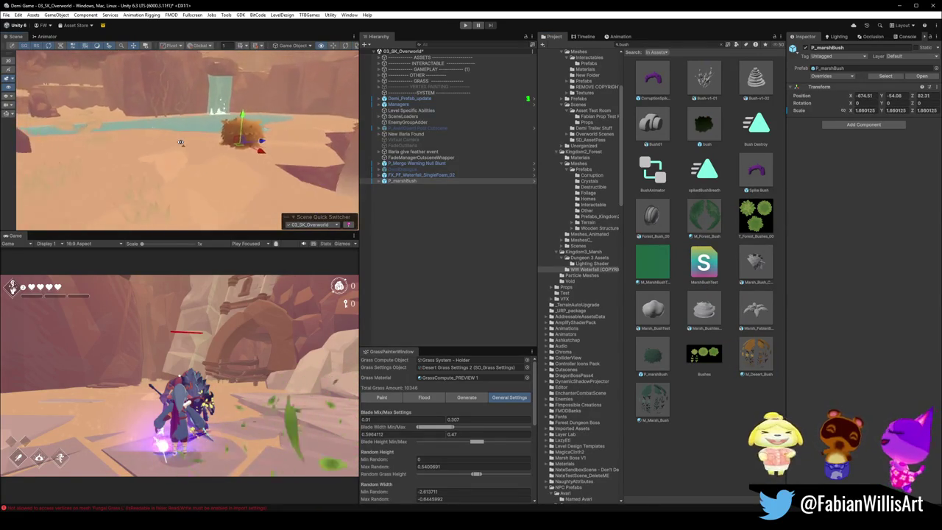
pyautogui.press('f')
pyautogui.moveTo(254, 144)
pyautogui.mouseDown()
pyautogui.moveTo(213, 140)
pyautogui.moveTo(237, 150)
pyautogui.mouseUp()
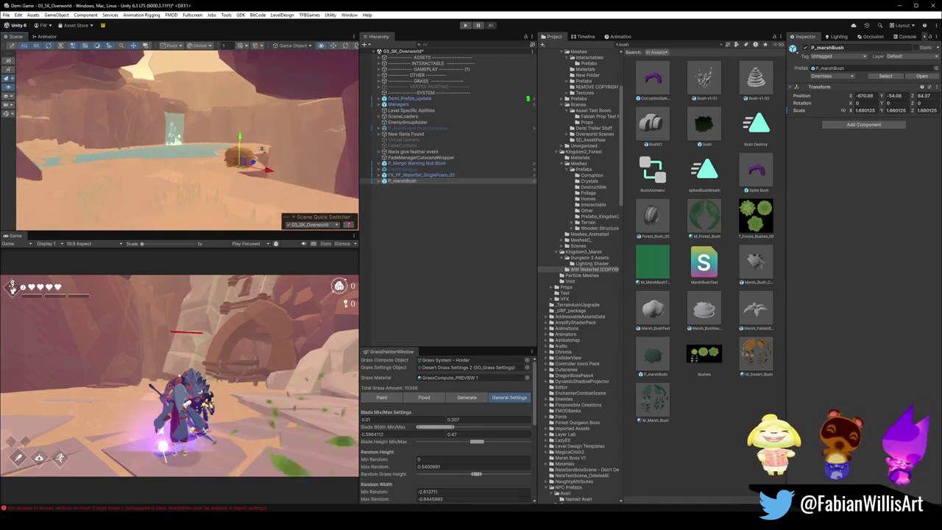
# Step: Look around the pool toward the waterfall and frame the Oasis water
pyautogui.moveTo(262, 149)
pyautogui.mouseDown()
pyautogui.moveTo(170, 172)
pyautogui.moveTo(269, 67)
pyautogui.mouseUp()
pyautogui.moveTo(205, 105); pyautogui.dragTo(271, 98)
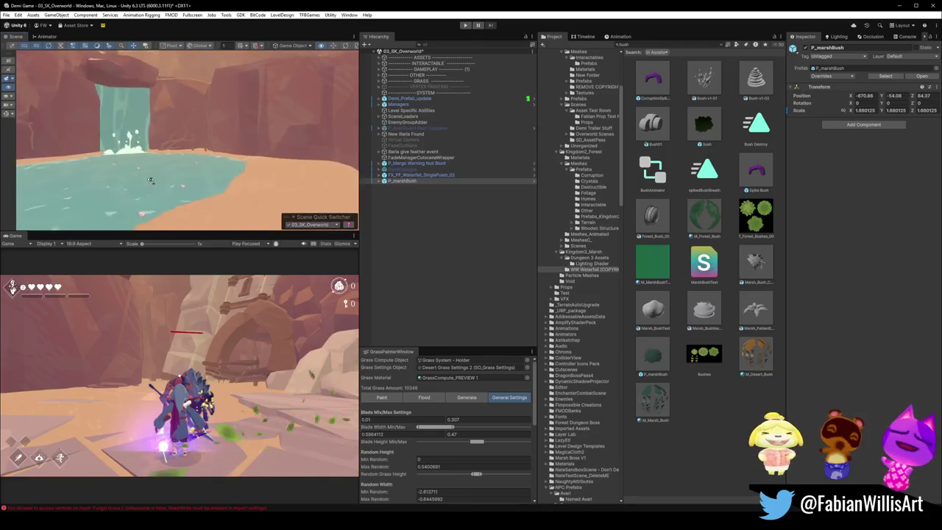
pyautogui.scroll(-5, 197, 179)
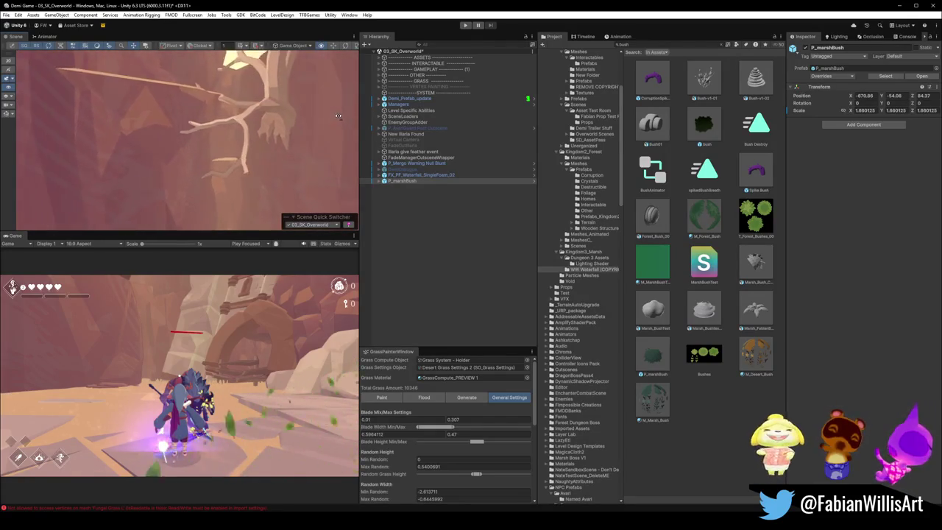
pyautogui.moveTo(261, 136)
pyautogui.mouseDown()
pyautogui.moveTo(287, 121)
pyautogui.moveTo(103, 137)
pyautogui.moveTo(274, 169)
pyautogui.moveTo(191, 162)
pyautogui.moveTo(262, 156)
pyautogui.moveTo(252, 160)
pyautogui.mouseUp()
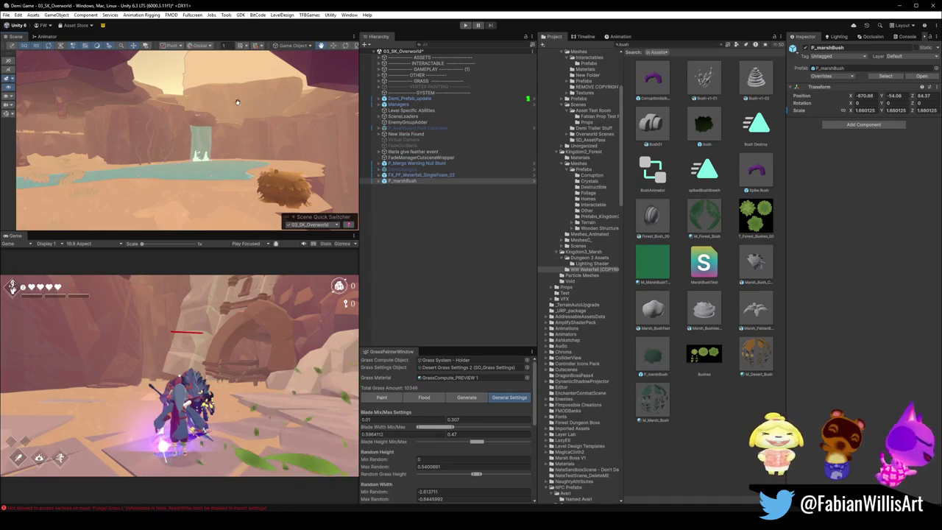
pyautogui.moveTo(196, 205)
pyautogui.mouseDown()
pyautogui.moveTo(228, 149)
pyautogui.moveTo(260, 161)
pyautogui.moveTo(198, 180)
pyautogui.mouseUp()
pyautogui.click(192, 182)
pyautogui.click(193, 181)
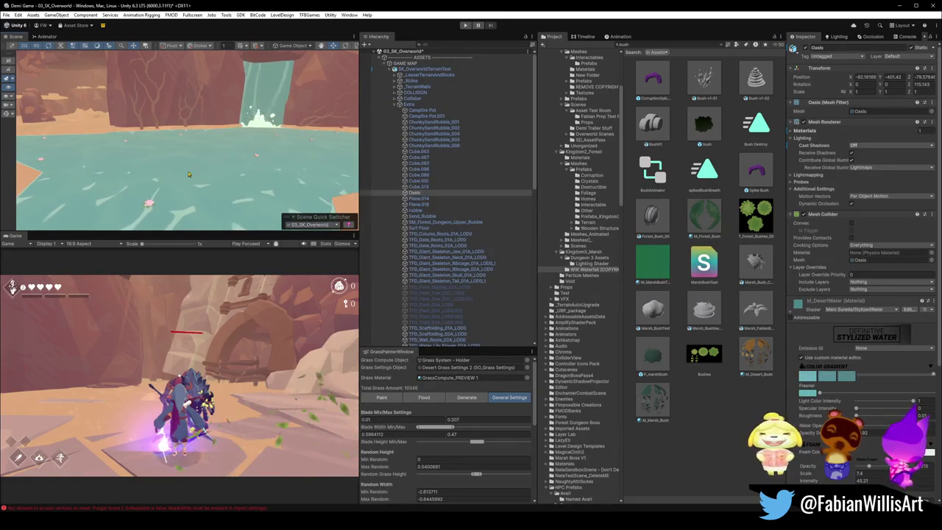
pyautogui.press('f')
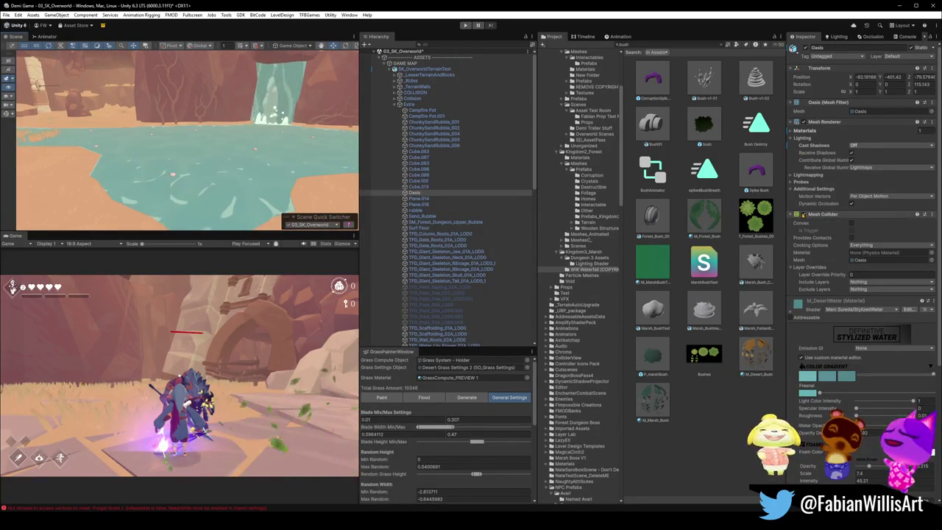
pyautogui.click(709, 433)
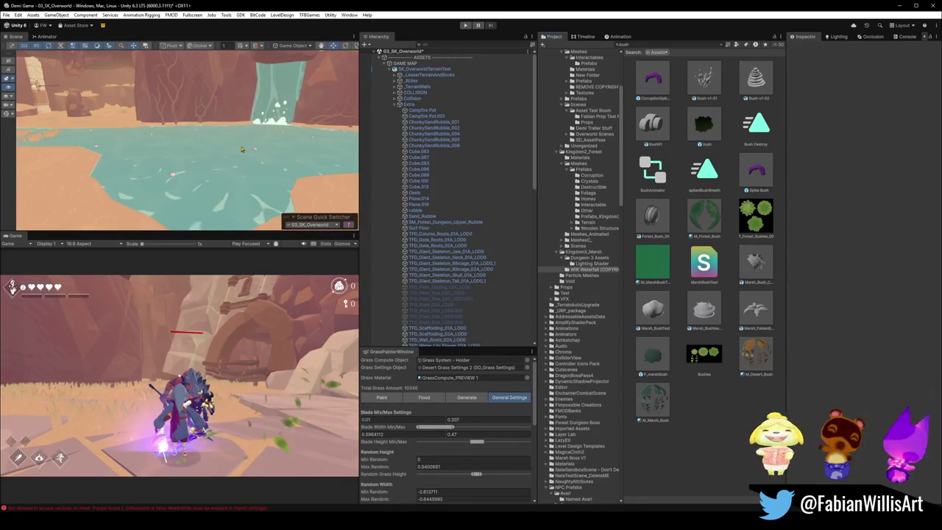
pyautogui.click(902, 5)
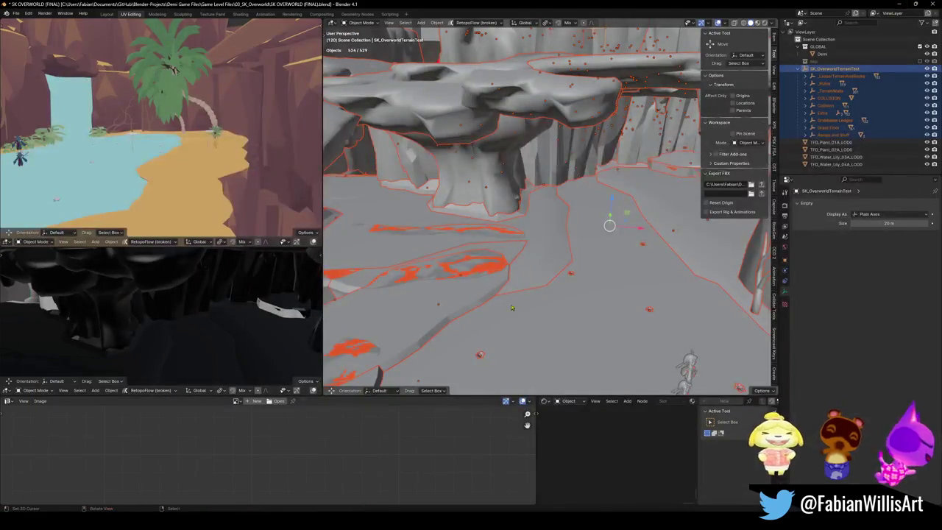
# Step: Delete the stray empties and leftover small object from the terrain floor
pyautogui.scroll(5, 589, 260)
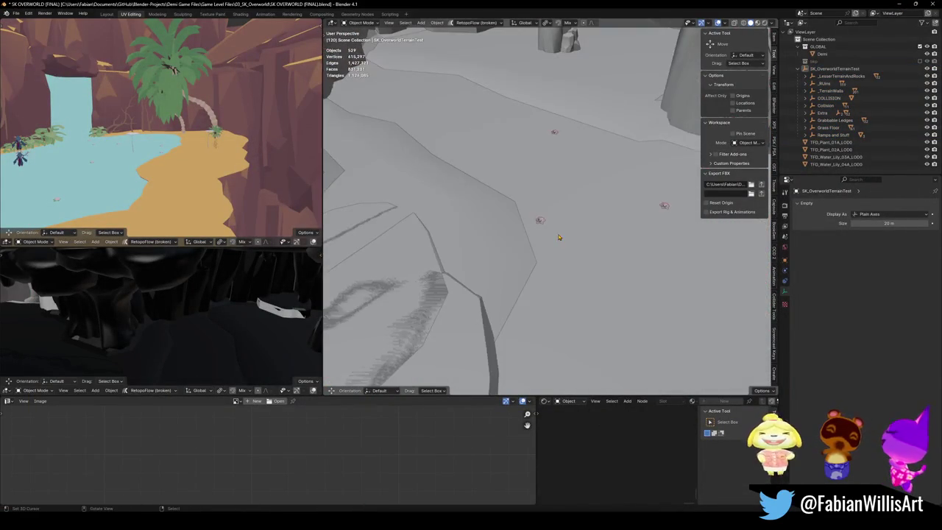
pyautogui.click(540, 221)
pyautogui.press('Delete')
pyautogui.click(554, 133)
pyautogui.press('Delete')
pyautogui.click(663, 206)
pyautogui.press('Delete')
pyautogui.scroll(-8, 525, 215)
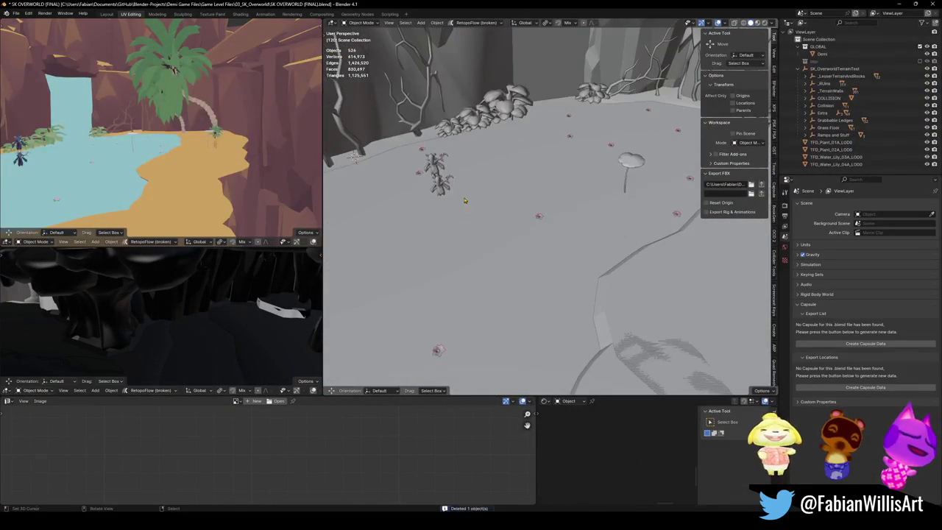
# Step: Delete the water lily, nearby plant and seven red flowers on the floor
pyautogui.click(539, 220)
pyautogui.scroll(-2, 540, 220)
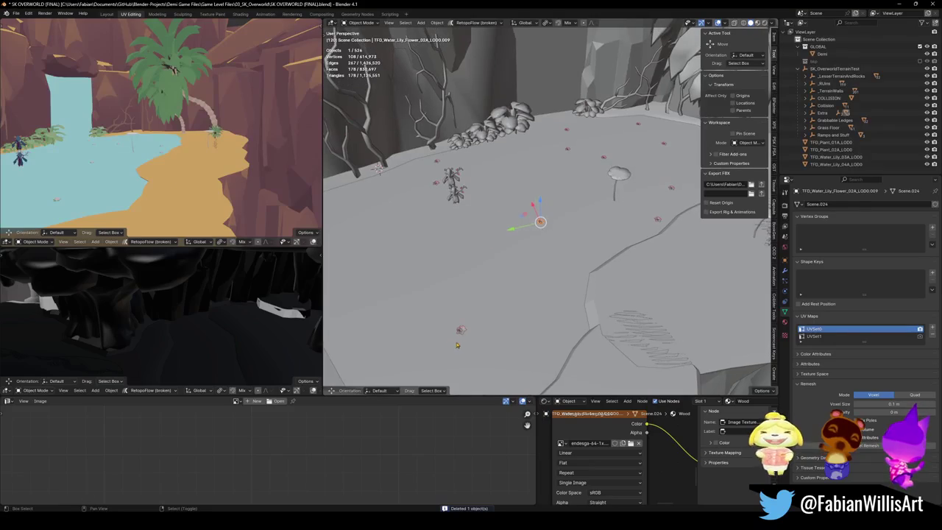
pyautogui.keyDown('shift'); pyautogui.click(438, 185); pyautogui.keyUp('shift')
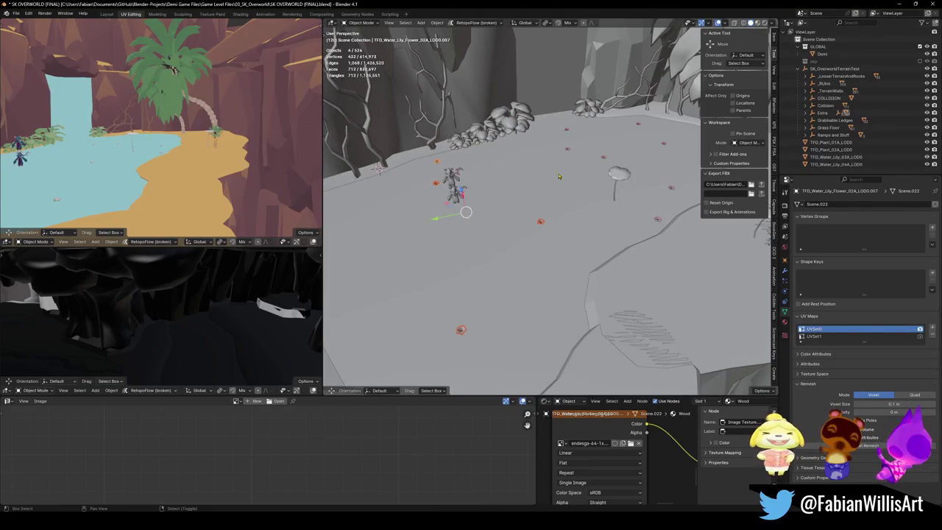
pyautogui.keyDown('shift'); pyautogui.click(546, 223); pyautogui.keyUp('shift')
pyautogui.keyDown('shift'); pyautogui.click(512, 211); pyautogui.keyUp('shift')
pyautogui.keyDown('shift'); pyautogui.click(516, 186); pyautogui.keyUp('shift')
pyautogui.keyDown('shift'); pyautogui.click(584, 302); pyautogui.keyUp('shift')
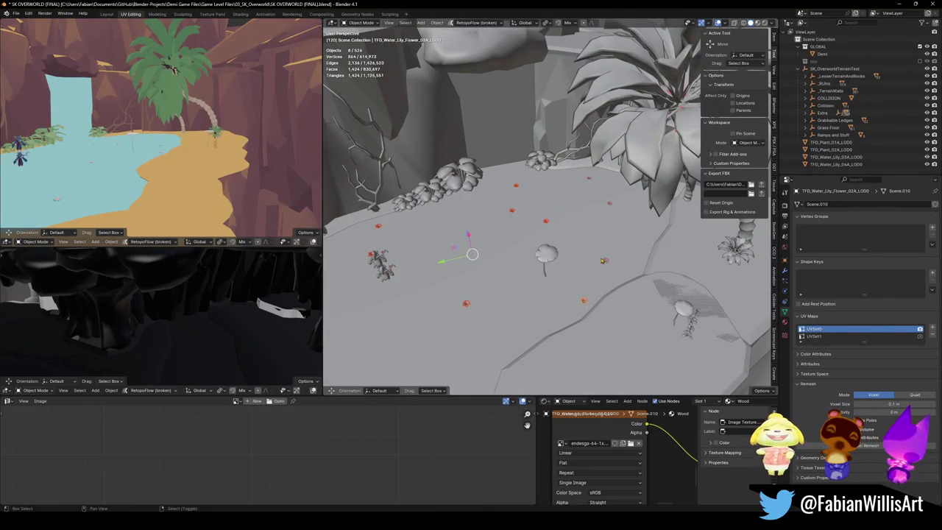
pyautogui.keyDown('shift'); pyautogui.click(606, 262); pyautogui.keyUp('shift')
pyautogui.keyDown('shift'); pyautogui.click(610, 204); pyautogui.keyUp('shift')
pyautogui.keyDown('shift'); pyautogui.click(591, 181); pyautogui.keyUp('shift')
pyautogui.press('Delete')
# Step: Select the mushroom, fern cluster, stem flower, palm tree and small plant parts
pyautogui.click(547, 254)
pyautogui.keyDown('shift'); pyautogui.click(429, 190); pyautogui.keyUp('shift')
pyautogui.keyDown('shift'); pyautogui.click(460, 173); pyautogui.keyUp('shift')
pyautogui.keyDown('shift'); pyautogui.click(441, 189); pyautogui.keyUp('shift')
pyautogui.keyDown('shift'); pyautogui.click(545, 160); pyautogui.keyUp('shift')
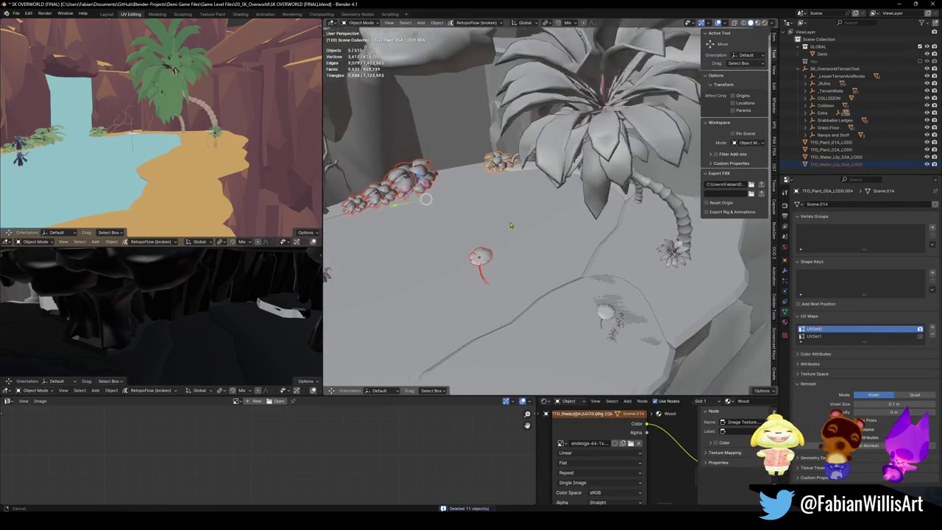
pyautogui.keyDown('shift'); pyautogui.click(581, 246); pyautogui.keyUp('shift')
pyautogui.keyDown('shift'); pyautogui.click(486, 184); pyautogui.keyUp('shift')
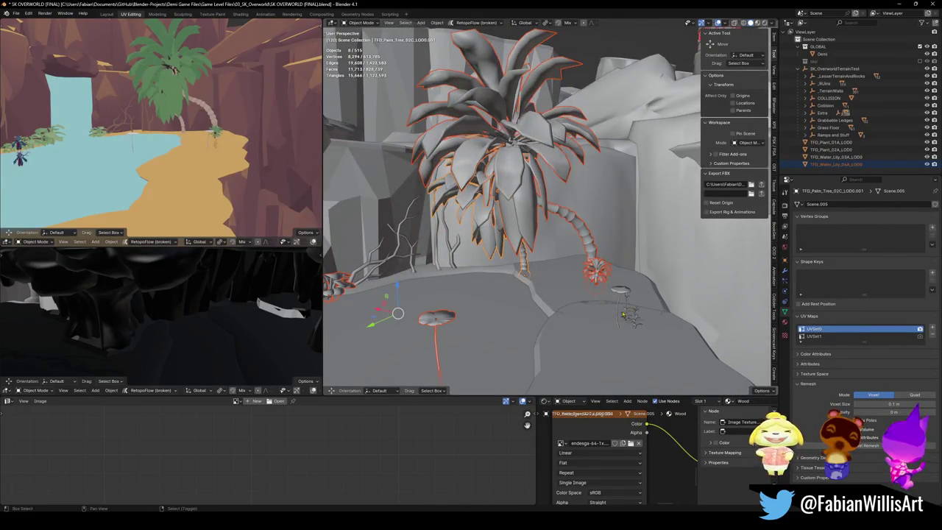
pyautogui.keyDown('shift'); pyautogui.click(615, 318); pyautogui.keyUp('shift')
pyautogui.keyDown('shift'); pyautogui.click(623, 317); pyautogui.keyUp('shift')
pyautogui.keyDown('shift'); pyautogui.click(626, 313); pyautogui.keyUp('shift')
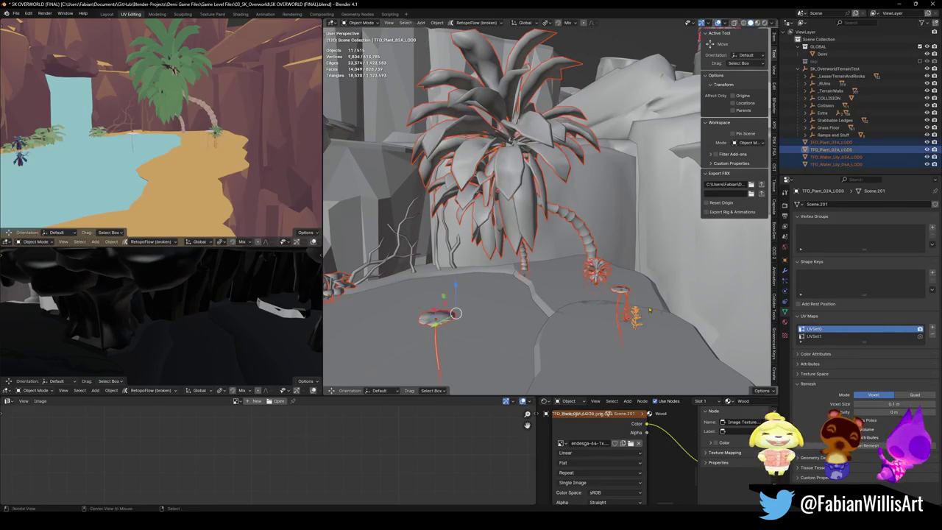
# Step: Unparent the plants keeping their transforms and move them into the bkp collection
pyautogui.hotkey('alt', 'p')
pyautogui.click(530, 270)
pyautogui.press('m')
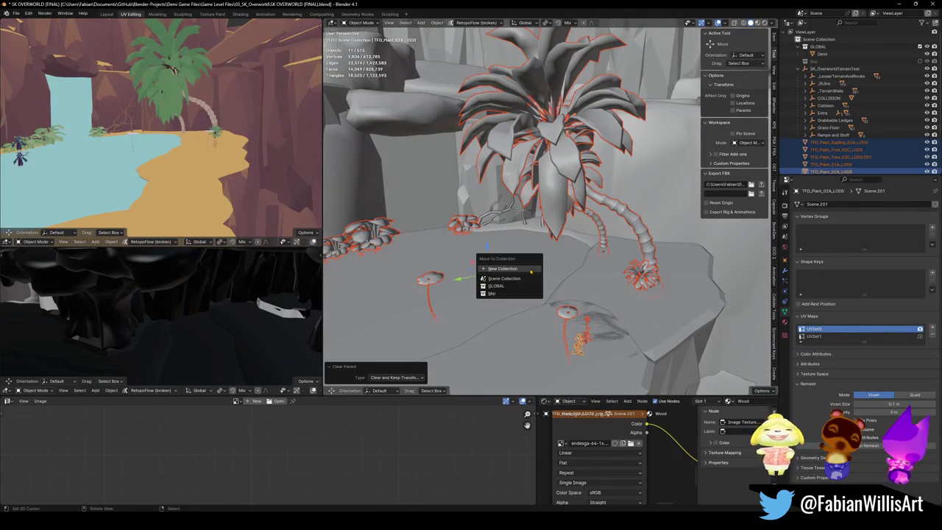
pyautogui.click(508, 290)
pyautogui.scroll(-10, 497, 241)
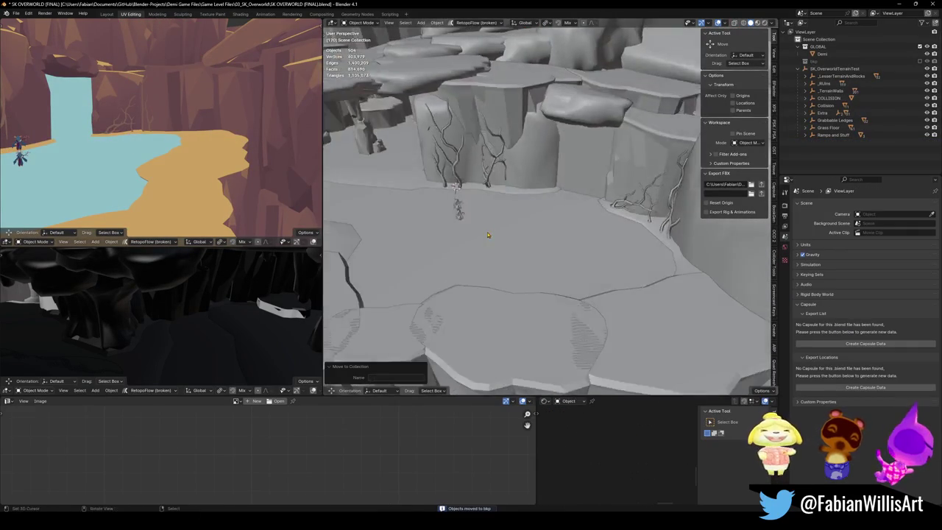
# Step: Save the Blender file and select the rock ledge on the canyon floor
pyautogui.hotkey('ctrl', 's')
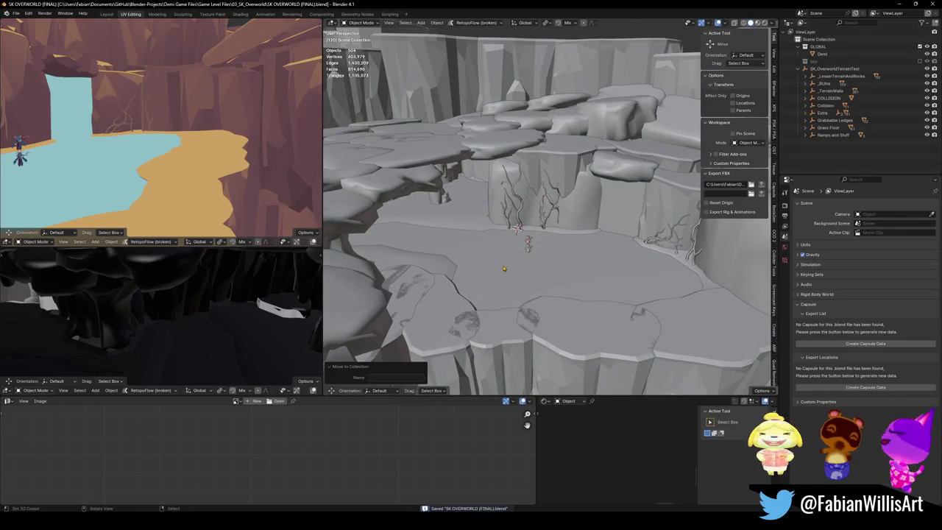
pyautogui.scroll(5, 515, 239)
pyautogui.scroll(-5, 498, 237)
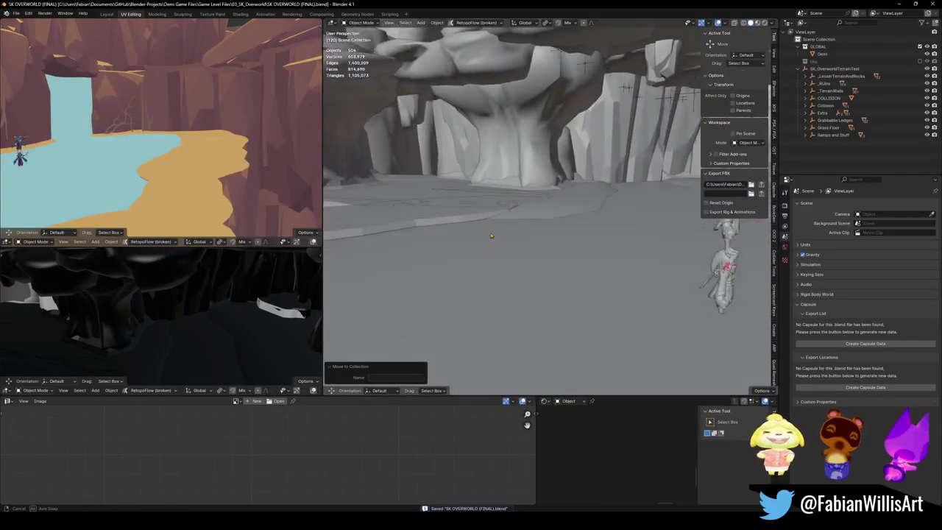
pyautogui.scroll(5, 498, 250)
pyautogui.moveTo(498, 261)
pyautogui.mouseDown()
pyautogui.moveTo(560, 245)
pyautogui.moveTo(574, 273)
pyautogui.moveTo(554, 293)
pyautogui.moveTo(532, 252)
pyautogui.moveTo(573, 304)
pyautogui.mouseUp()
pyautogui.click(608, 241)
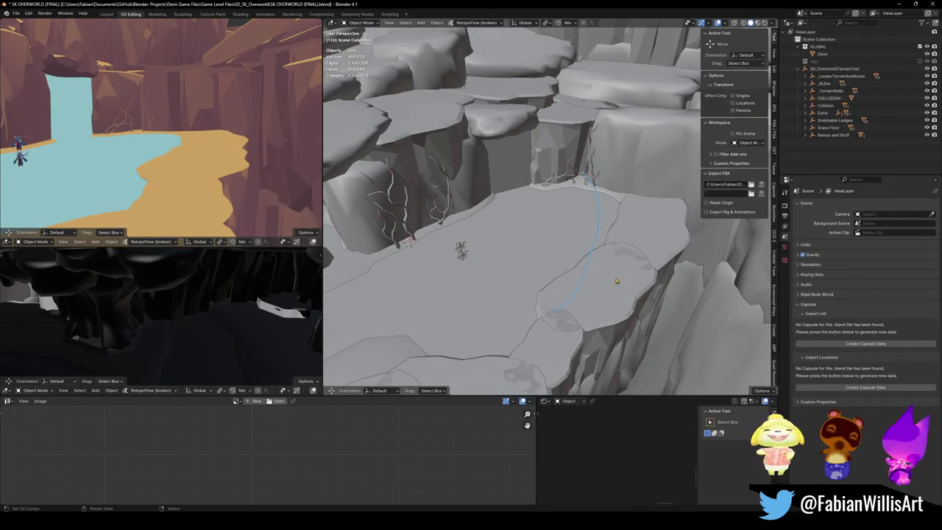
pyautogui.click(626, 237)
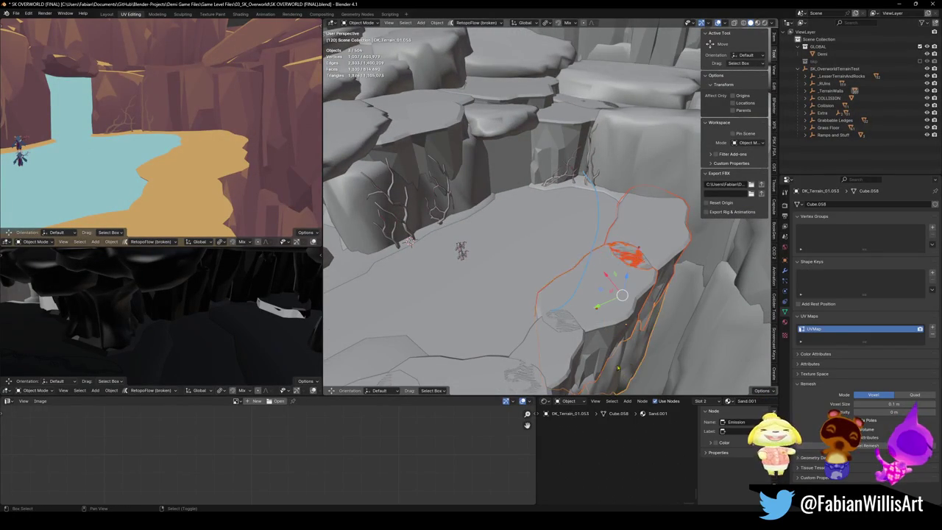
# Step: Duplicate the rock ledge along the ground plane, rotate the copy, and preview it with walk navigation
pyautogui.hotkey('shift', 'd')
pyautogui.hotkey('shift', 'z')
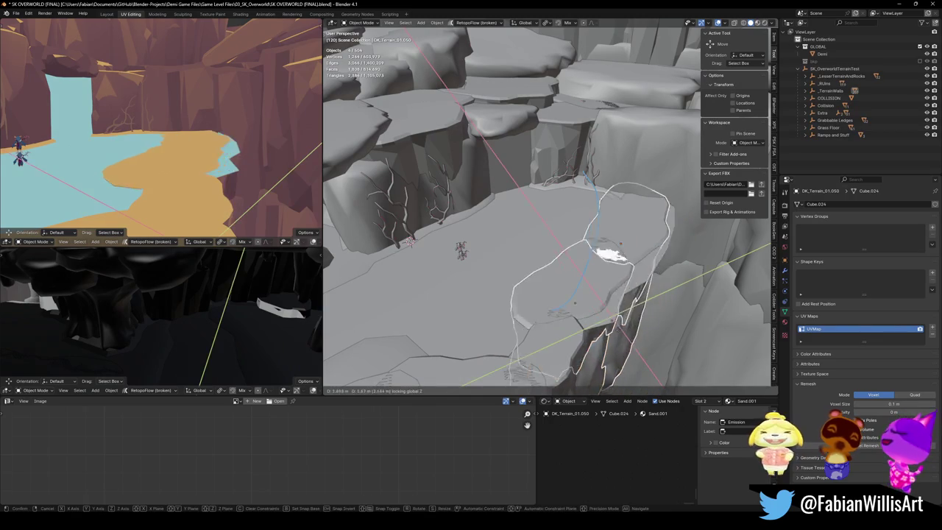
pyautogui.click(645, 285)
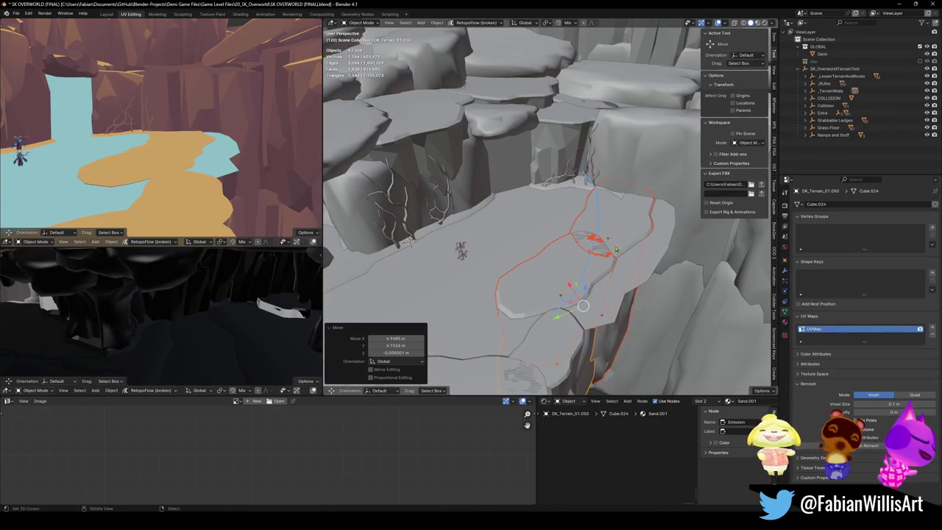
pyautogui.press('r')
pyautogui.click(351, 178)
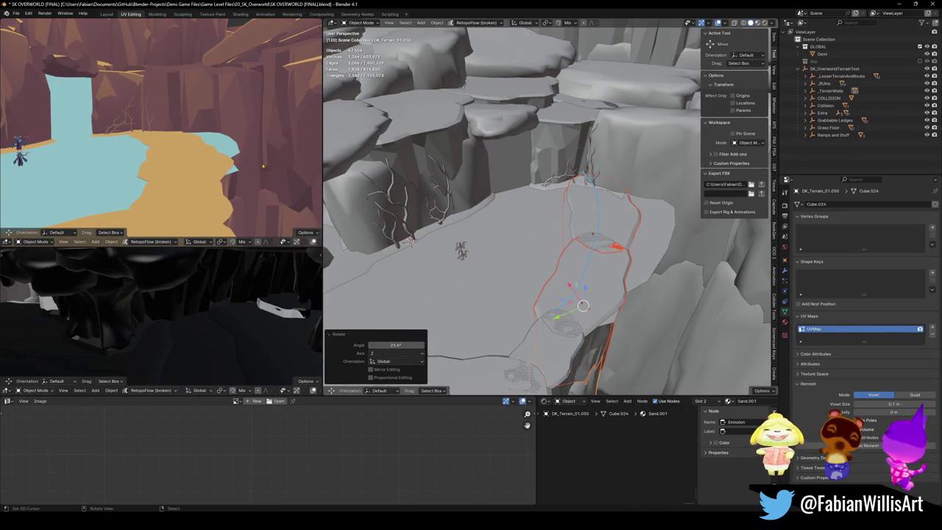
pyautogui.hotkey('shift', '`')
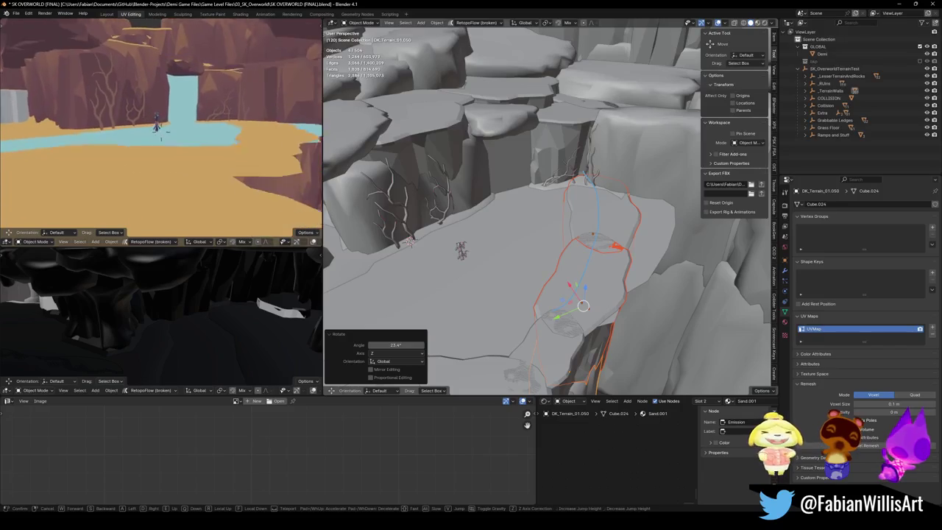
pyautogui.click(162, 131)
# Step: Move the copied ledge to a new spot, rotate it 15.4° around Z, and inspect it by walking the camera
pyautogui.press('g')
pyautogui.click(570, 280)
pyautogui.press('r')
pyautogui.press('z')
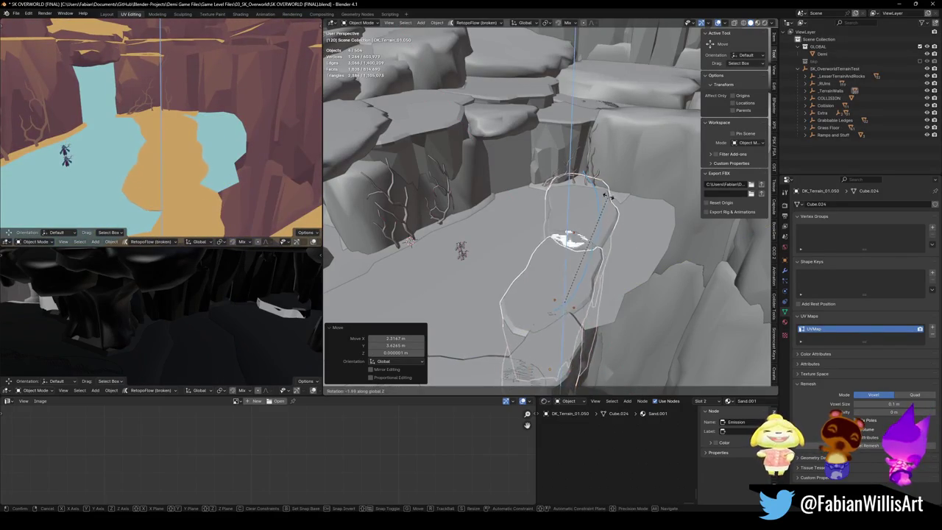
pyautogui.click(583, 174)
pyautogui.hotkey('shift', '`')
pyautogui.press('s')
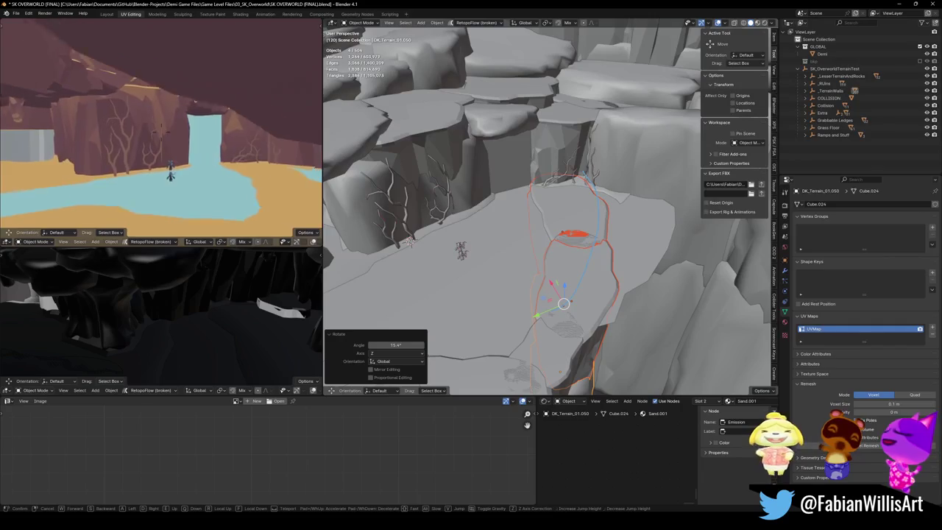
pyautogui.press('w')
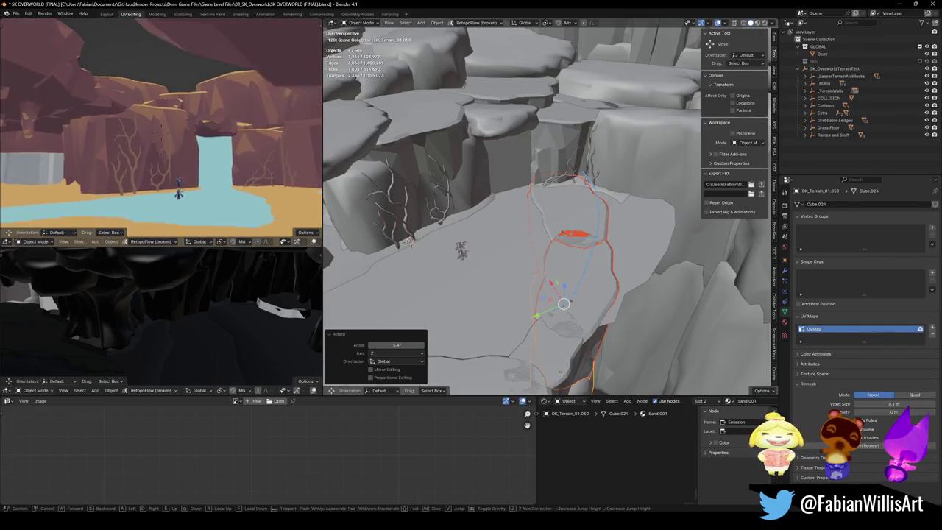
pyautogui.click(256, 190)
# Step: Fine-tune the ledge's rotation and position, then deselect it
pyautogui.press('r')
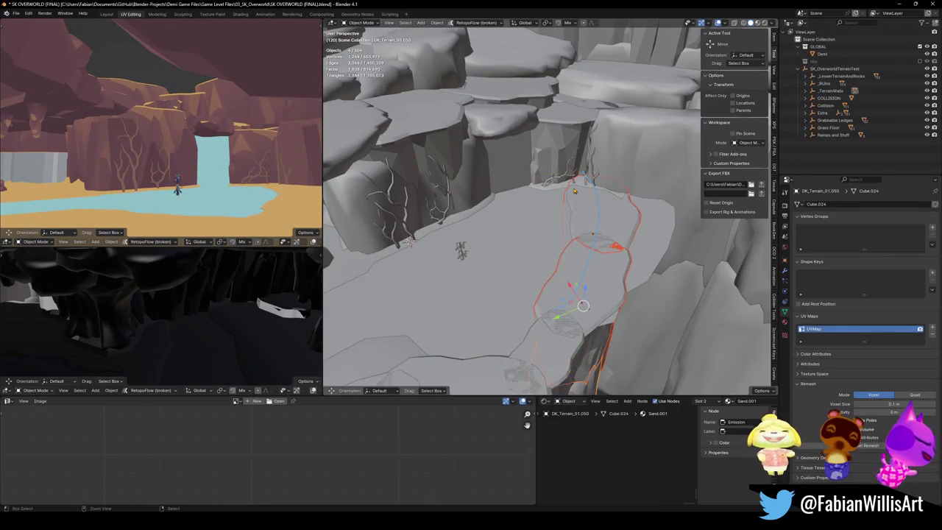
pyautogui.press('g')
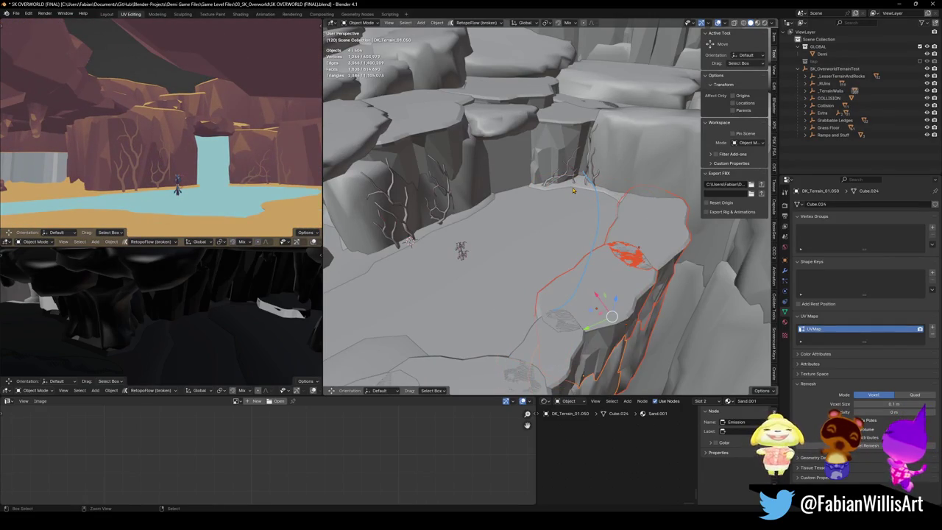
pyautogui.hotkey('alt', 'a')
pyautogui.moveTo(612, 240); pyautogui.dragTo(590, 245)
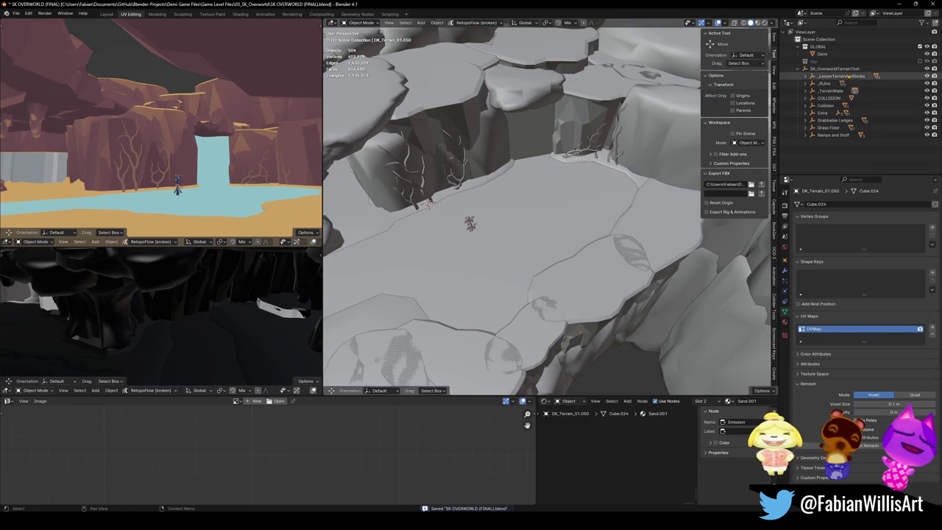
pyautogui.click(834, 69)
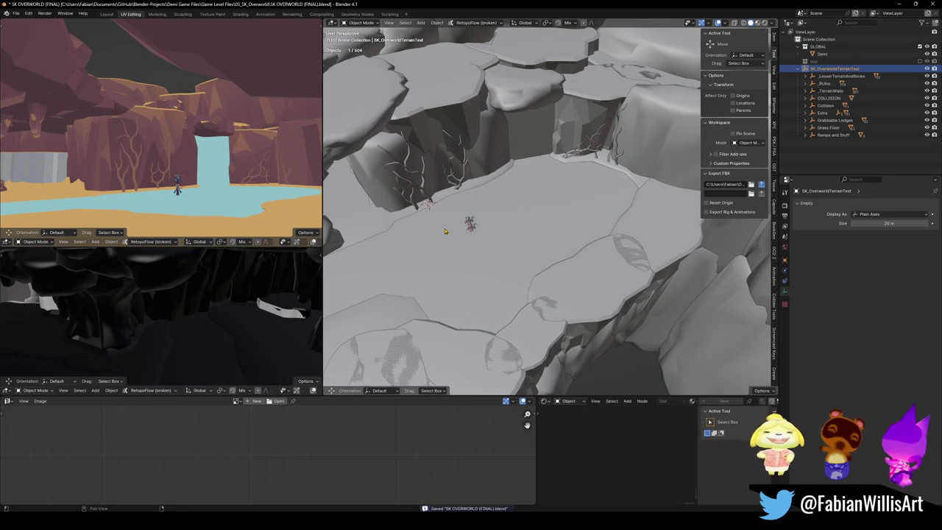
pyautogui.hotkey('shift', 'g')
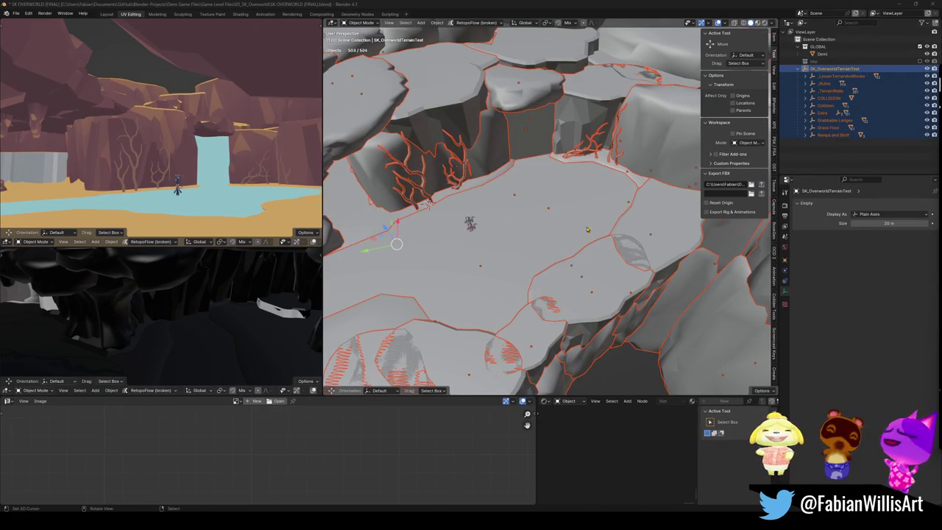
pyautogui.hotkey('alt', 'a')
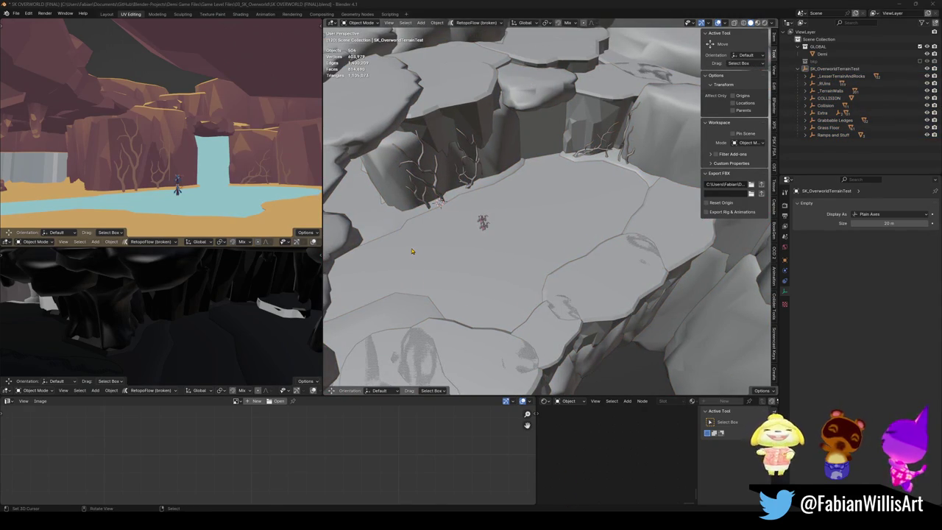
pyautogui.hotkey('alt', 'Tab')
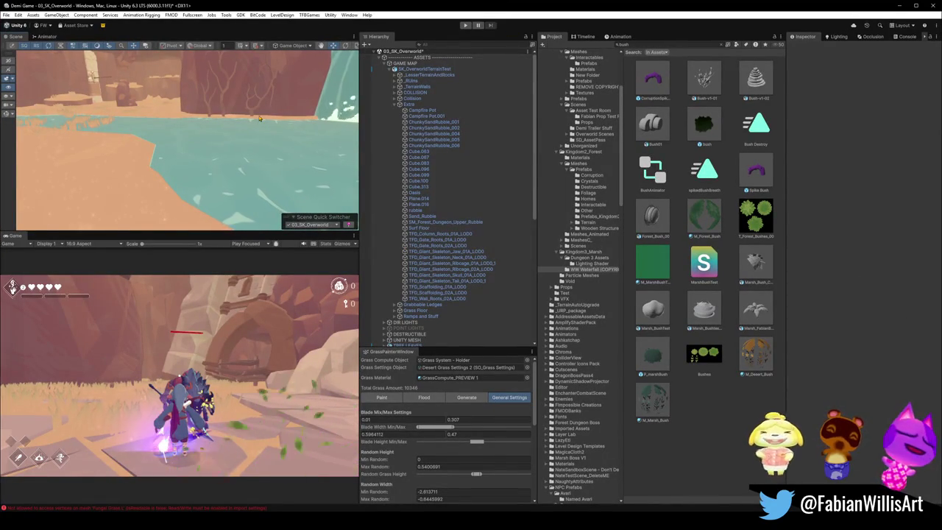
pyautogui.moveTo(221, 133); pyautogui.dragTo(173, 114)
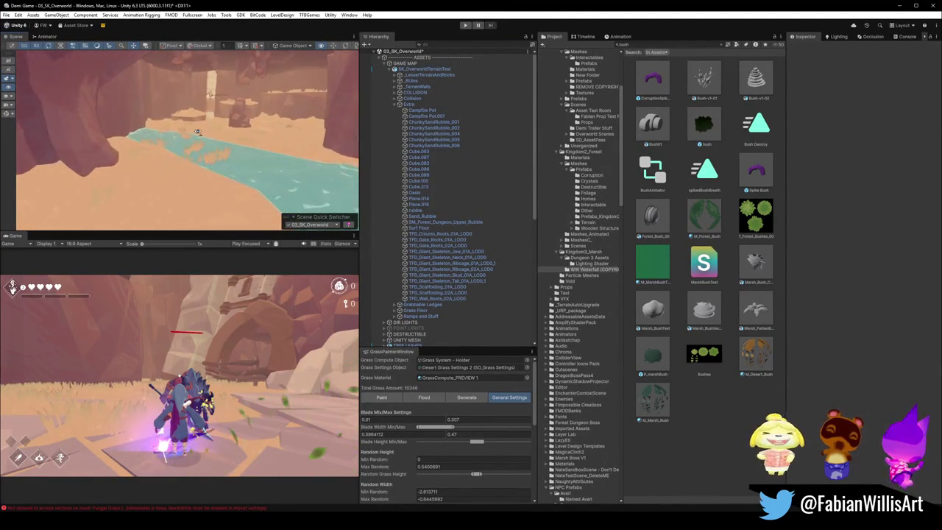
pyautogui.hotkey('alt', 'Tab')
pyautogui.scroll(5, 519, 201)
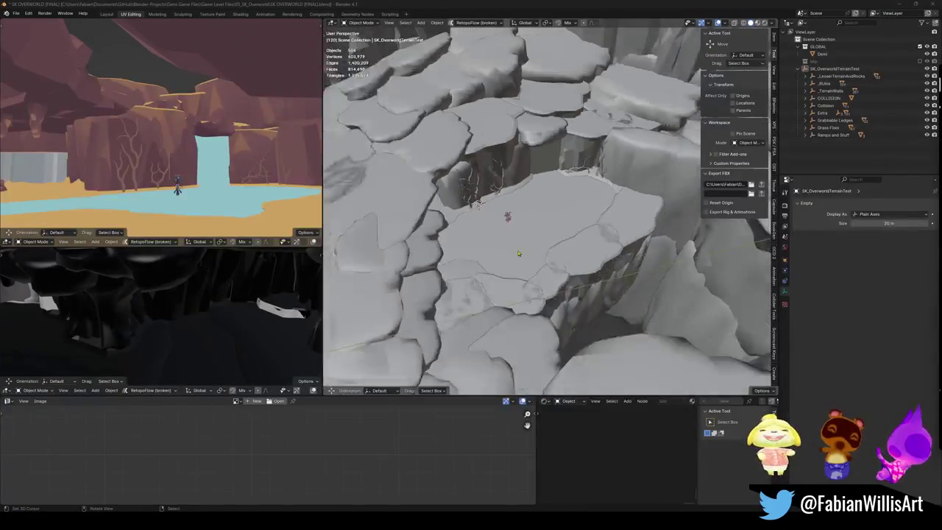
# Step: In Edit Mode on the floor mesh, extend a level ledge segment and rotate its edge 60.9° around Z
pyautogui.press('a')
pyautogui.click(519, 201)
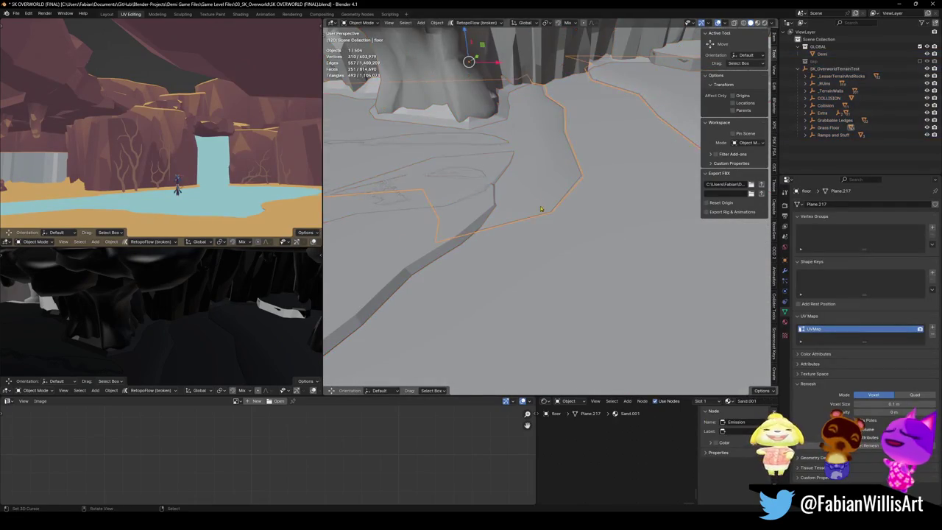
pyautogui.press('Tab')
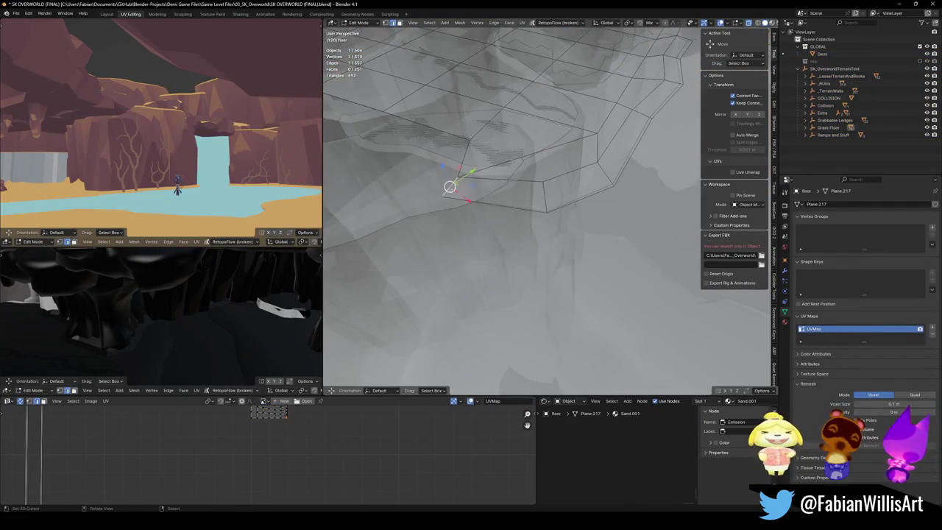
pyautogui.press('g')
pyautogui.hotkey('shift', 'z')
pyautogui.click(471, 228)
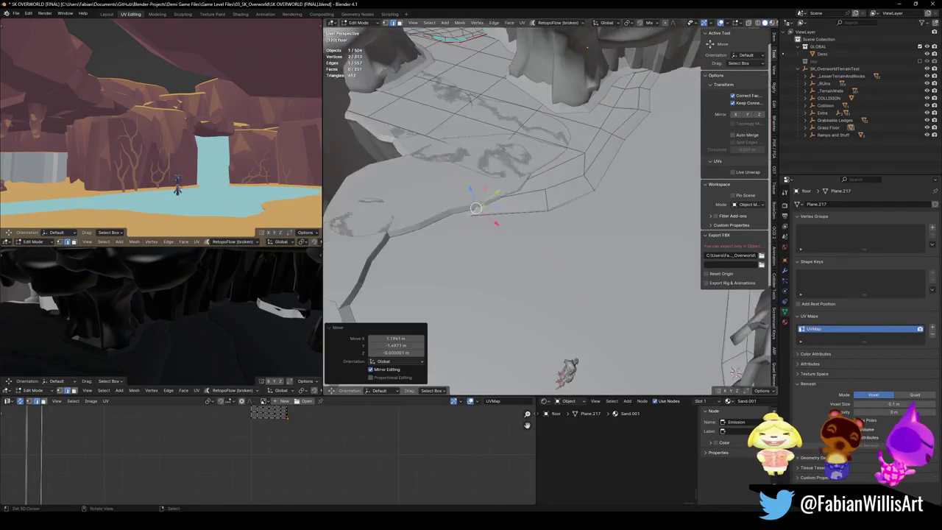
pyautogui.press('r')
pyautogui.press('z')
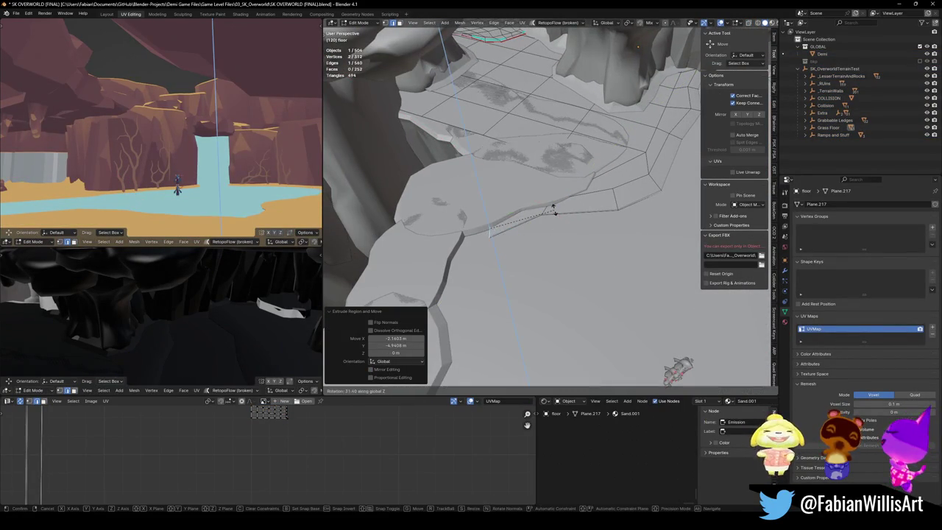
pyautogui.click(538, 189)
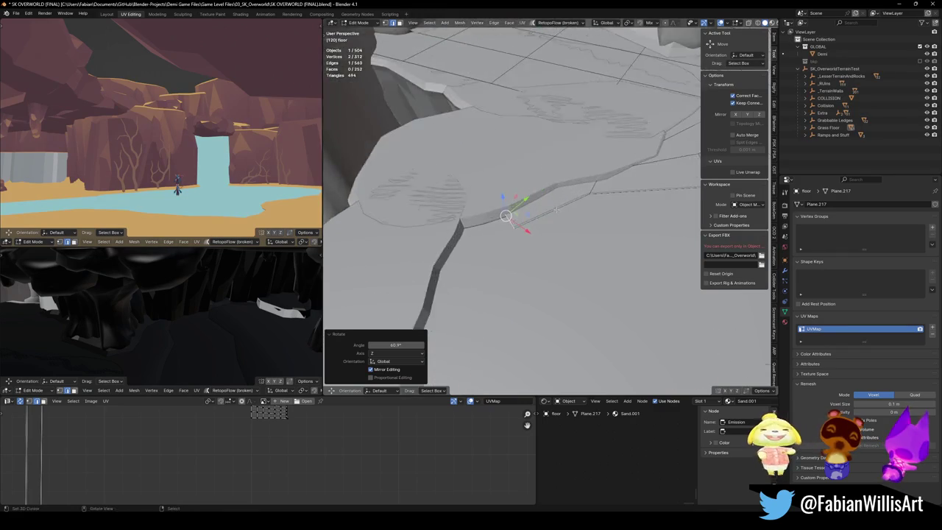
# Step: Extrude another level ledge segment from the rim, discarding the extra extrusion
pyautogui.press('e')
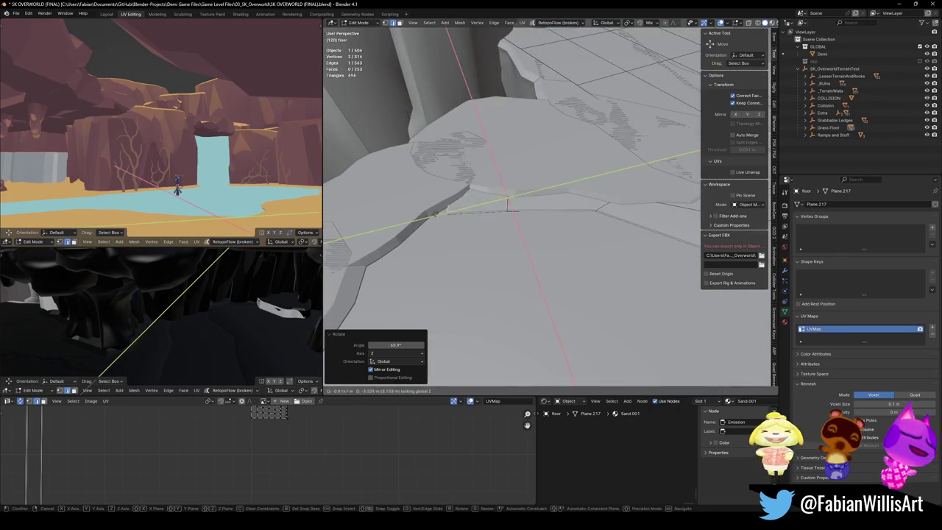
pyautogui.press('Escape')
pyautogui.hotkey('ctrl', 'z')
pyautogui.press('g')
pyautogui.hotkey('shift', 'z')
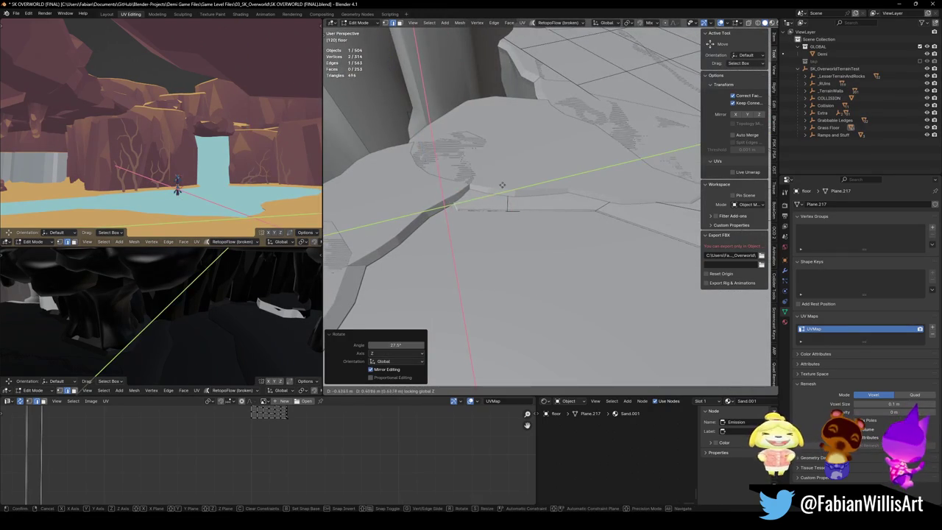
pyautogui.click(515, 179)
pyautogui.press('e')
pyautogui.hotkey('shift', 'z')
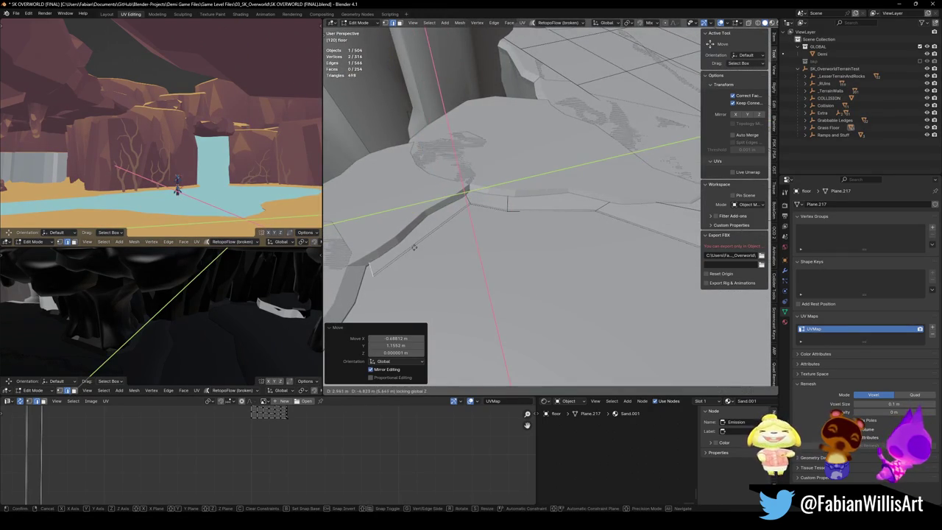
pyautogui.press('Escape')
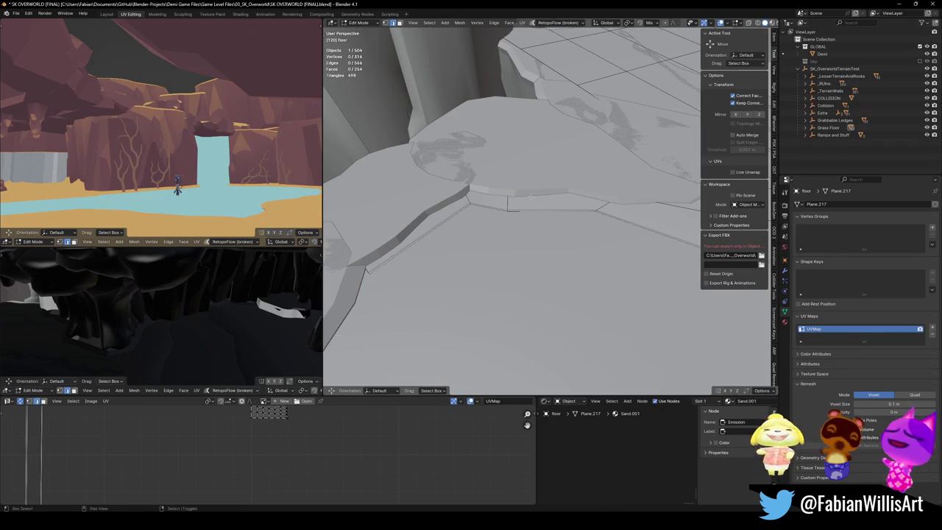
# Step: Raise a rim edge vertically by 0.307 m
pyautogui.scroll(-3, 561, 208)
pyautogui.hotkey('alt', 'z')
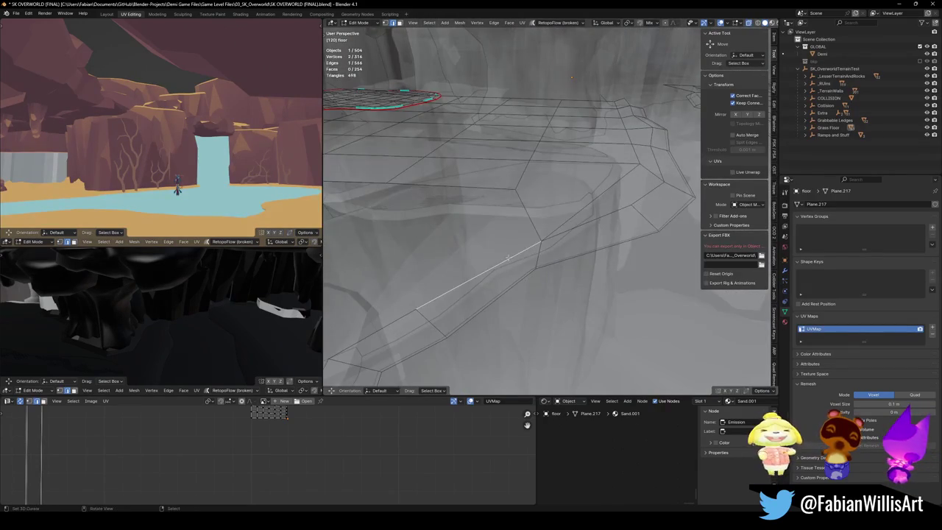
pyautogui.hotkey('alt', 'z')
pyautogui.click(478, 239)
pyautogui.press('g')
pyautogui.press('z')
pyautogui.click(527, 245)
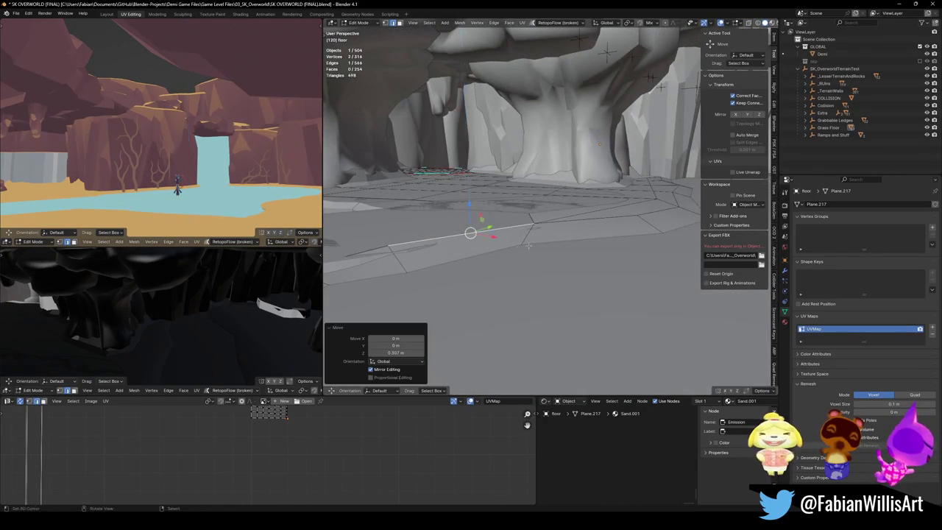
pyautogui.scroll(3, 527, 245)
# Step: Pick new rim edges in X-ray and slide them level along the ground
pyautogui.hotkey('alt', 'a')
pyautogui.hotkey('alt', 'z')
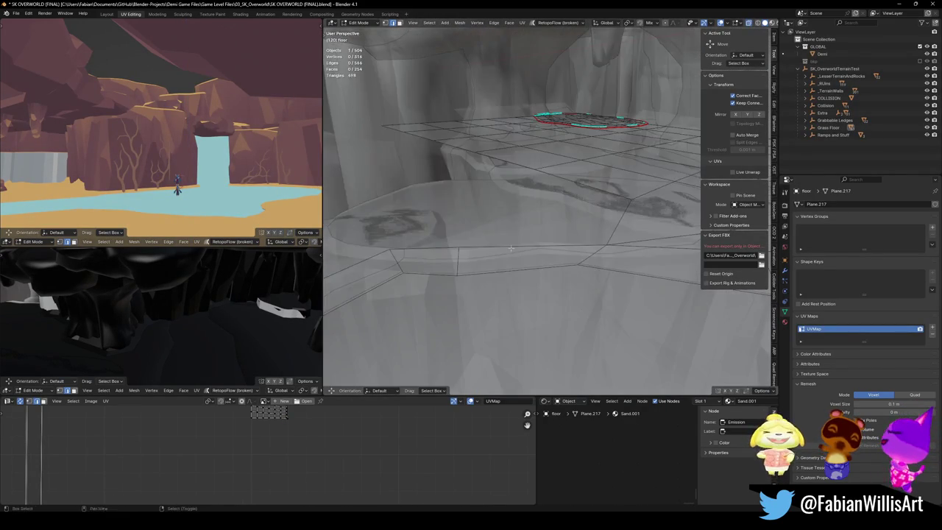
pyautogui.hotkey('alt', 'a')
pyautogui.scroll(-1, 517, 243)
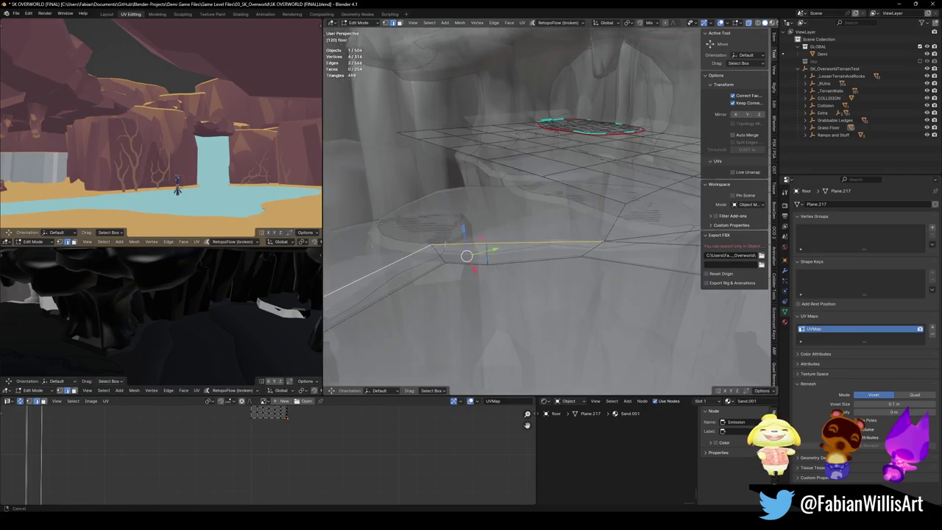
pyautogui.hotkey('alt', 'z')
pyautogui.press('g')
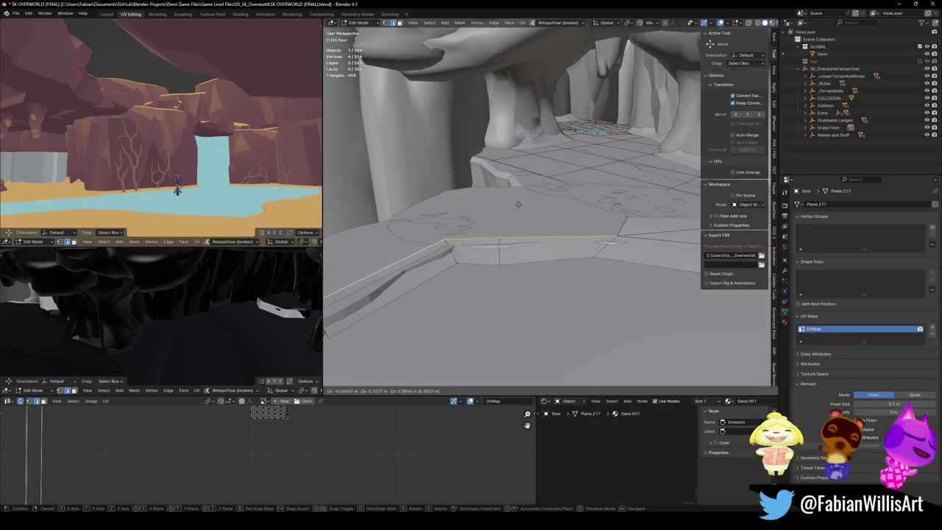
pyautogui.click(521, 207)
pyautogui.press('g')
pyautogui.hotkey('shift', 'z')
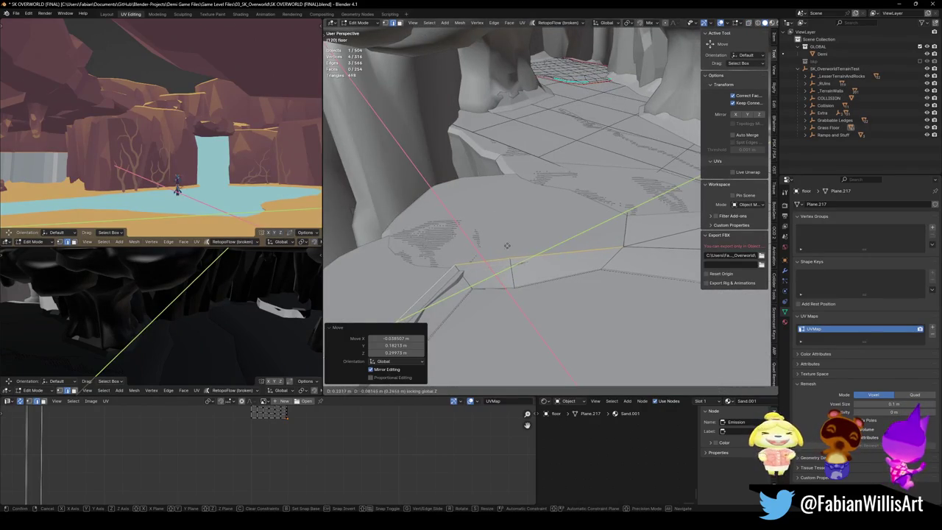
pyautogui.click(498, 273)
# Step: Adjust the rim vertex level and extrude one more level ledge segment
pyautogui.press('g')
pyautogui.hotkey('shift', 'z')
pyautogui.click(461, 269)
pyautogui.press('g')
pyautogui.hotkey('shift', 'z')
pyautogui.click(460, 269)
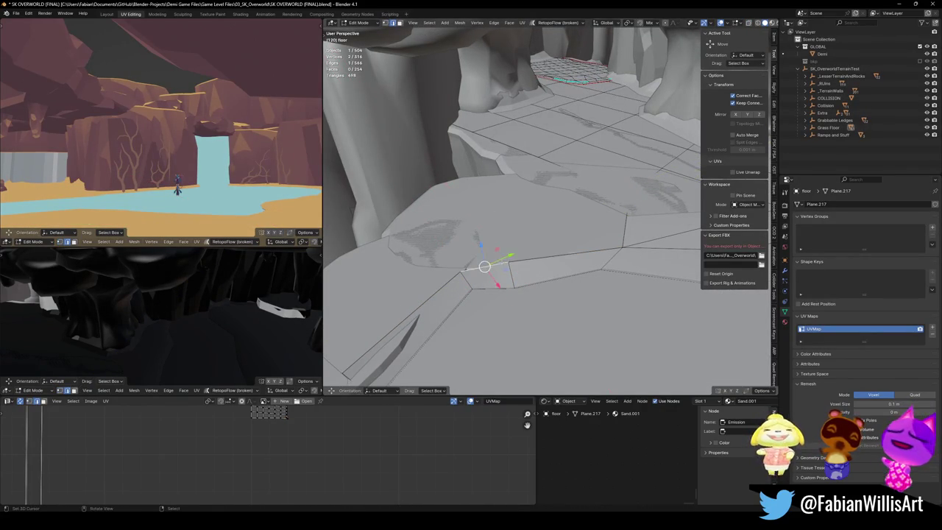
pyautogui.press('e')
pyautogui.hotkey('shift', 'z')
pyautogui.click(471, 172)
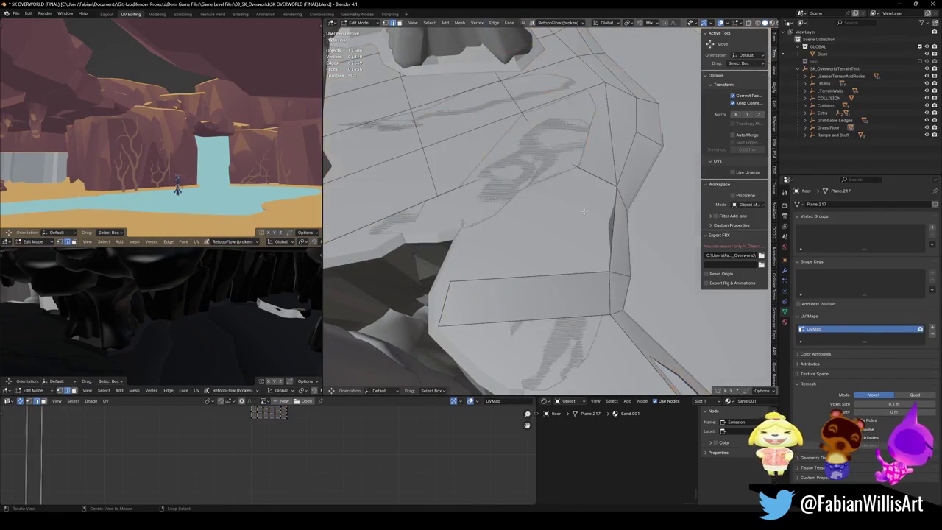
# Step: Fill the gap between two floor rim edges with a new face using X-ray view
pyautogui.hotkey('alt', 'z')
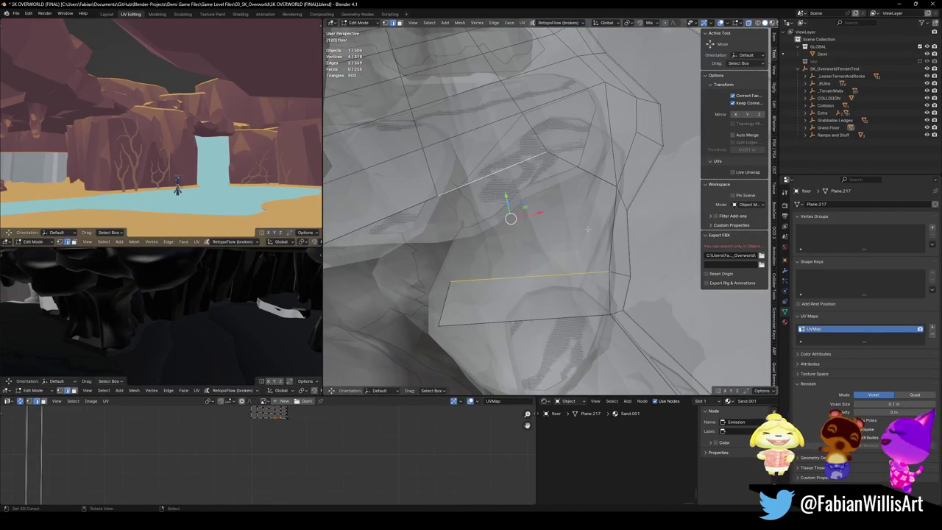
pyautogui.press('f')
pyautogui.hotkey('alt', 'a')
pyautogui.hotkey('alt', 'z')
pyautogui.scroll(-4, 574, 235)
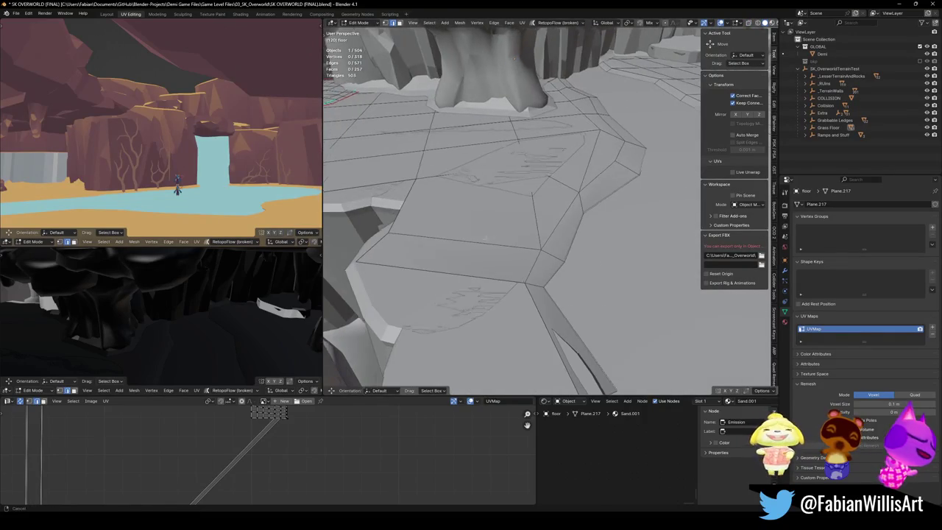
# Step: Frame a rim vertex and leave it at its original position after a trial level move
pyautogui.press('KP_Decimal')
pyautogui.press('g')
pyautogui.hotkey('shift', 'z')
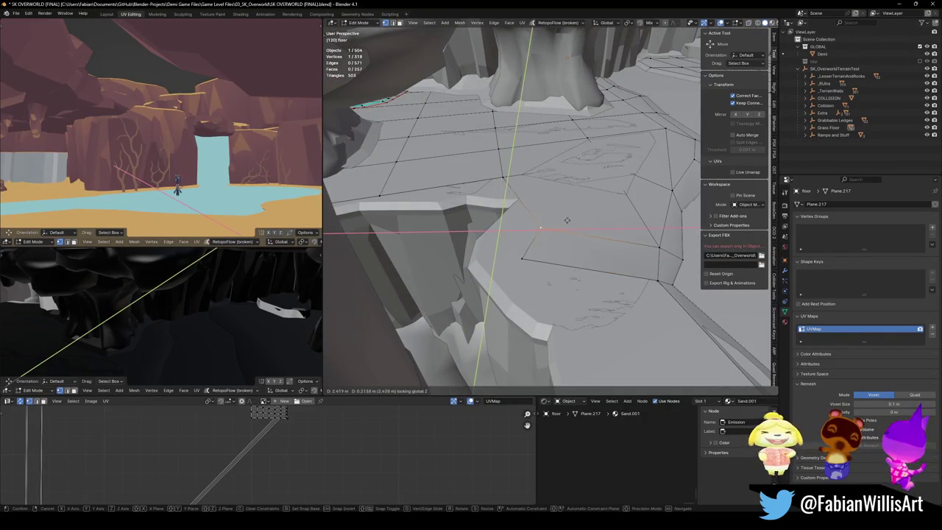
pyautogui.press('0')
pyautogui.press('Return')
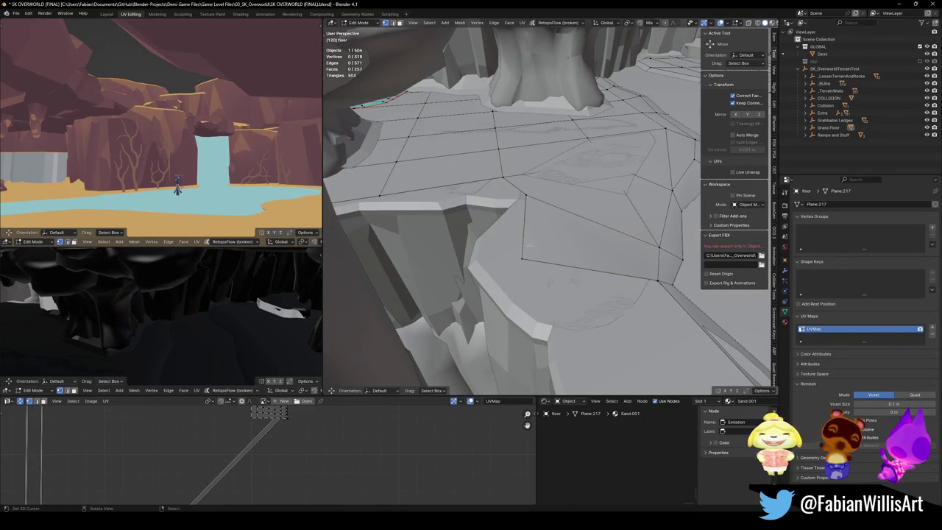
pyautogui.hotkey('alt', 'a')
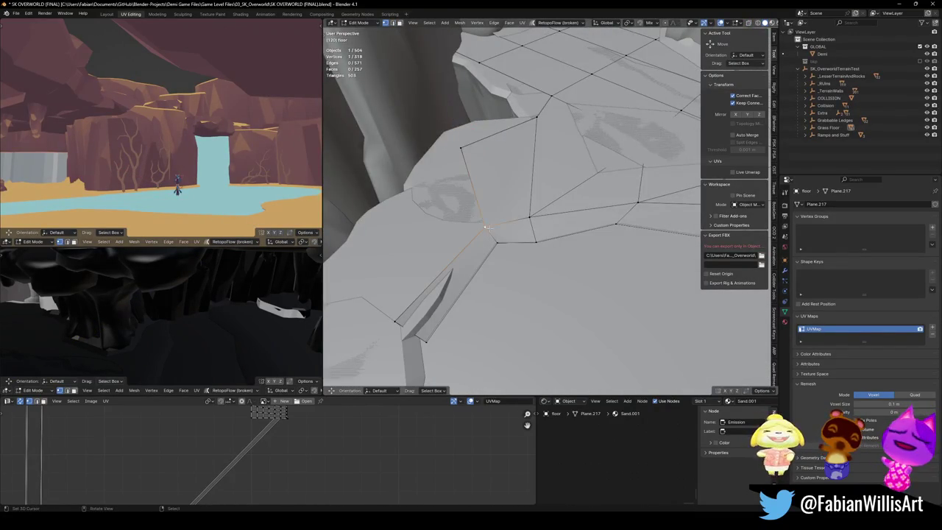
# Step: Add a new floor border vertex, rotate the border vertices 8.84° about Z, and slide them level
pyautogui.click(387, 200)
pyautogui.hotkey('alt', 'v')
pyautogui.hotkey('shift', 'z')
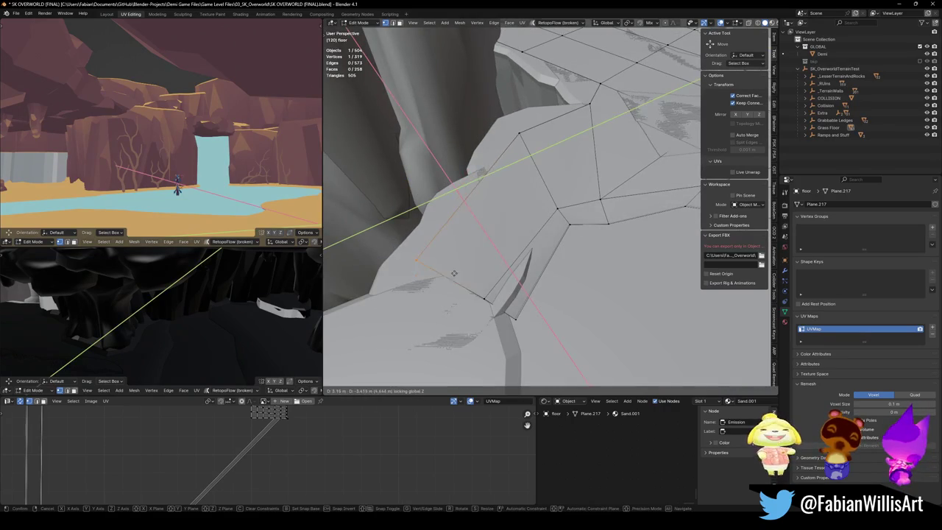
pyautogui.click(454, 273)
pyautogui.moveTo(556, 234); pyautogui.dragTo(578, 222)
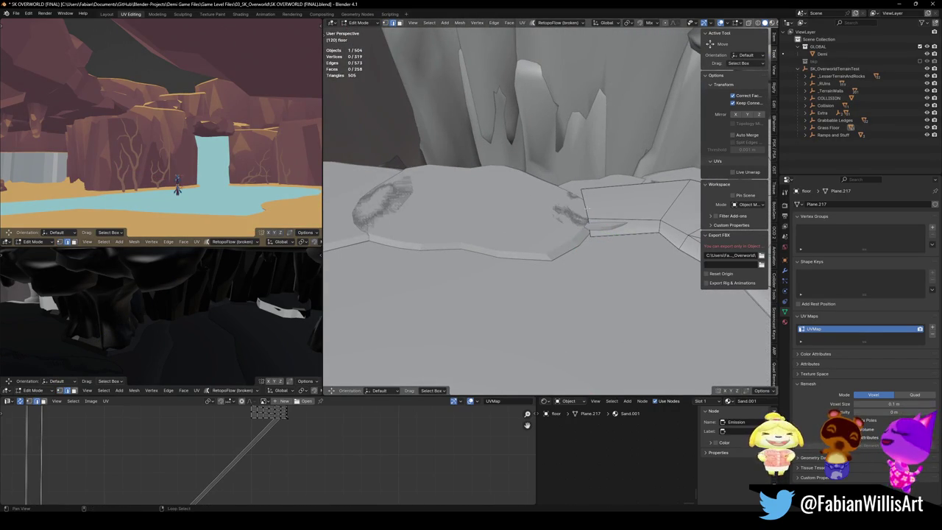
pyautogui.press('r')
pyautogui.press('z')
pyautogui.click(608, 237)
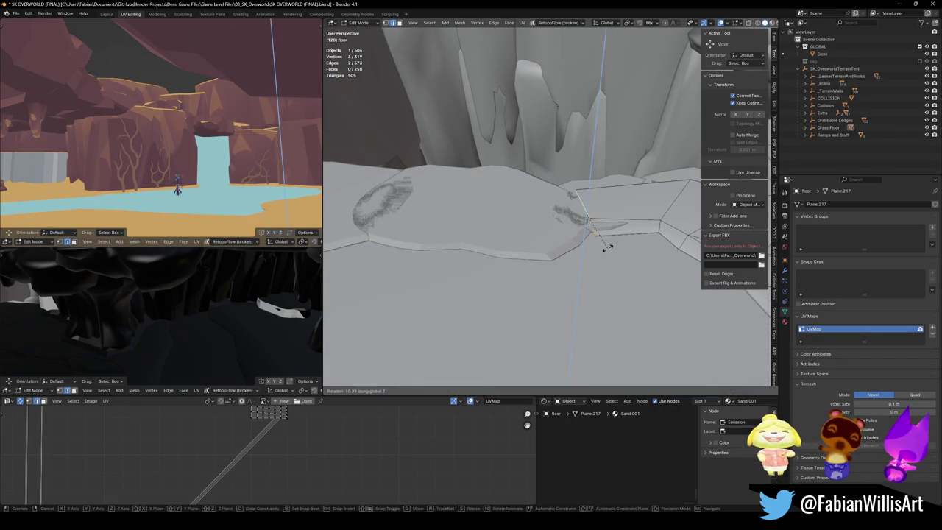
pyautogui.press('g')
pyautogui.hotkey('shift', 'z')
pyautogui.click(600, 256)
# Step: Extrude the rim edge into six level ledge segments along the cave edge
pyautogui.press('e')
pyautogui.hotkey('shift', 'z')
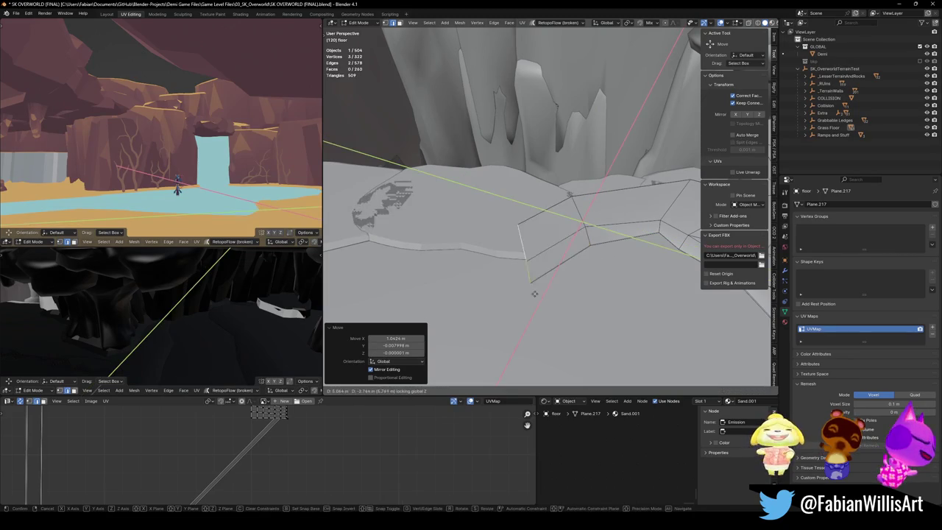
pyautogui.click(466, 263)
pyautogui.press('e')
pyautogui.hotkey('shift', 'z')
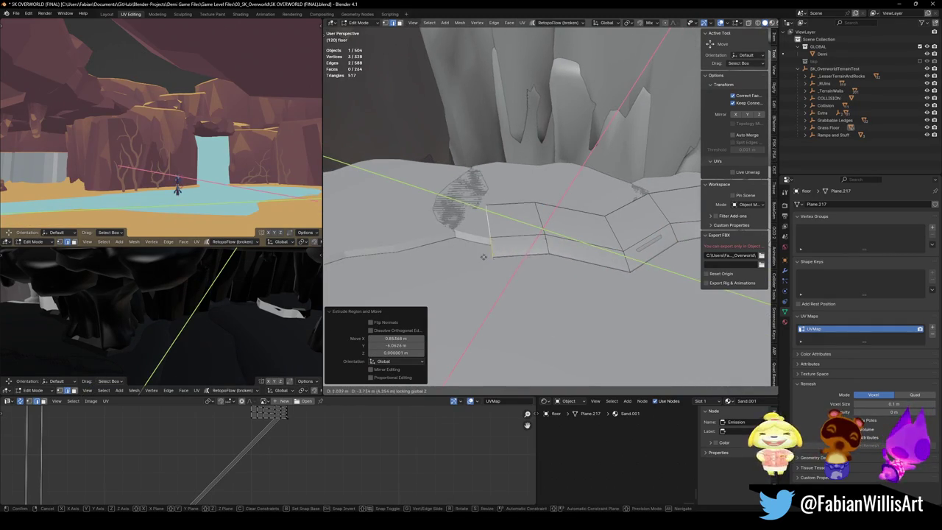
pyautogui.click(487, 258)
pyautogui.press('e')
pyautogui.hotkey('shift', 'z')
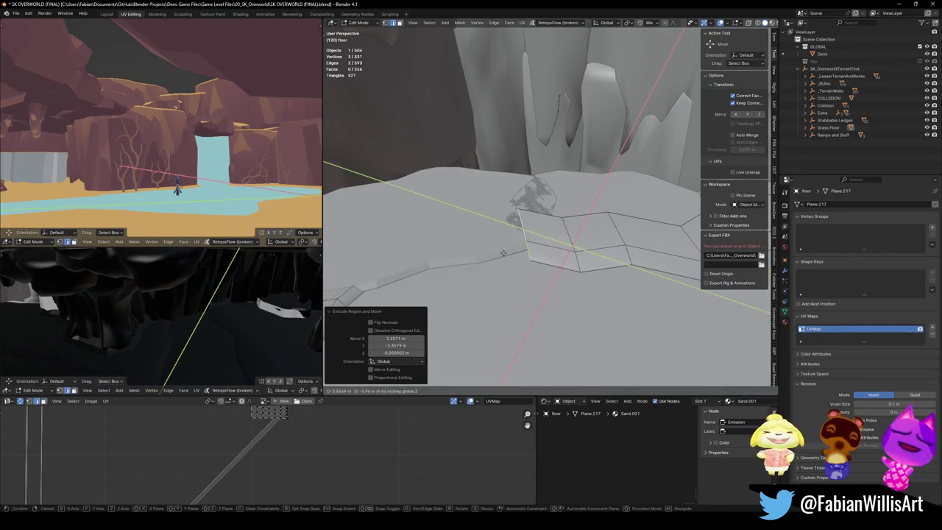
pyautogui.click(503, 254)
pyautogui.press('e')
pyautogui.hotkey('shift', 'z')
pyautogui.click(458, 263)
pyautogui.press('e')
pyautogui.hotkey('shift', 'z')
pyautogui.click(420, 268)
pyautogui.press('e')
pyautogui.hotkey('shift', 'z')
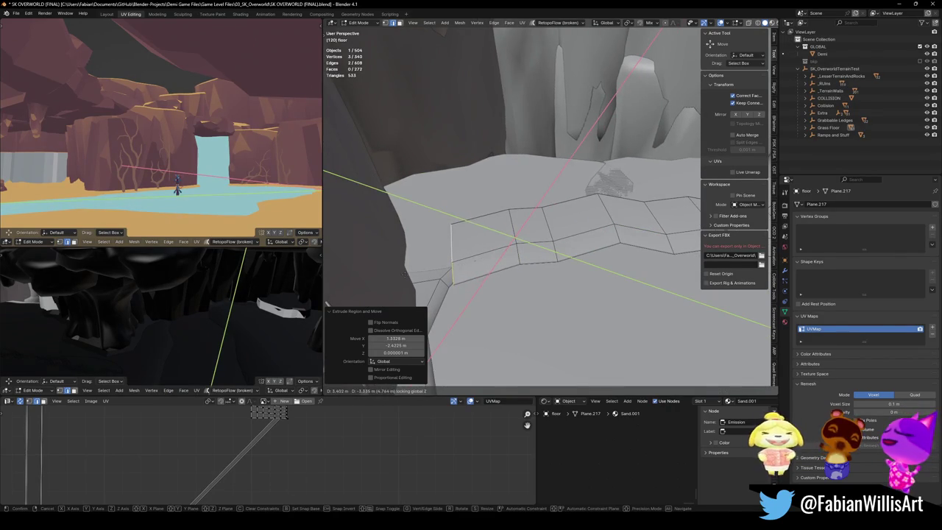
pyautogui.click(461, 277)
pyautogui.press('e')
pyautogui.hotkey('shift', 'z')
pyautogui.press('Escape')
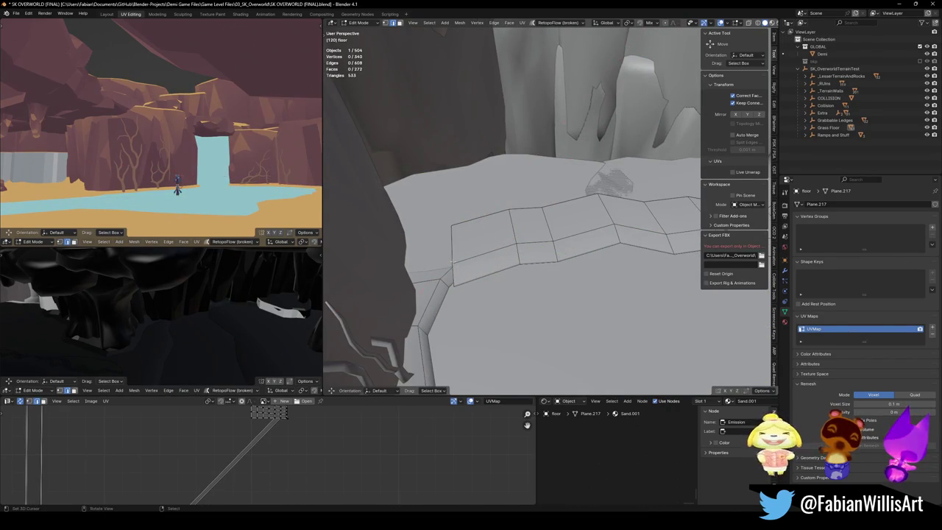
# Step: Slide the ledge's end edge level and adjust another ledge edge's height along Z
pyautogui.press('g')
pyautogui.hotkey('shift', 'z')
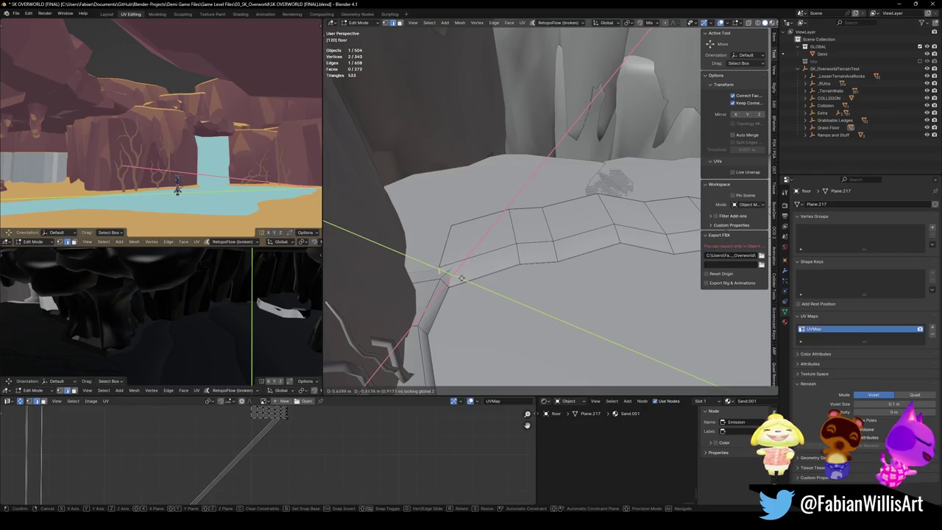
pyautogui.click(387, 274)
pyautogui.moveTo(387, 275)
pyautogui.mouseDown()
pyautogui.moveTo(545, 209)
pyautogui.moveTo(431, 195)
pyautogui.moveTo(449, 217)
pyautogui.moveTo(515, 239)
pyautogui.mouseUp()
pyautogui.click(630, 245)
pyautogui.press('g')
pyautogui.press('z')
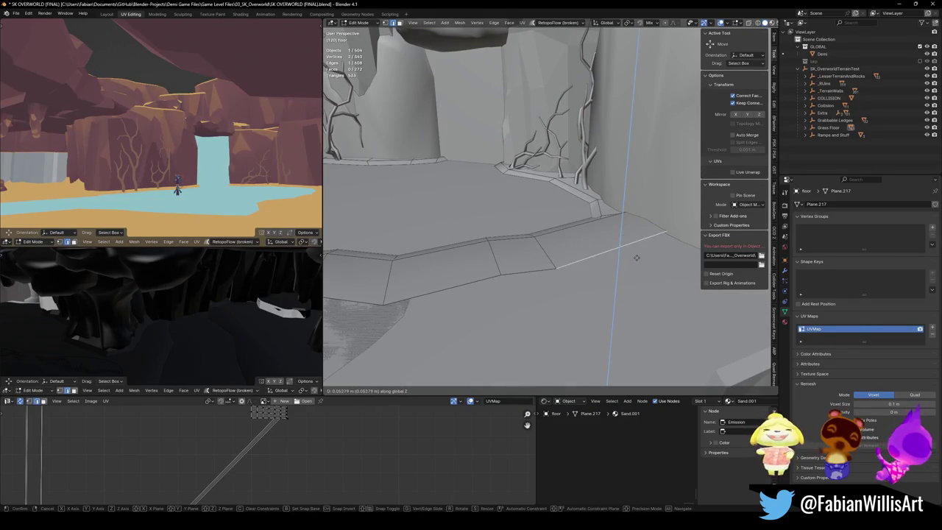
pyautogui.click(636, 257)
pyautogui.hotkey('alt', 'a')
# Step: Undo, then move a floor edge and a floor vertex vertically to new heights
pyautogui.moveTo(531, 259); pyautogui.dragTo(581, 193)
pyautogui.hotkey('ctrl', 'z')
pyautogui.press('g')
pyautogui.press('z')
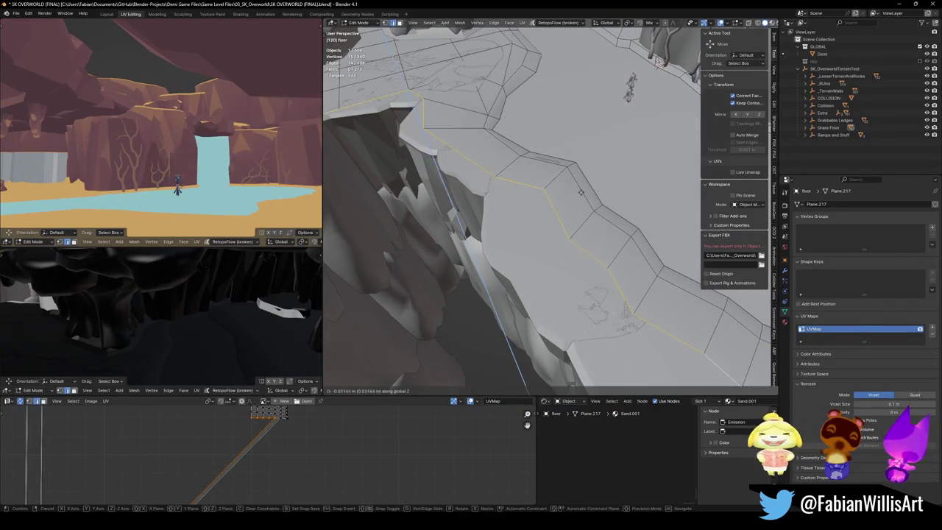
pyautogui.click(584, 199)
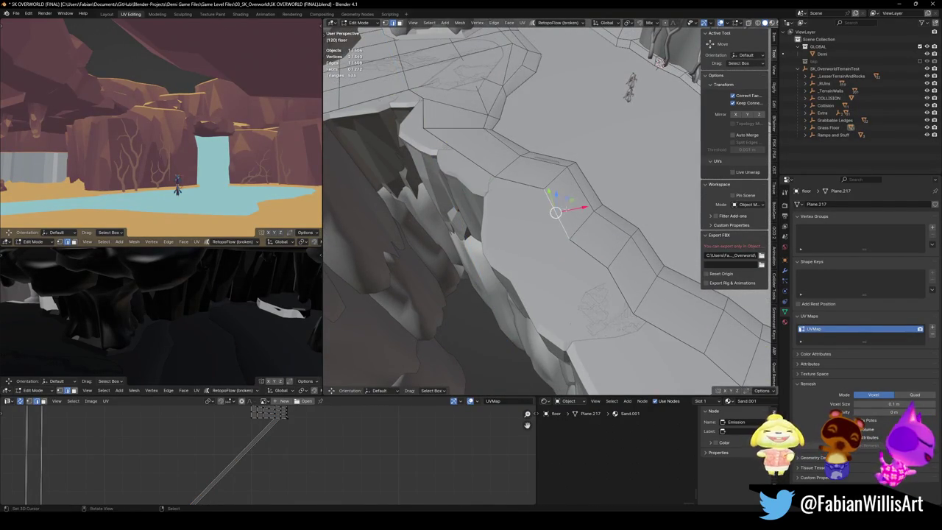
pyautogui.press('g')
pyautogui.press('z')
pyautogui.click(569, 220)
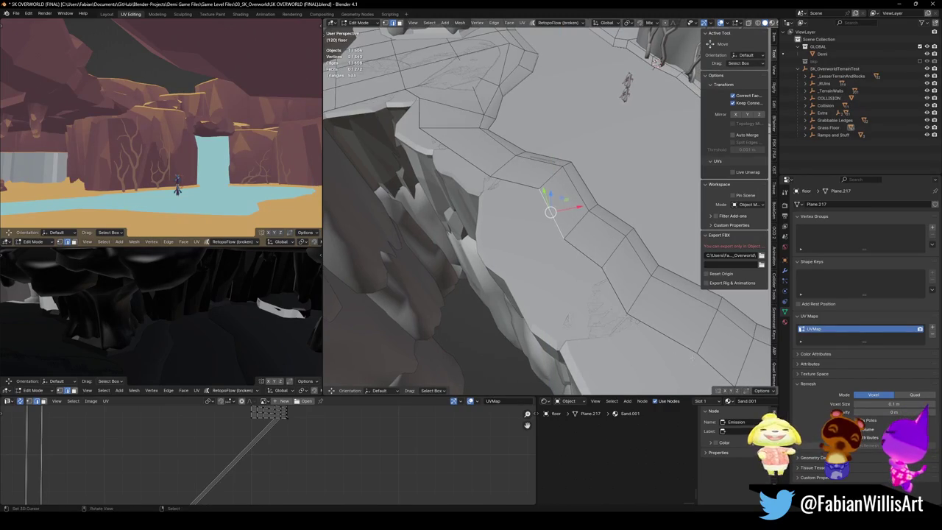
# Step: Lower a shortest-path run of floor rim edges along Z
pyautogui.keyDown('ctrl'); pyautogui.click(421, 130); pyautogui.keyUp('ctrl')
pyautogui.press('g')
pyautogui.press('z')
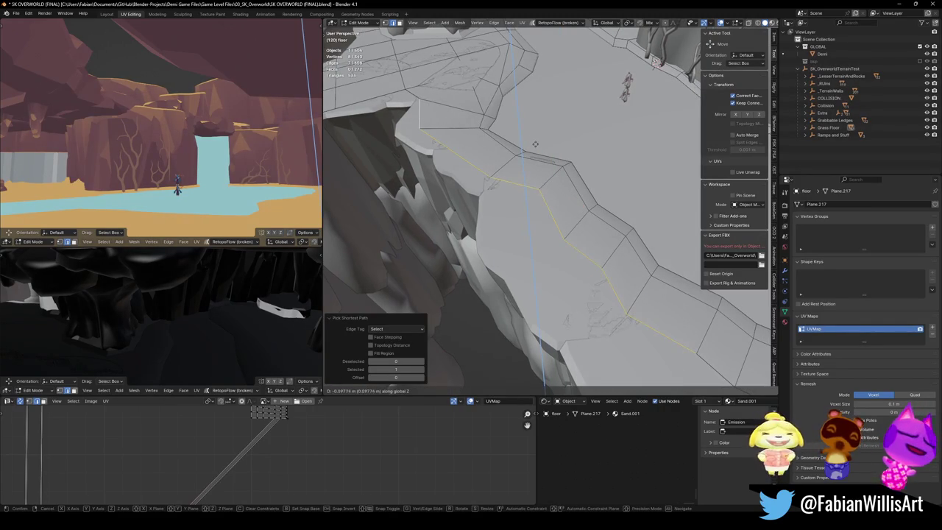
pyautogui.click(535, 149)
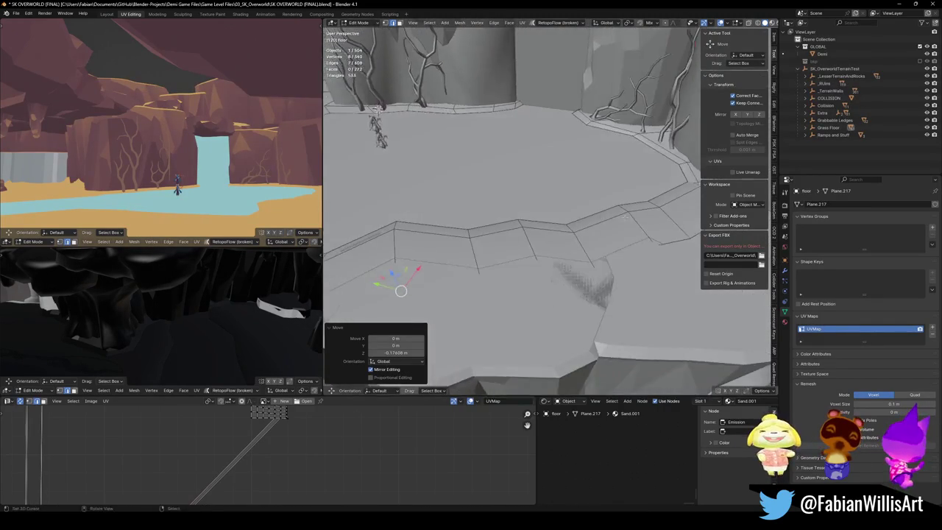
pyautogui.press('z')
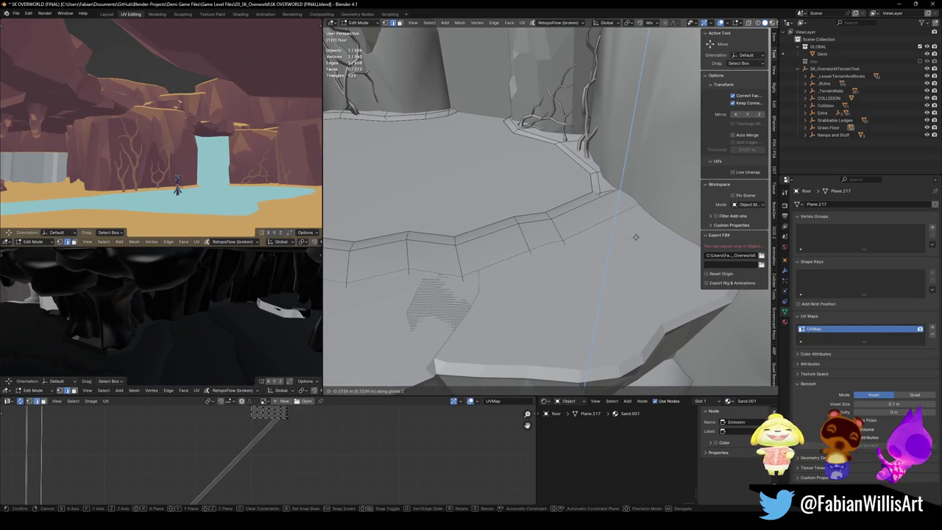
pyautogui.click(636, 237)
# Step: Lower the floor vertices beside the ledge so they sit flush with the terrain
pyautogui.moveTo(527, 251)
pyautogui.mouseDown()
pyautogui.moveTo(522, 186)
pyautogui.moveTo(482, 194)
pyautogui.moveTo(505, 210)
pyautogui.moveTo(596, 221)
pyautogui.moveTo(414, 222)
pyautogui.moveTo(494, 208)
pyautogui.moveTo(479, 221)
pyautogui.moveTo(514, 236)
pyautogui.mouseUp()
pyautogui.click(508, 190)
pyautogui.press('g')
pyautogui.press('z')
pyautogui.click(517, 169)
pyautogui.press('g')
pyautogui.press('z')
pyautogui.click(498, 212)
# Step: Switch to Object Mode and inspect the canyon floor and tree-lined cliff wall
pyautogui.press('Tab')
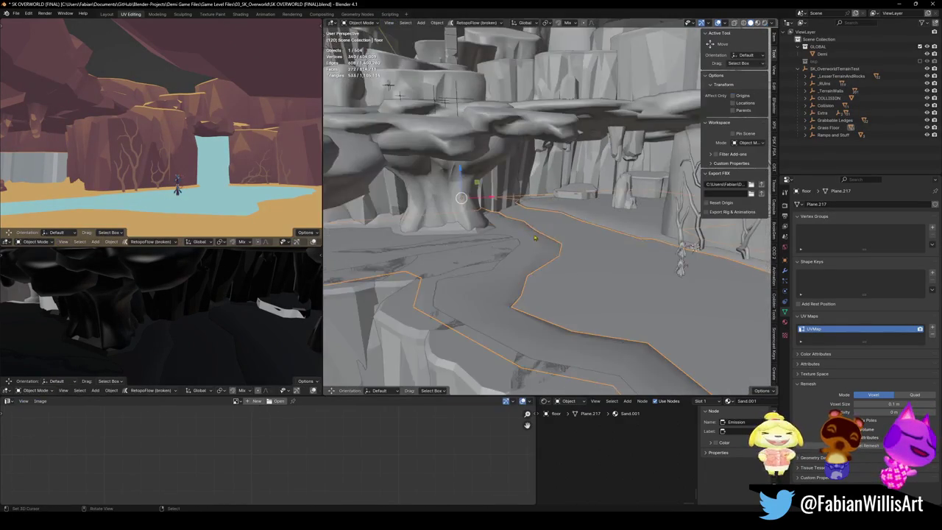
pyautogui.moveTo(556, 260)
pyautogui.mouseDown()
pyautogui.moveTo(505, 252)
pyautogui.moveTo(594, 254)
pyautogui.moveTo(486, 255)
pyautogui.moveTo(522, 263)
pyautogui.moveTo(452, 253)
pyautogui.moveTo(484, 245)
pyautogui.mouseUp()
pyautogui.moveTo(500, 213)
pyautogui.mouseDown()
pyautogui.moveTo(566, 198)
pyautogui.moveTo(560, 228)
pyautogui.moveTo(604, 258)
pyautogui.moveTo(540, 262)
pyautogui.moveTo(566, 261)
pyautogui.moveTo(562, 273)
pyautogui.mouseUp()
pyautogui.press('z')
pyautogui.press('z')
pyautogui.click(568, 262)
# Step: Extend the floor with new faces from an edge, then save the file
pyautogui.press('Tab')
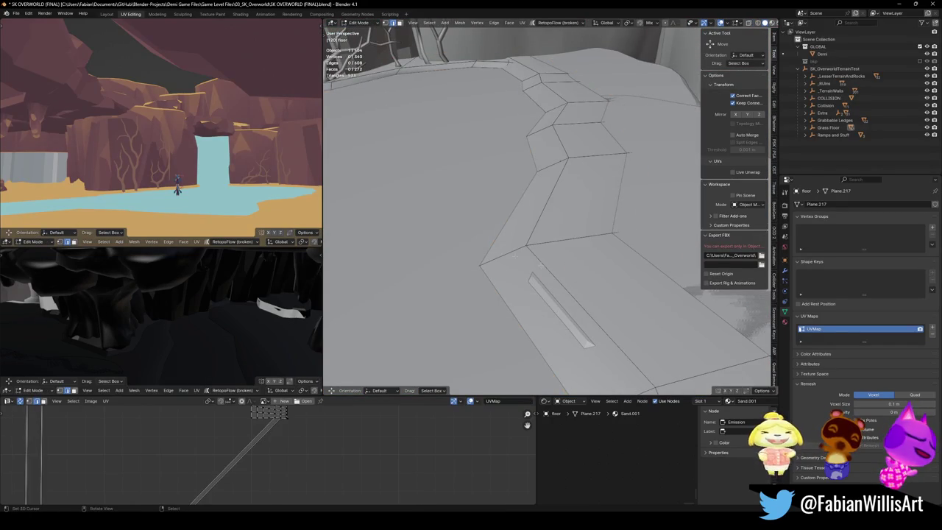
pyautogui.hotkey('ctrl', 'r')
pyautogui.click(568, 263)
pyautogui.press('g')
pyautogui.hotkey('shift', 'z')
pyautogui.click(551, 281)
pyautogui.press('Tab')
pyautogui.moveTo(551, 280)
pyautogui.mouseDown()
pyautogui.moveTo(479, 187)
pyautogui.moveTo(447, 196)
pyautogui.moveTo(450, 249)
pyautogui.mouseUp()
pyautogui.hotkey('alt', 'a')
pyautogui.hotkey('ctrl', 's')
# Step: Move the terrain piece under the tree canopy and the adjacent rock vertically
pyautogui.click(458, 221)
pyautogui.press('g')
pyautogui.press('z')
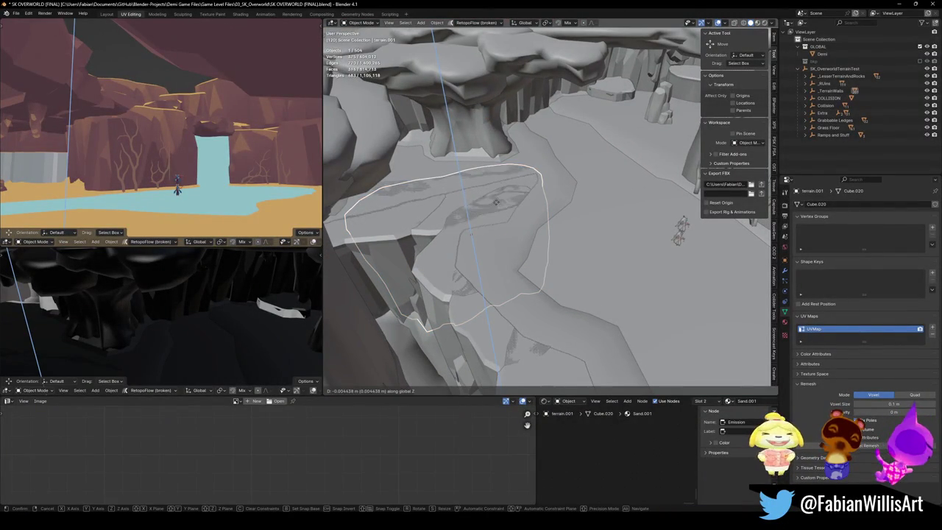
pyautogui.click(496, 201)
pyautogui.hotkey('alt', 'a')
pyautogui.click(482, 317)
pyautogui.press('g')
pyautogui.press('z')
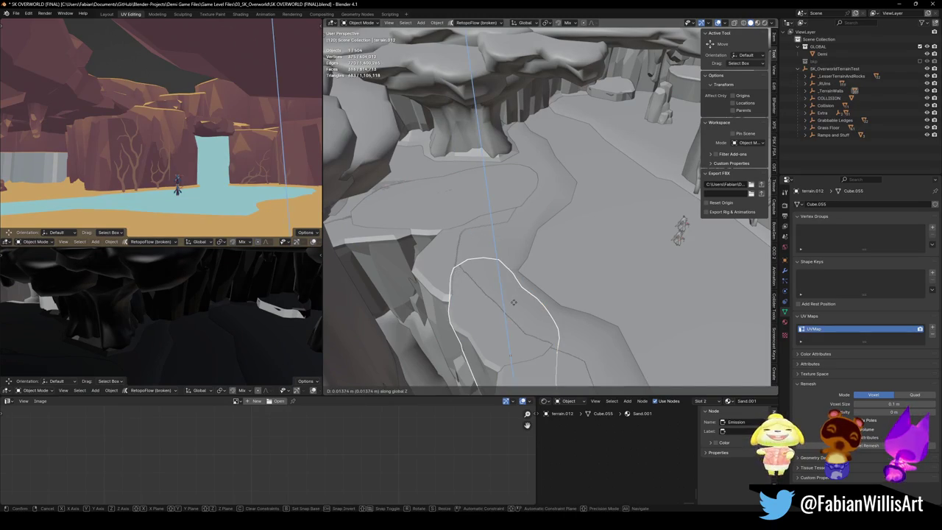
pyautogui.click(514, 301)
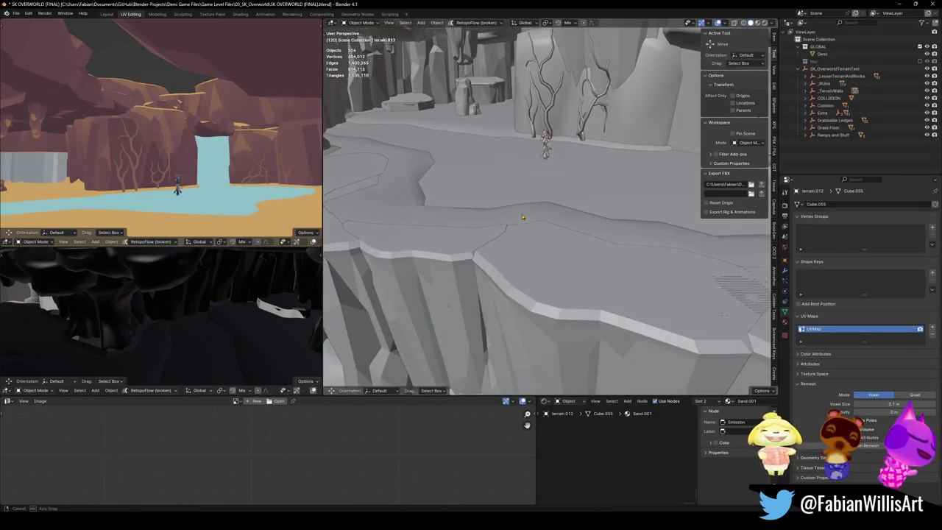
# Step: Try a vertical move on floor piece Cube.018, cancel it, and save
pyautogui.click(676, 319)
pyautogui.press('g')
pyautogui.press('z')
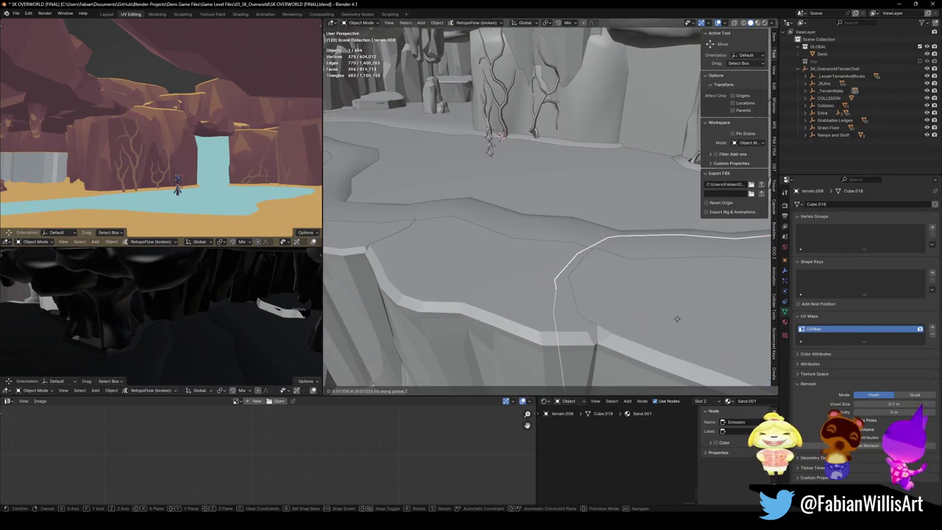
pyautogui.press('Escape')
pyautogui.moveTo(556, 296)
pyautogui.mouseDown()
pyautogui.moveTo(536, 304)
pyautogui.moveTo(563, 291)
pyautogui.moveTo(558, 281)
pyautogui.moveTo(486, 287)
pyautogui.mouseUp()
pyautogui.click(567, 300)
pyautogui.hotkey('ctrl', 's')
# Step: Shift terrain.001 vertically to line up with the floor
pyautogui.click(440, 230)
pyautogui.press('g')
pyautogui.press('z')
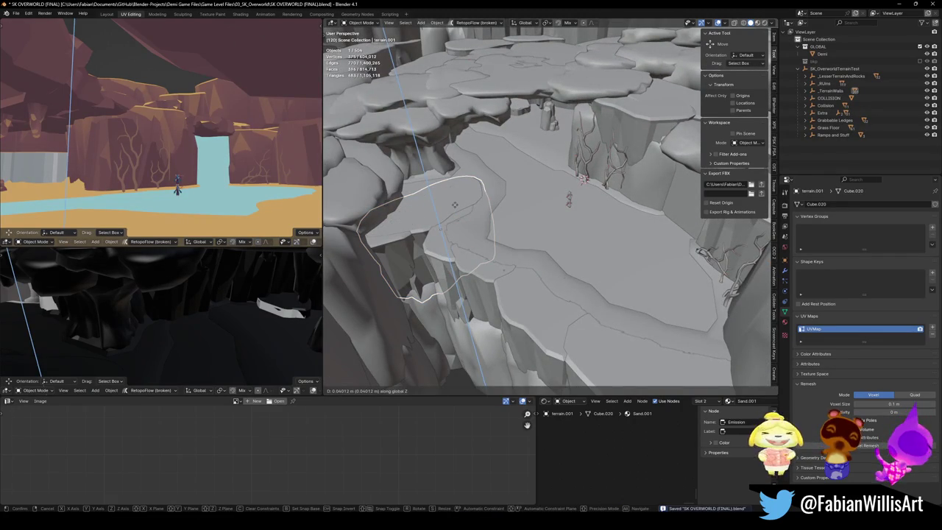
pyautogui.click(456, 206)
pyautogui.moveTo(456, 205); pyautogui.dragTo(412, 210)
pyautogui.moveTo(515, 280); pyautogui.dragTo(524, 302)
# Step: Select the path terrain pieces, DK_Terrain_03.004 and the floor, saving along the way
pyautogui.click(526, 304)
pyautogui.keyDown('shift'); pyautogui.click(526, 305); pyautogui.keyUp('shift')
pyautogui.hotkey('ctrl', 's')
pyautogui.moveTo(503, 245); pyautogui.dragTo(457, 247)
pyautogui.keyDown('shift'); pyautogui.click(508, 222); pyautogui.keyUp('shift')
pyautogui.scroll(4, 489, 220)
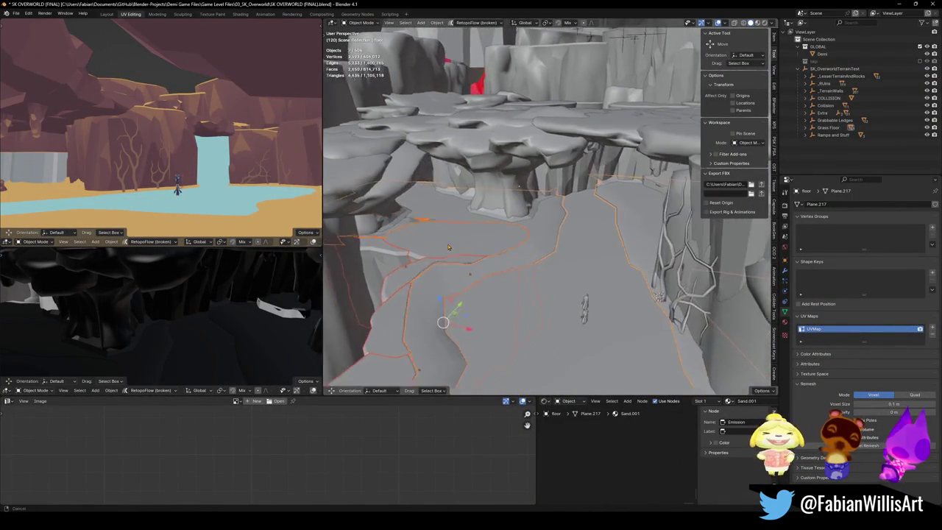
pyautogui.keyDown('shift'); pyautogui.click(492, 232); pyautogui.keyUp('shift')
pyautogui.moveTo(492, 232)
pyautogui.mouseDown()
pyautogui.moveTo(541, 208)
pyautogui.moveTo(493, 232)
pyautogui.mouseUp()
pyautogui.press('Tab')
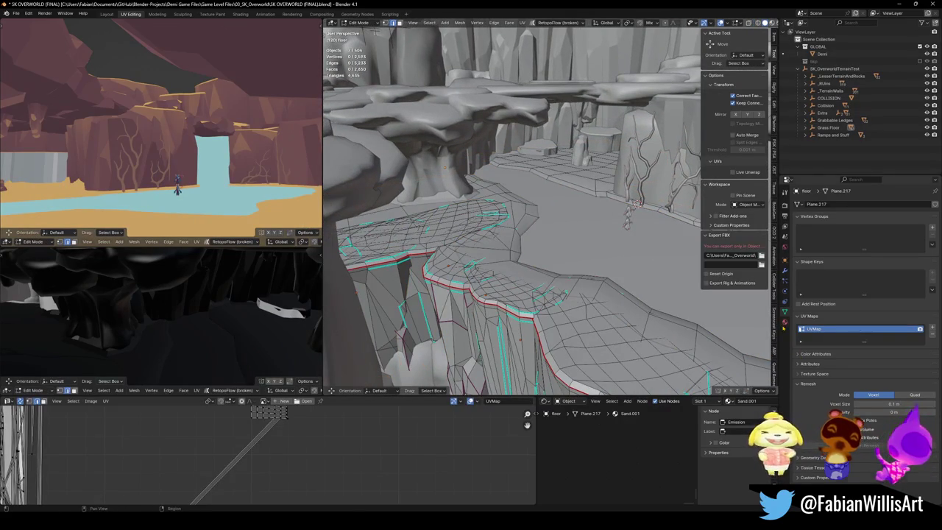
# Step: Separate the floor's Sand.001 faces into their own object and return to Object Mode
pyautogui.click(785, 321)
pyautogui.click(867, 261)
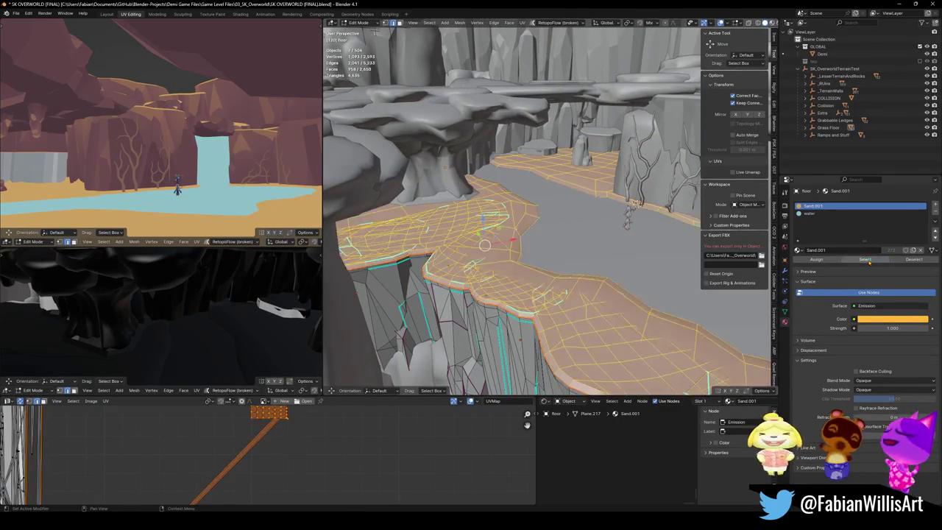
pyautogui.press('p')
pyautogui.click(552, 242)
pyautogui.press('Tab')
# Step: Select the sand patch, terrain.014, floor.001 and DK_Terrain_03.018, save, then add Grass Floor
pyautogui.click(491, 284)
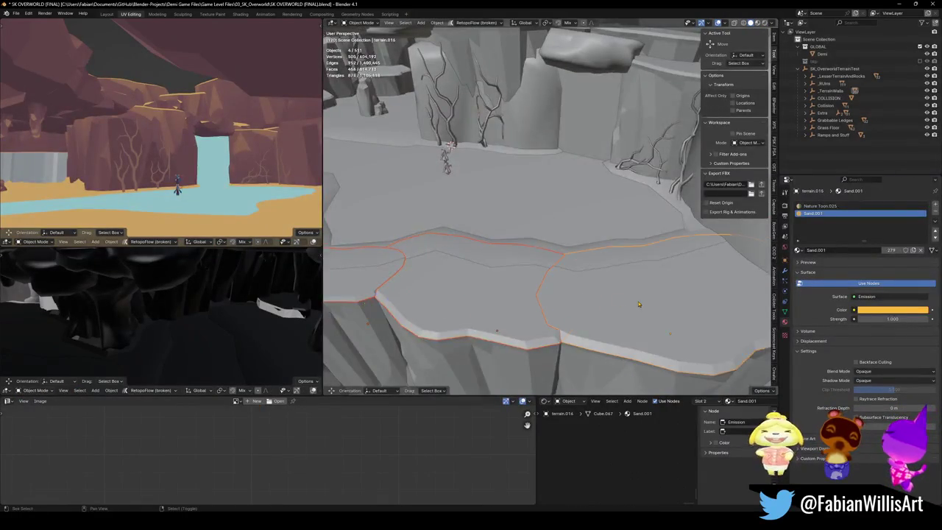
pyautogui.keyDown('shift'); pyautogui.click(640, 304); pyautogui.keyUp('shift')
pyautogui.keyDown('shift'); pyautogui.click(562, 200); pyautogui.keyUp('shift')
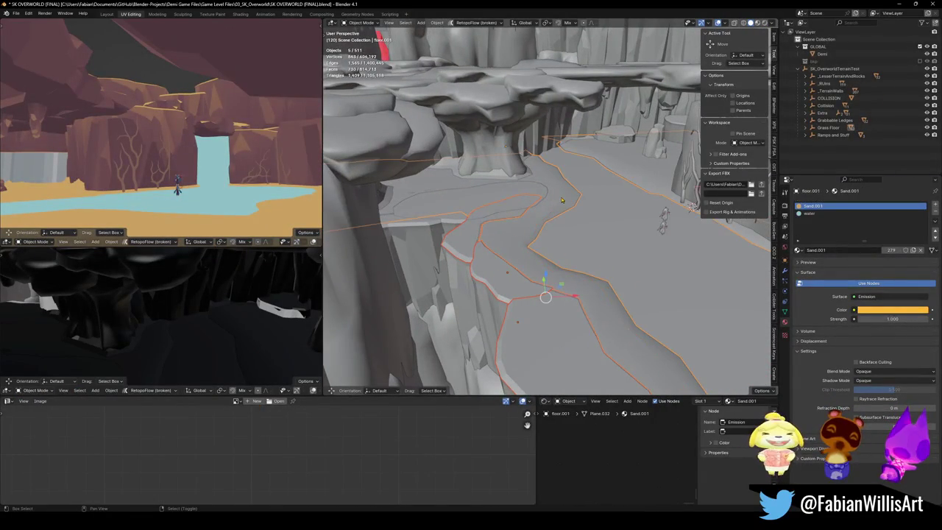
pyautogui.keyDown('shift'); pyautogui.click(474, 205); pyautogui.keyUp('shift')
pyautogui.keyDown('shift'); pyautogui.click(399, 223); pyautogui.keyUp('shift')
pyautogui.press('g')
pyautogui.press('Escape')
pyautogui.hotkey('ctrl', 's')
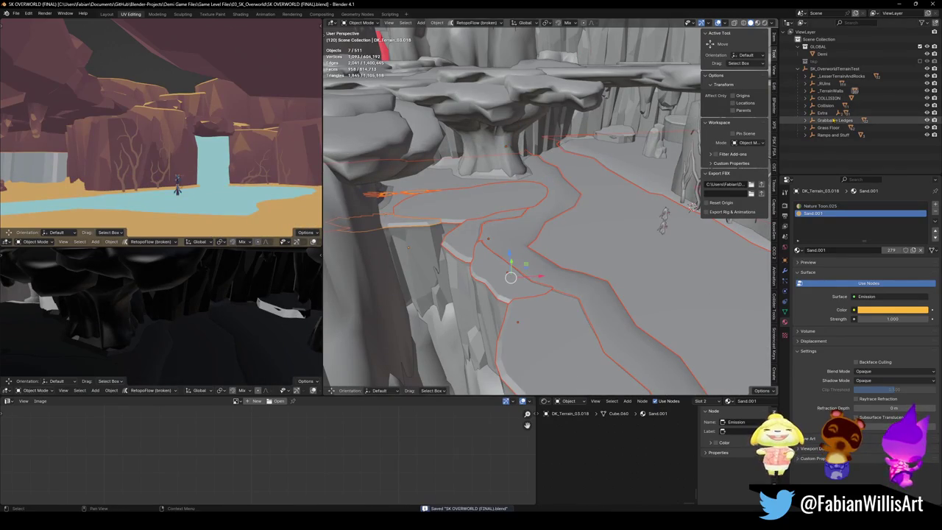
pyautogui.keyDown('ctrl'); pyautogui.click(828, 128); pyautogui.keyUp('ctrl')
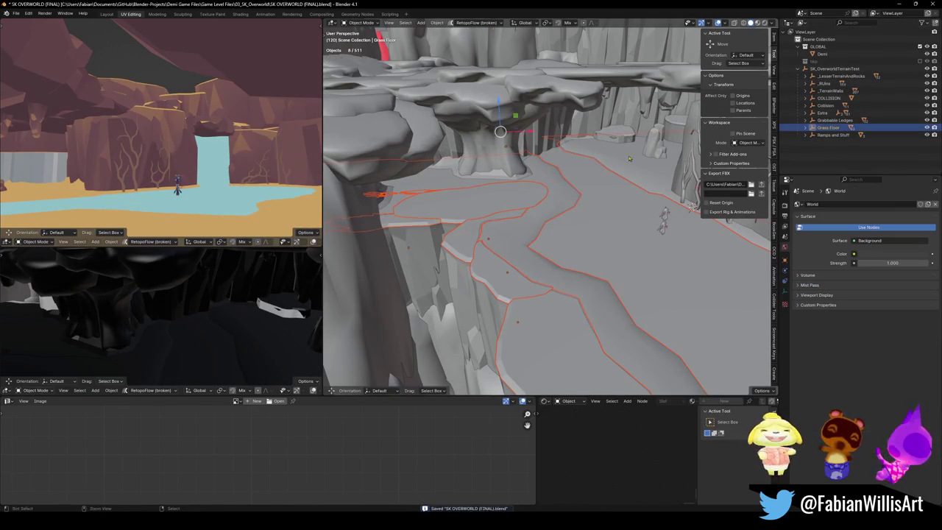
# Step: Parent the chosen sand patches and terrain pieces to Grass Floor, then test that the children follow
pyautogui.press('x')
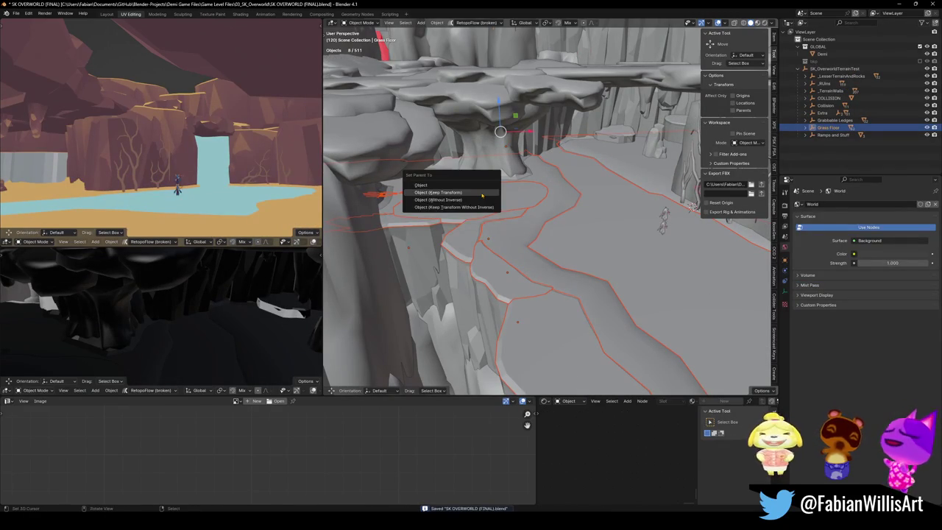
pyautogui.hotkey('alt', 'a')
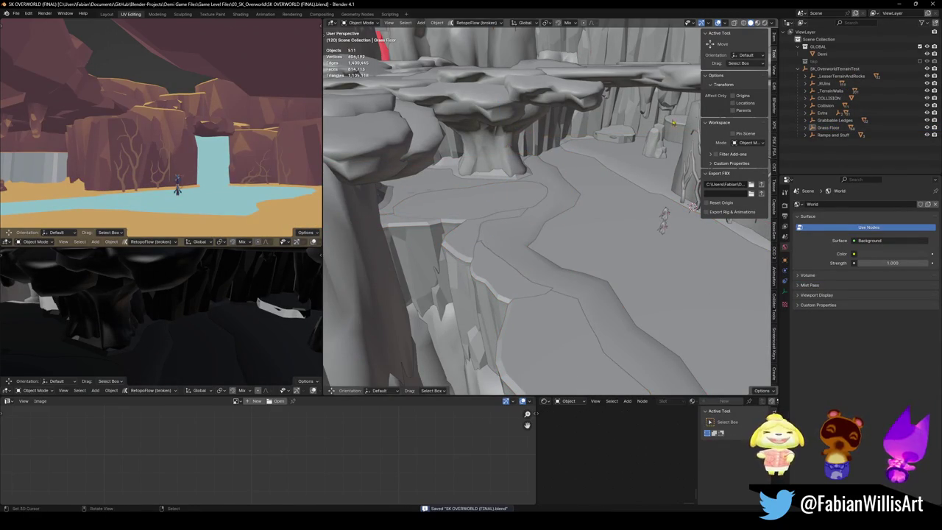
pyautogui.click(828, 127)
pyautogui.press('g')
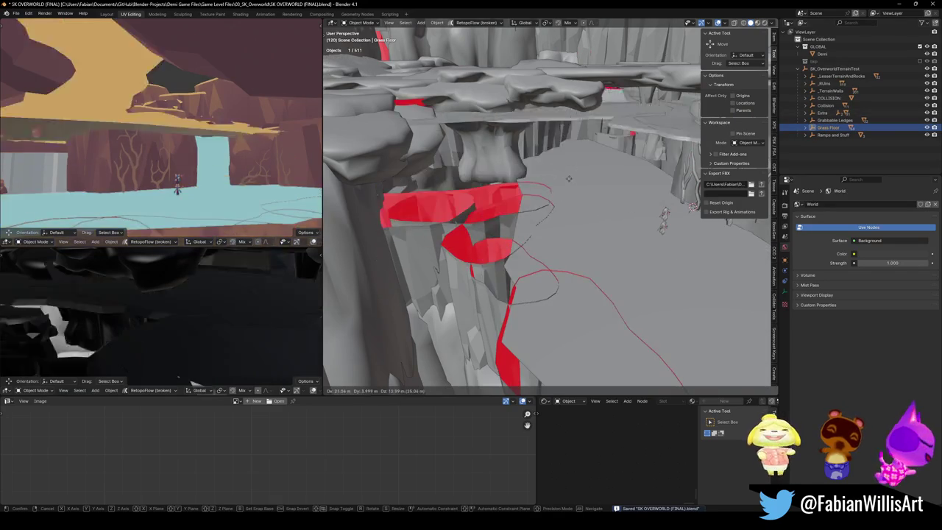
pyautogui.rightClick(558, 193)
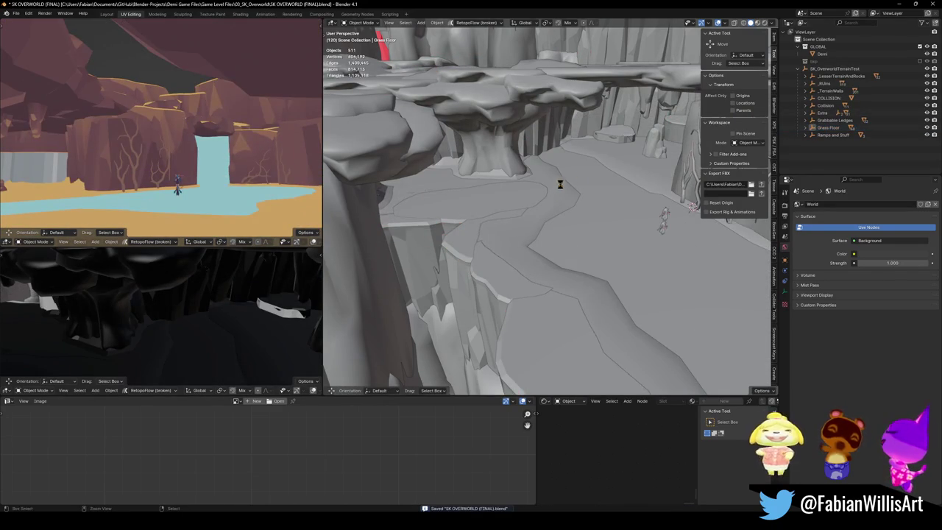
# Step: Select all objects in SK_OverworldTerrainTest, save the .blend file and return to Unity
pyautogui.click(834, 69)
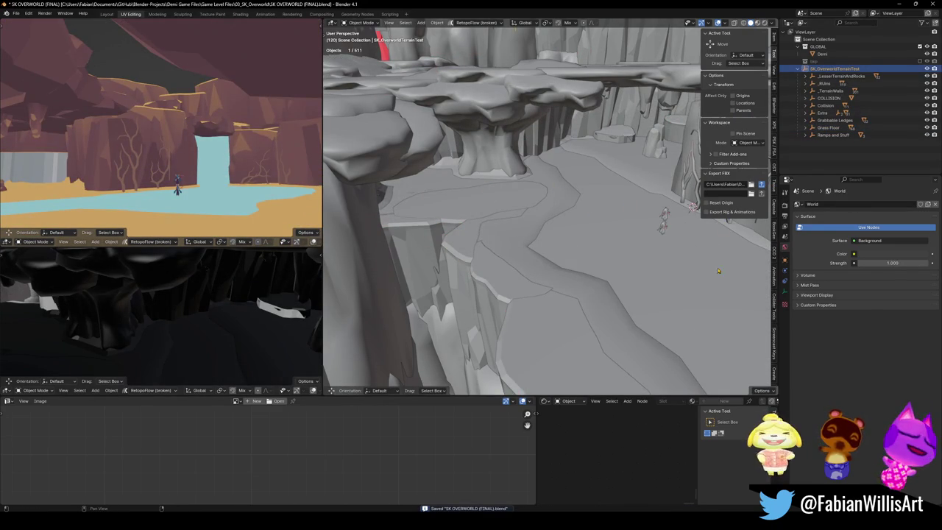
pyautogui.press('a')
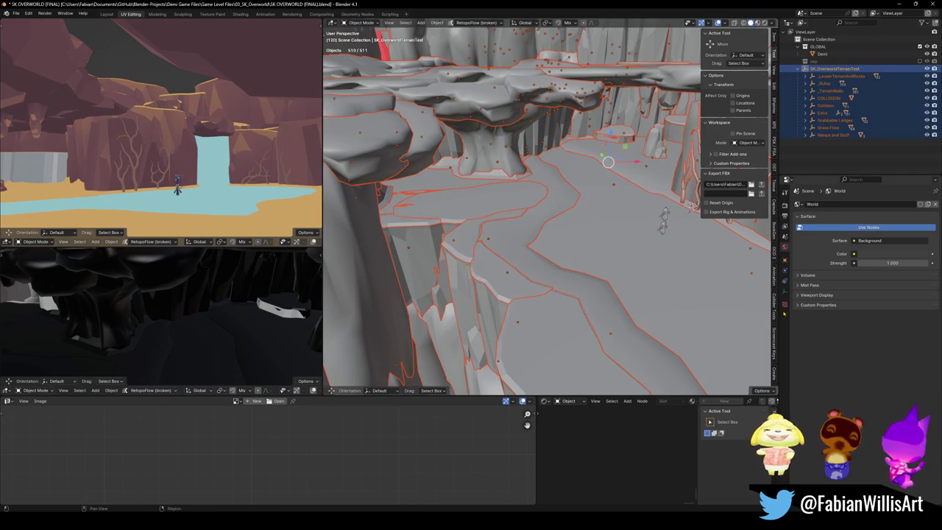
pyautogui.scroll(2, 569, 241)
pyautogui.hotkey('ctrl', 's')
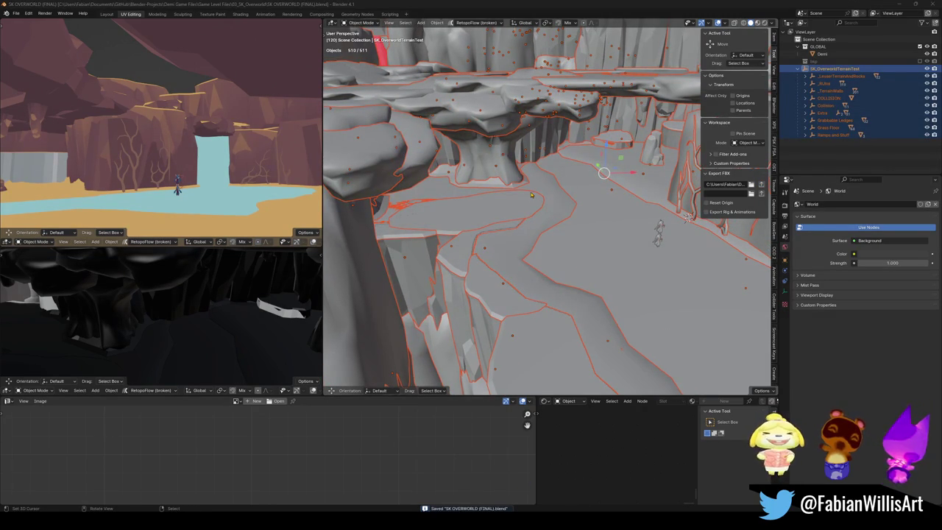
pyautogui.hotkey('alt', 'Tab')
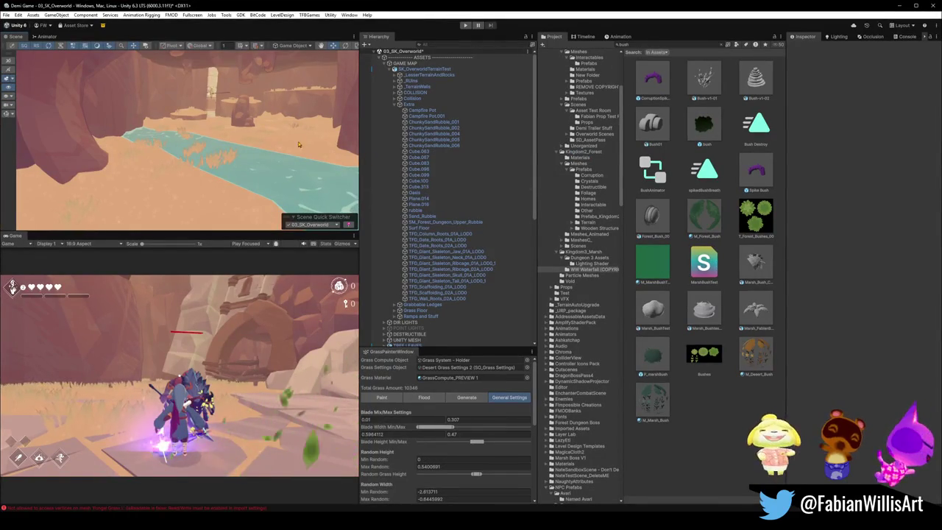
# Step: Look over the river in Unity and the canyon in Blender, clearing Blender's selection
pyautogui.moveTo(271, 145)
pyautogui.mouseDown()
pyautogui.moveTo(150, 144)
pyautogui.moveTo(316, 158)
pyautogui.mouseUp()
pyautogui.click(901, 5)
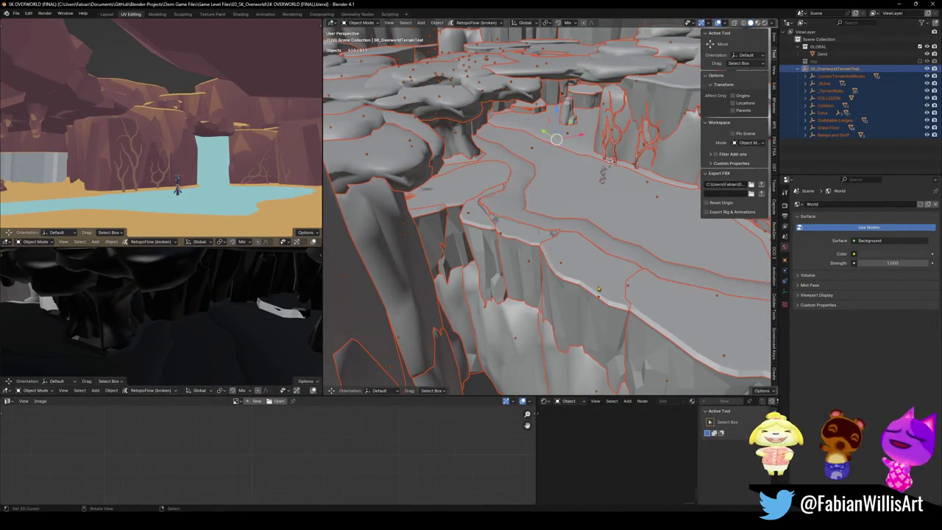
pyautogui.moveTo(559, 214); pyautogui.dragTo(571, 292)
pyautogui.hotkey('alt', 'a')
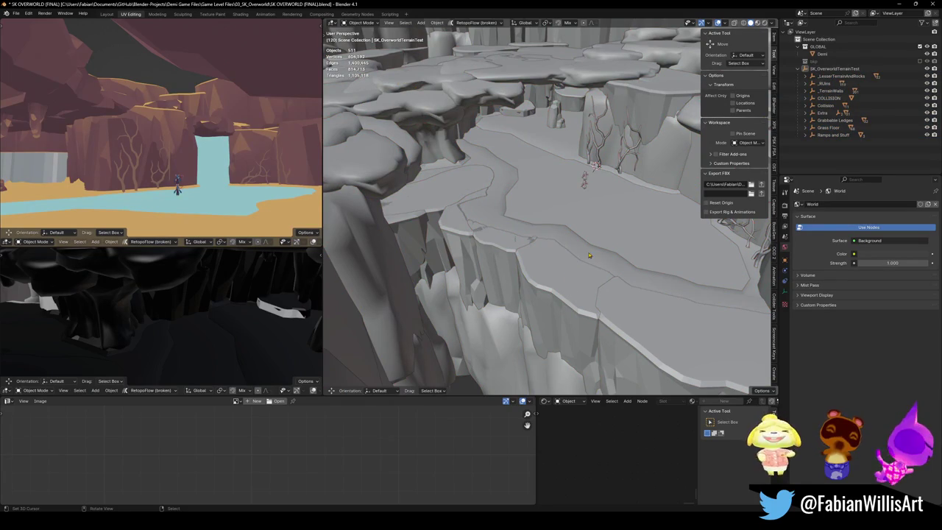
pyautogui.hotkey('alt', 'Tab')
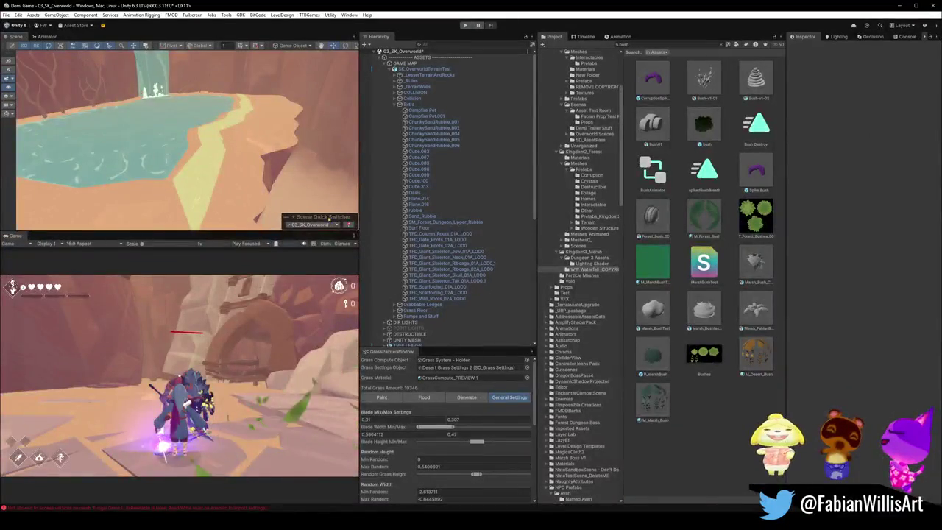
# Step: Select floor.001 in Unity's Scene view, confirming it sits under Grass Floor with SK_GroundSplat
pyautogui.click(235, 162)
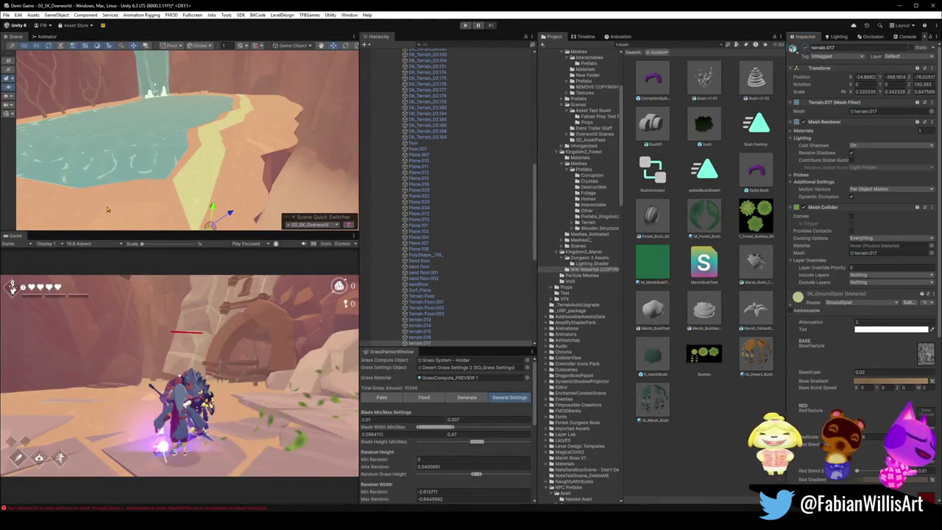
pyautogui.click(177, 175)
pyautogui.click(157, 171)
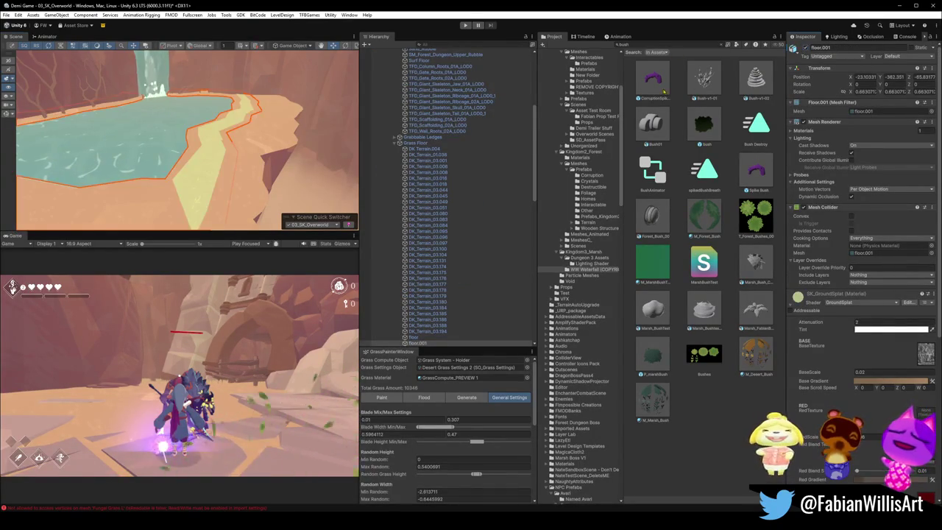
pyautogui.hotkey('alt', 'Tab')
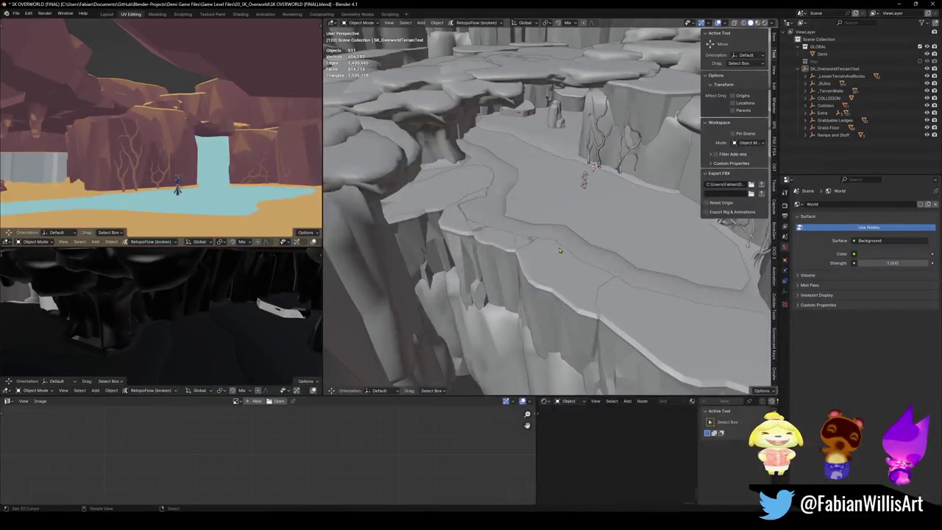
# Step: Apply the Colors setup to floor.001 and terrain.015 in Blender and save the file
pyautogui.scroll(4, 545, 250)
pyautogui.click(554, 230)
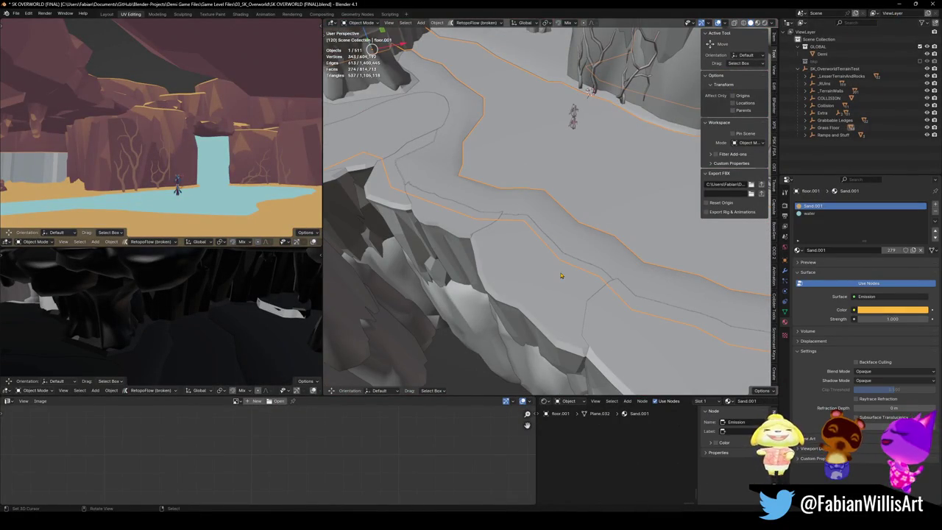
pyautogui.keyDown('shift'); pyautogui.click(538, 269); pyautogui.keyUp('shift')
pyautogui.press('q')
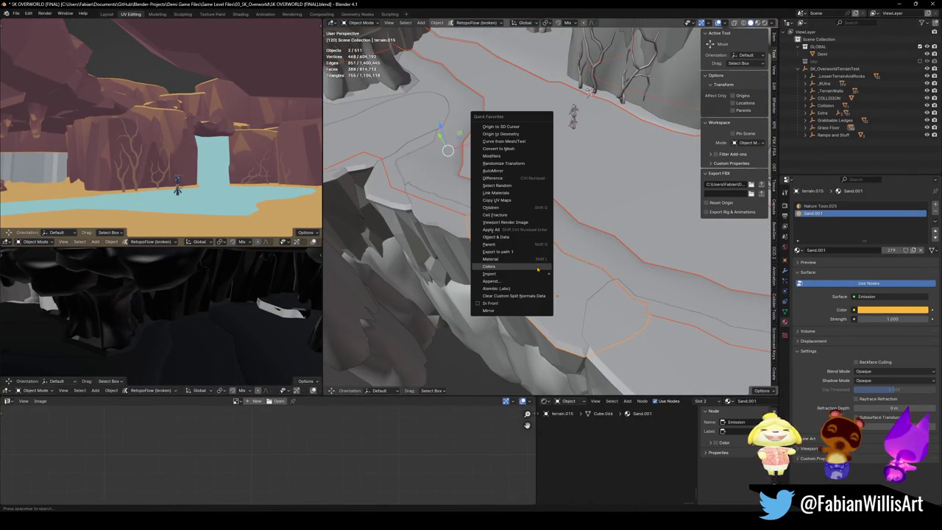
pyautogui.click(537, 270)
pyautogui.hotkey('alt', 'a')
pyautogui.hotkey('ctrl', 's')
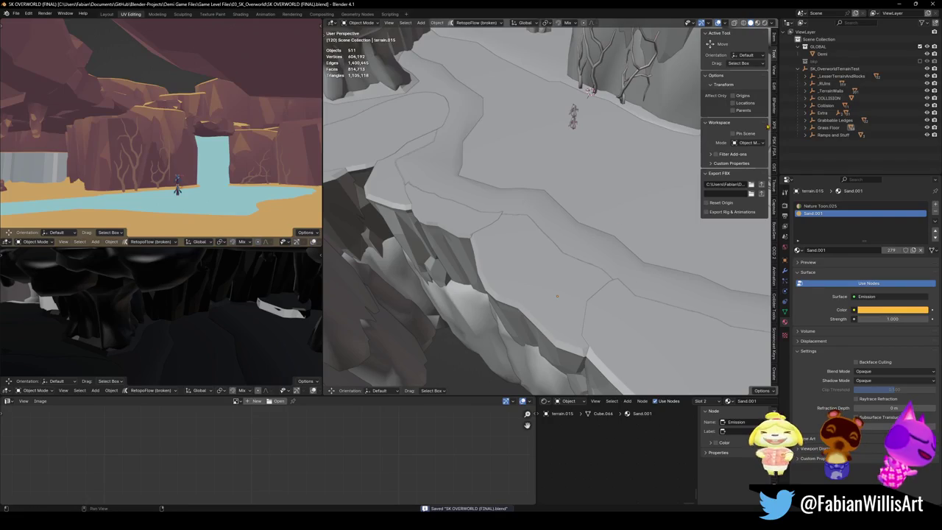
# Step: Select every object in SK_OverworldTerrainTest and switch back to the Unity project
pyautogui.click(832, 68)
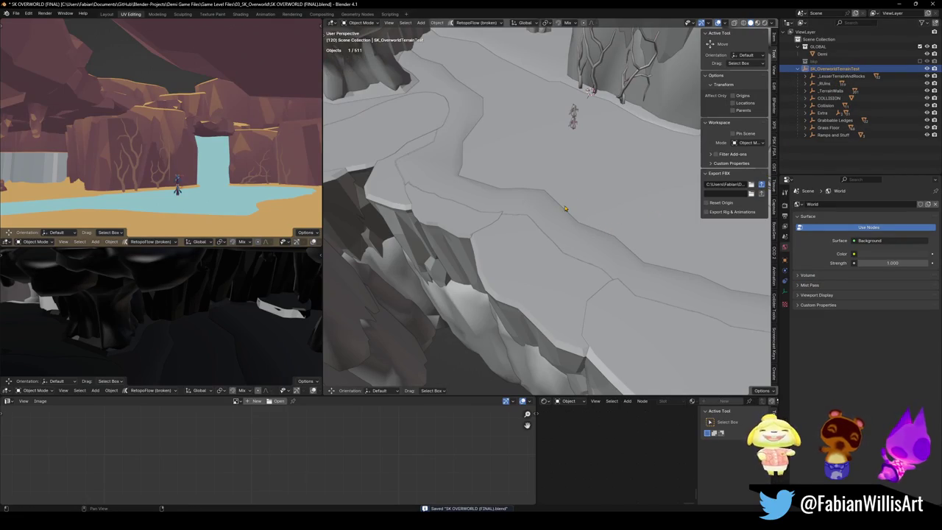
pyautogui.press('a')
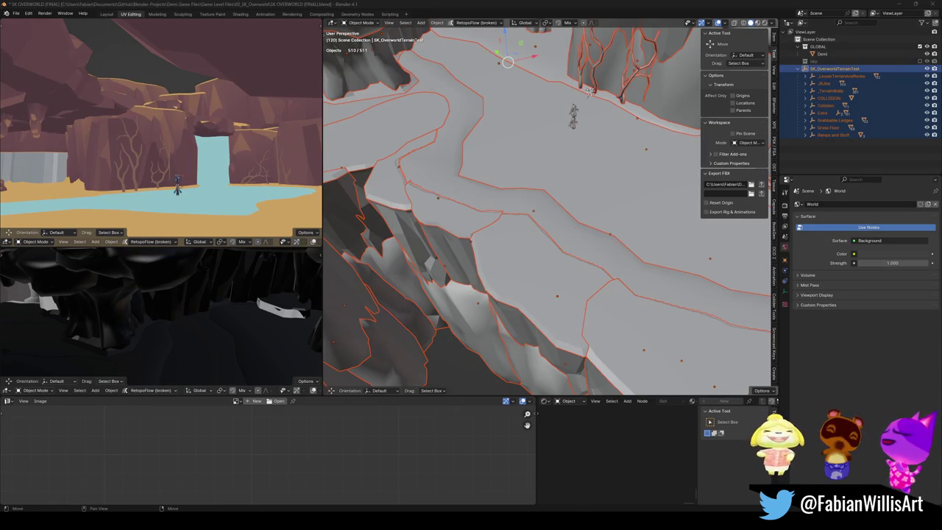
pyautogui.moveTo(576, 524)
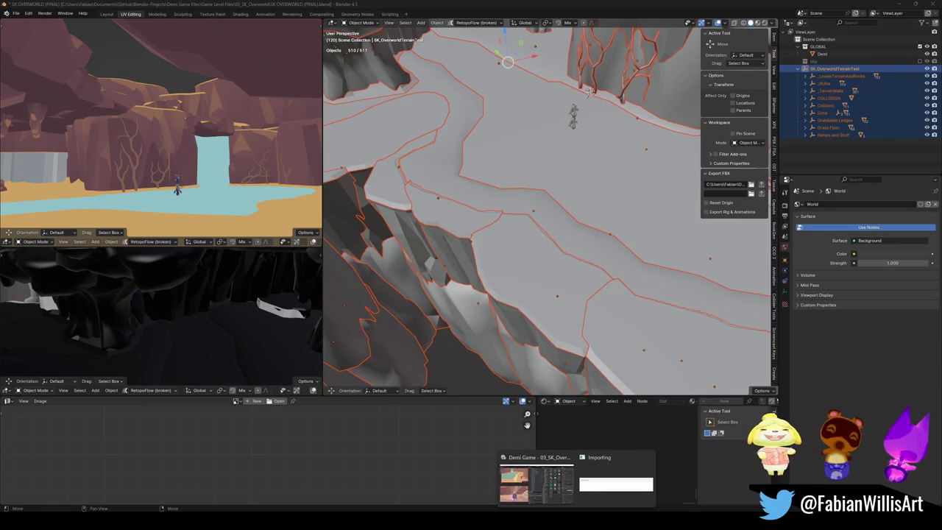
pyautogui.click(536, 479)
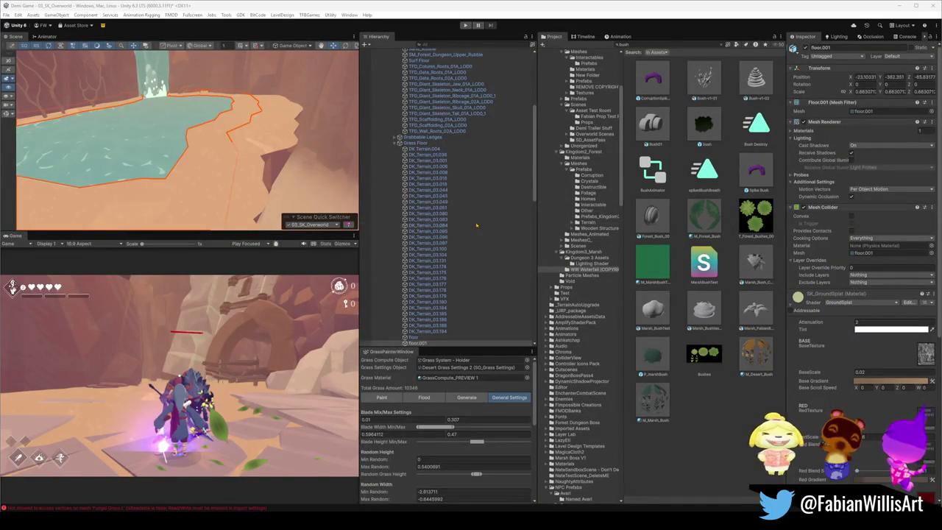
# Step: Fly the Scene view to the river, reselect floor.001 and show the Grass Painter's Flood options
pyautogui.click(229, 145)
pyautogui.moveTo(228, 145)
pyautogui.mouseDown()
pyautogui.moveTo(289, 109)
pyautogui.moveTo(260, 162)
pyautogui.moveTo(102, 159)
pyautogui.moveTo(117, 196)
pyautogui.moveTo(204, 171)
pyautogui.moveTo(189, 183)
pyautogui.mouseUp()
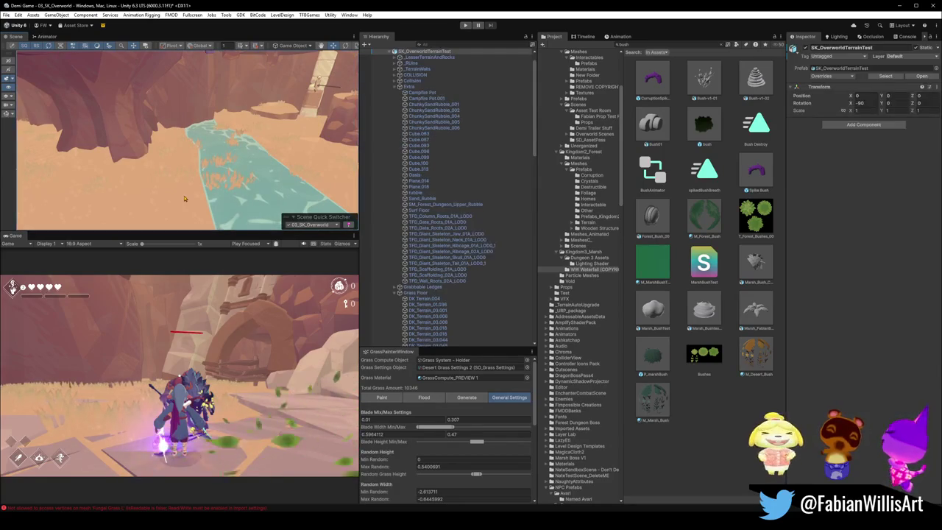
pyautogui.click(187, 201)
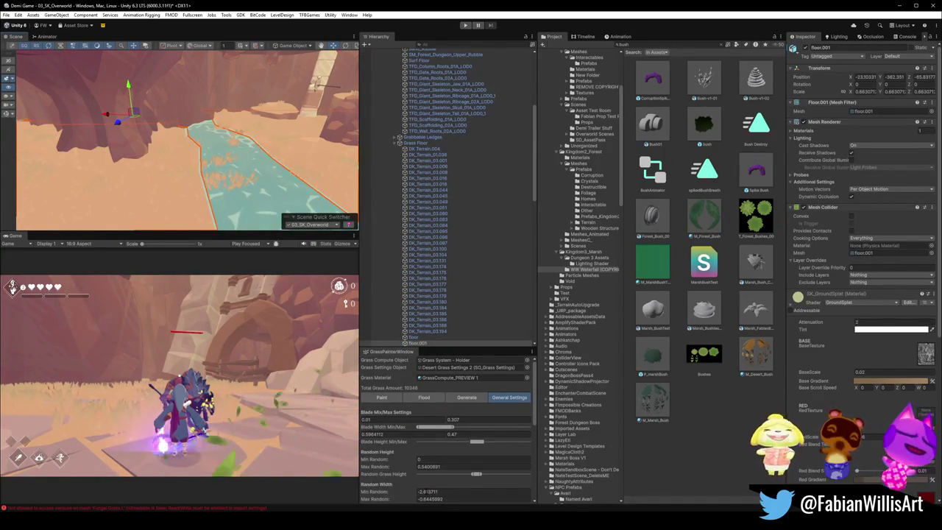
pyautogui.click(421, 398)
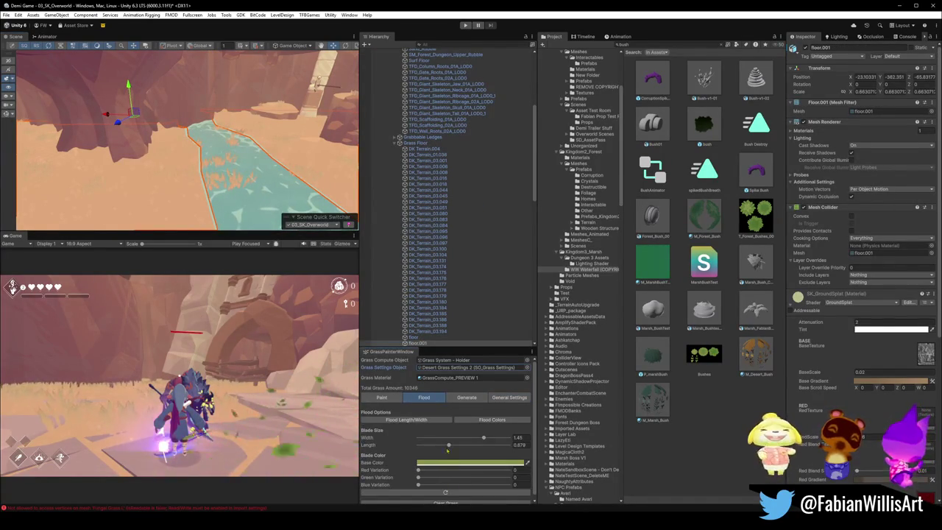
pyautogui.scroll(-1, 466, 473)
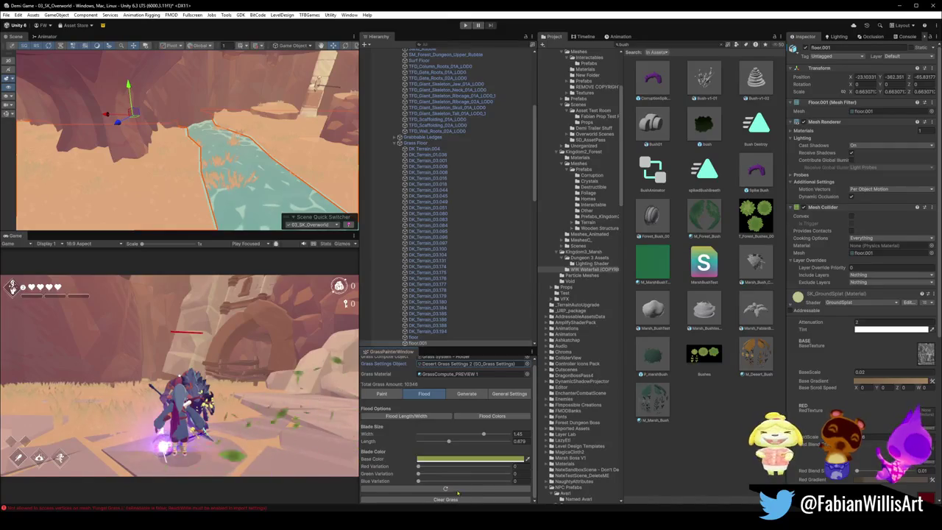
# Step: Erase grass from the sand beside the river with the Grass Painter's Remove brush
pyautogui.click(382, 394)
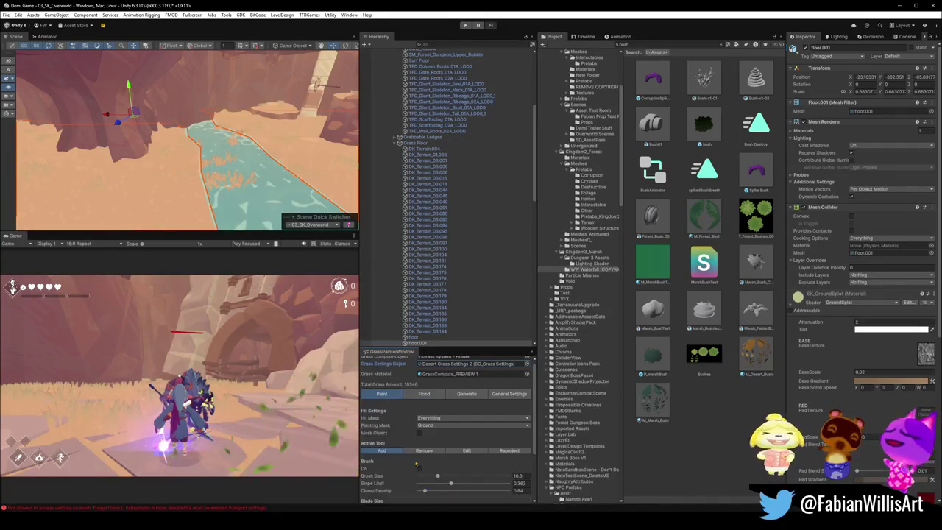
pyautogui.click(427, 451)
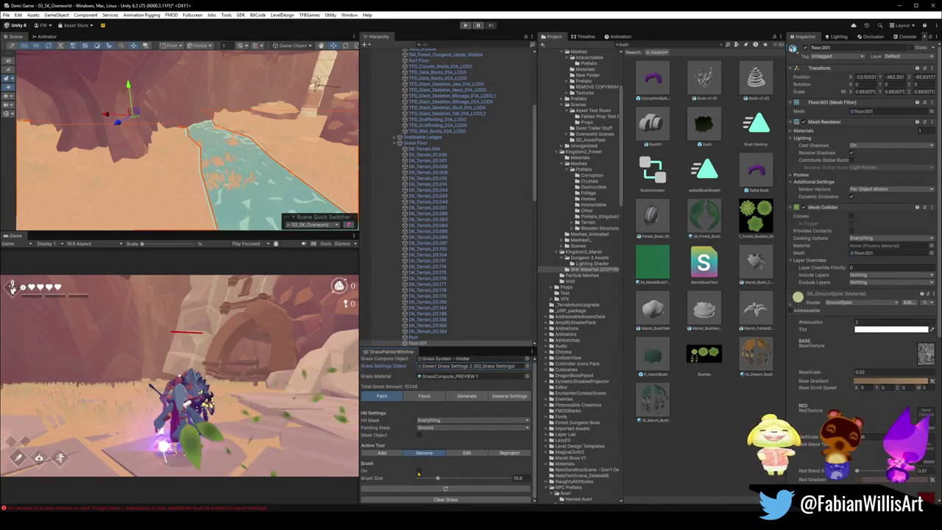
pyautogui.click(420, 472)
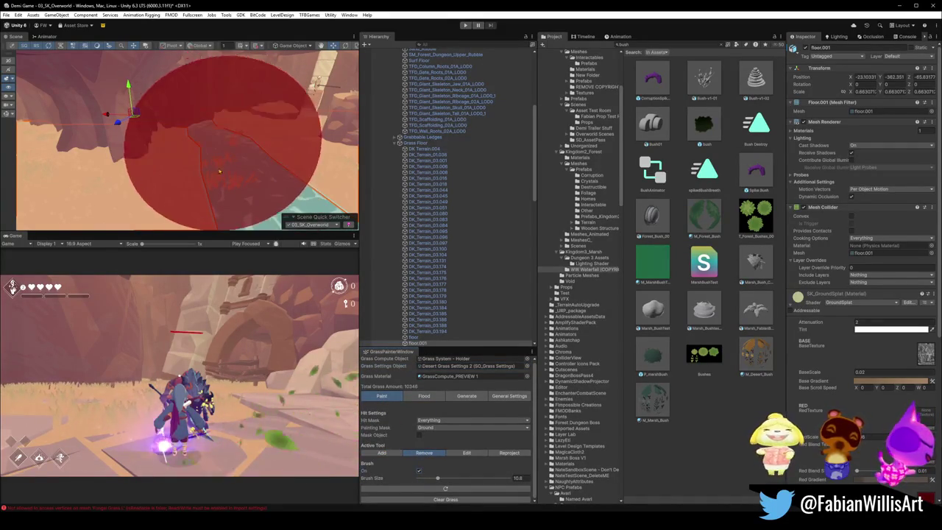
pyautogui.moveTo(226, 178)
pyautogui.mouseDown()
pyautogui.moveTo(210, 189)
pyautogui.moveTo(242, 179)
pyautogui.moveTo(242, 148)
pyautogui.mouseUp()
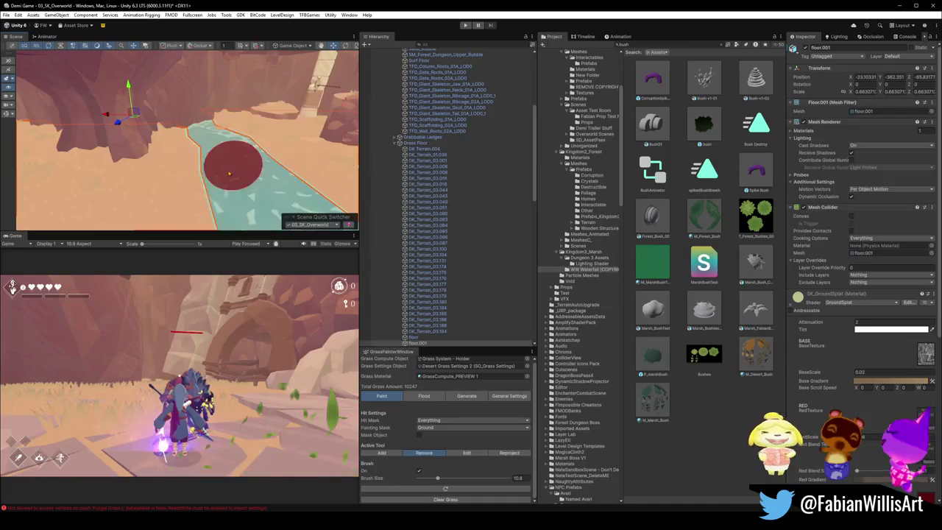
# Step: Switch the grass brush back to Add at size 3.5 and view the ground near the bush and water
pyautogui.click(383, 453)
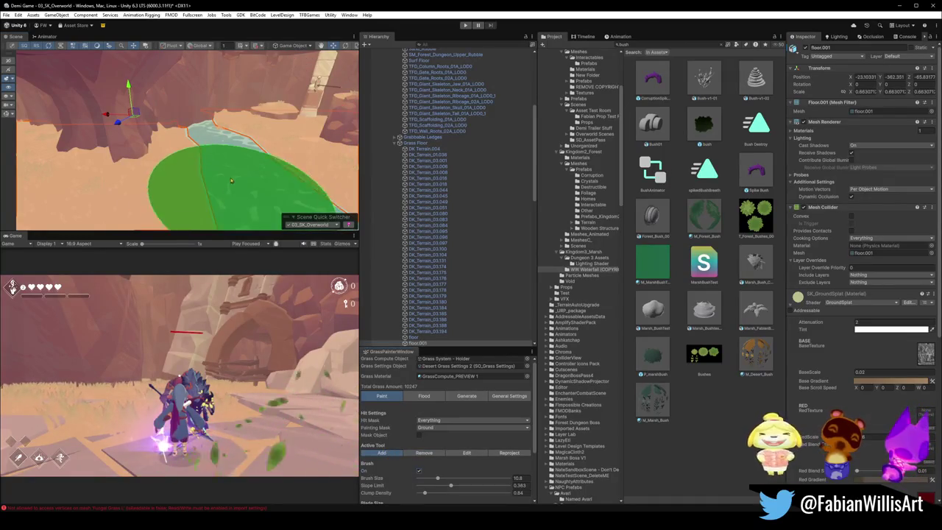
pyautogui.scroll(5, 213, 169)
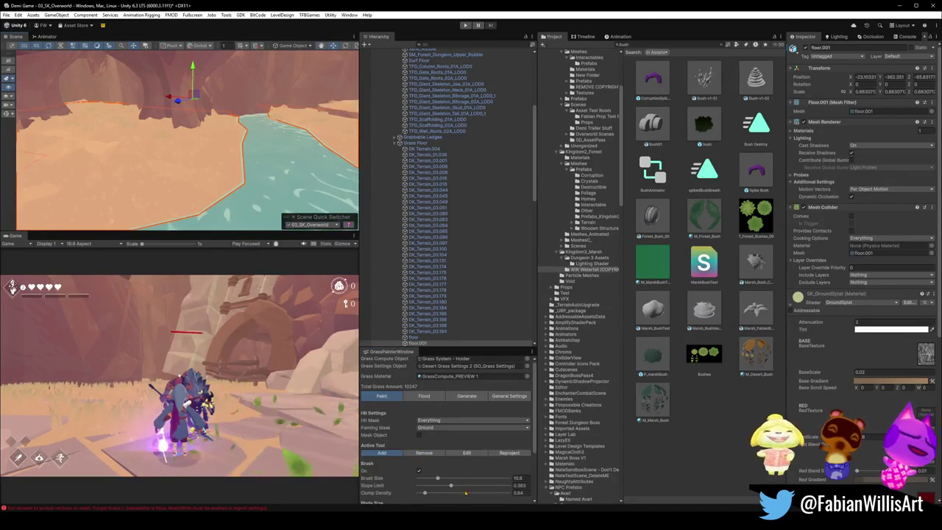
pyautogui.moveTo(438, 479); pyautogui.dragTo(424, 478)
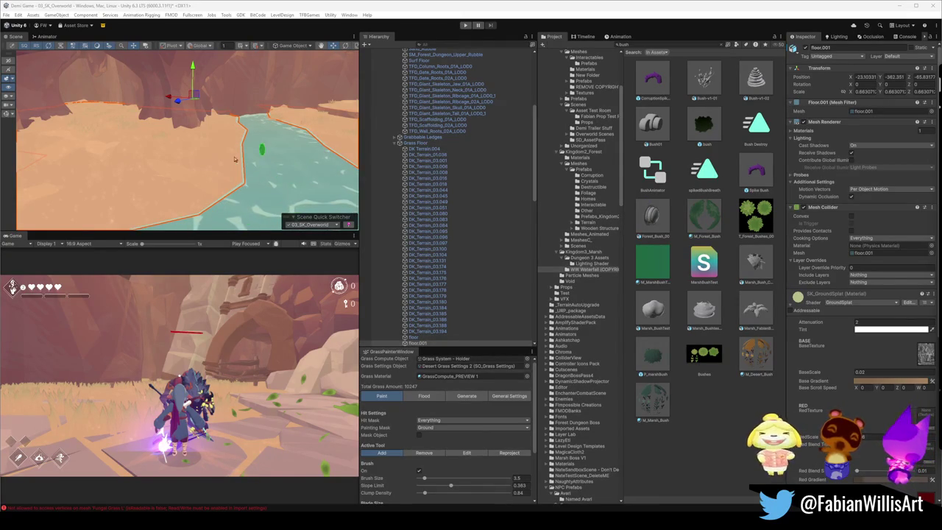
pyautogui.moveTo(194, 168)
pyautogui.mouseDown()
pyautogui.moveTo(154, 145)
pyautogui.moveTo(168, 158)
pyautogui.mouseUp()
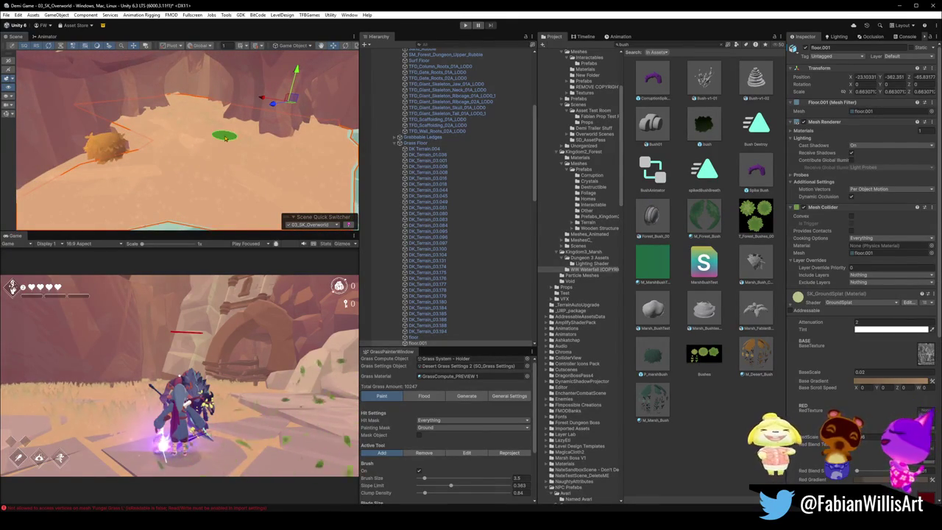
pyautogui.moveTo(210, 143)
pyautogui.mouseDown()
pyautogui.moveTo(252, 143)
pyautogui.moveTo(185, 147)
pyautogui.mouseUp()
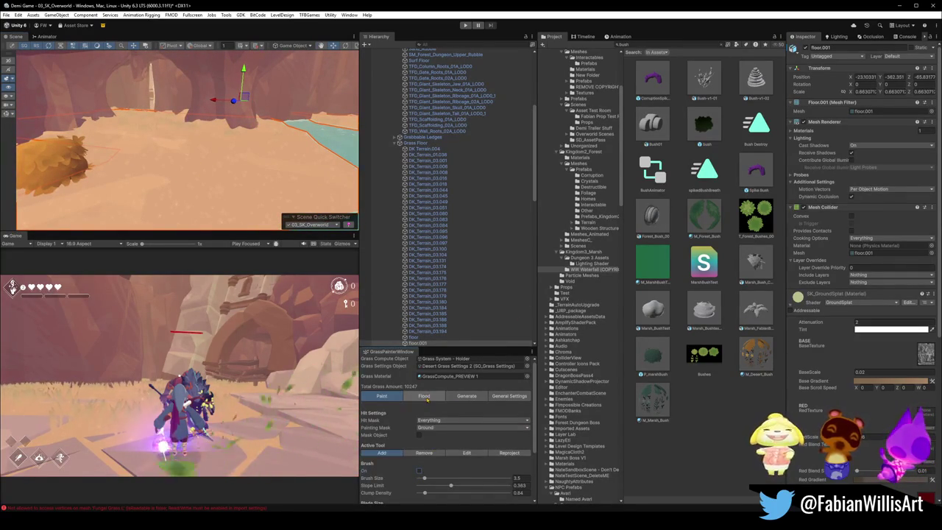
pyautogui.click(472, 398)
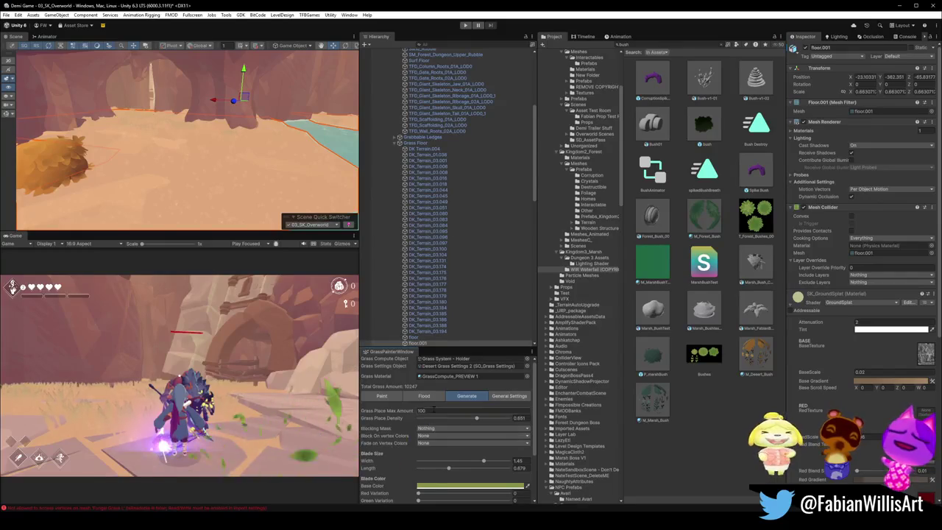
# Step: Add grass positions from the floor mesh and regenerate, covering the sand around the bush with blades
pyautogui.click(424, 396)
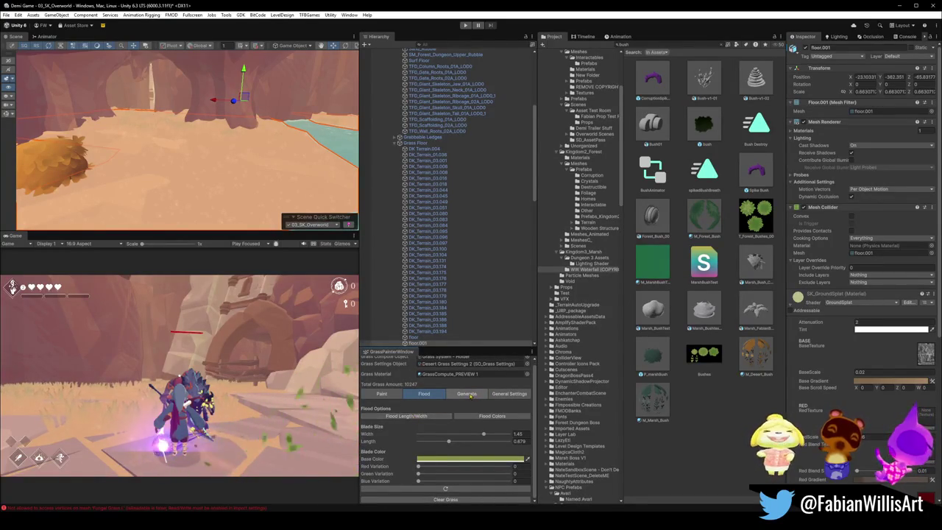
pyautogui.scroll(-3, 493, 457)
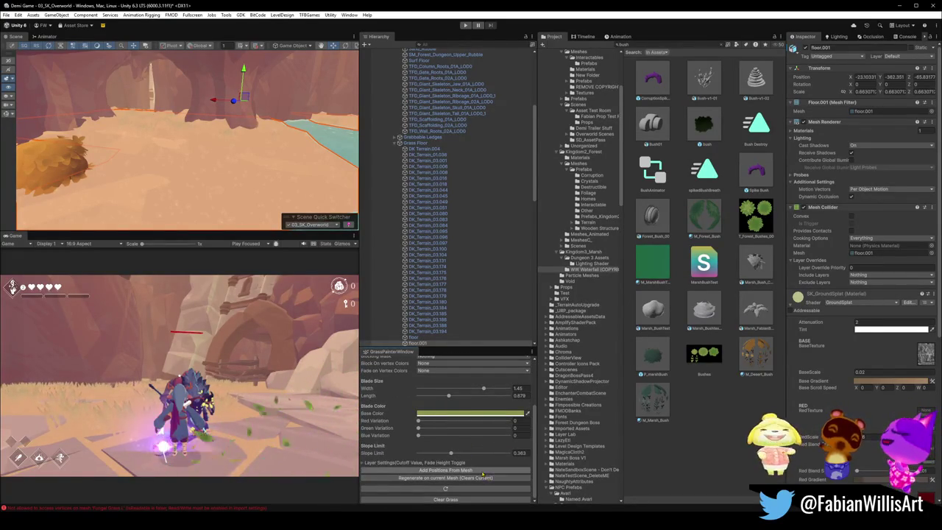
pyautogui.click(483, 471)
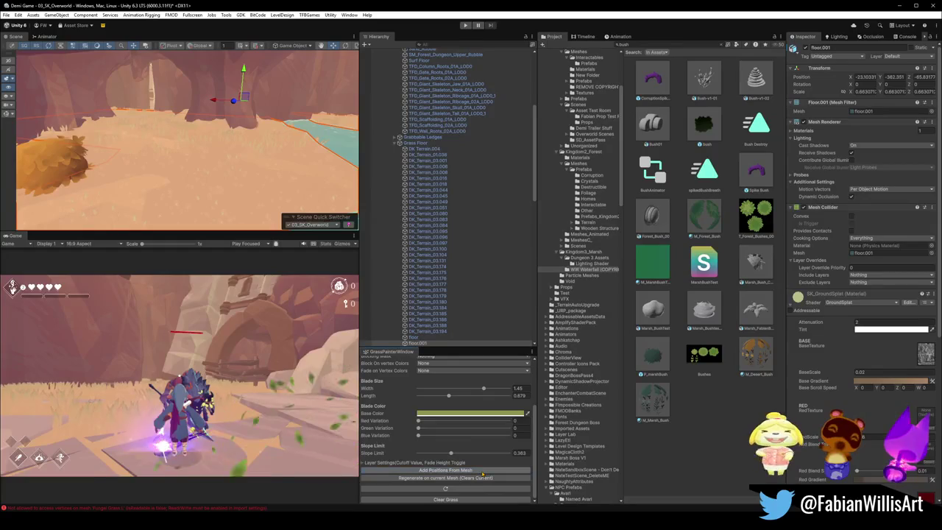
pyautogui.moveTo(280, 172)
pyautogui.mouseDown()
pyautogui.moveTo(334, 151)
pyautogui.moveTo(262, 175)
pyautogui.moveTo(265, 165)
pyautogui.moveTo(319, 147)
pyautogui.moveTo(251, 178)
pyautogui.moveTo(263, 156)
pyautogui.moveTo(199, 157)
pyautogui.moveTo(229, 168)
pyautogui.mouseUp()
pyautogui.click(464, 480)
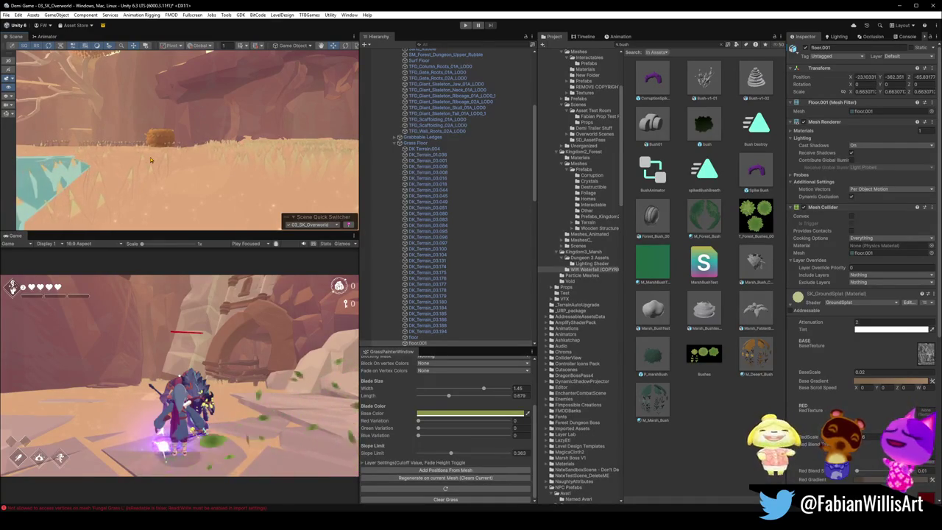
pyautogui.moveTo(268, 164)
pyautogui.mouseDown()
pyautogui.moveTo(153, 163)
pyautogui.moveTo(177, 172)
pyautogui.moveTo(241, 148)
pyautogui.moveTo(268, 152)
pyautogui.moveTo(256, 142)
pyautogui.moveTo(267, 157)
pyautogui.mouseUp()
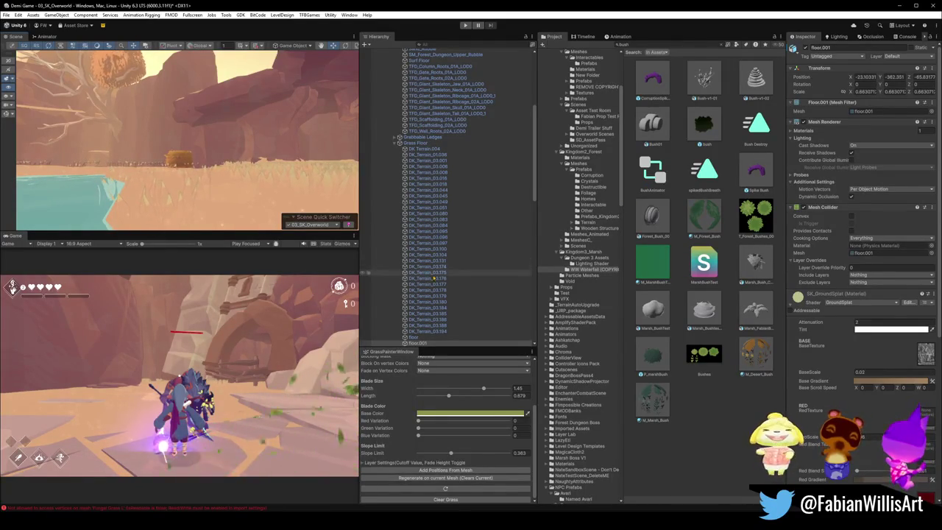
pyautogui.click(486, 202)
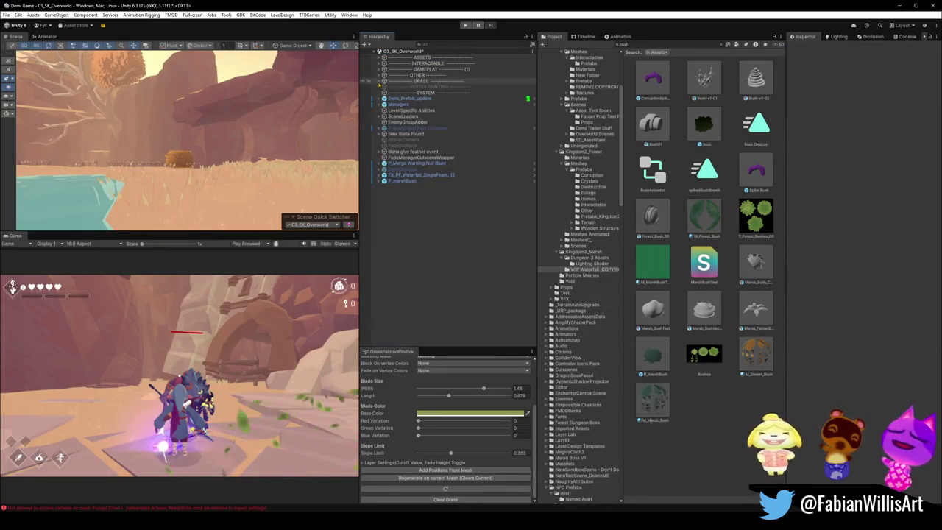
pyautogui.click(383, 81)
pyautogui.click(416, 93)
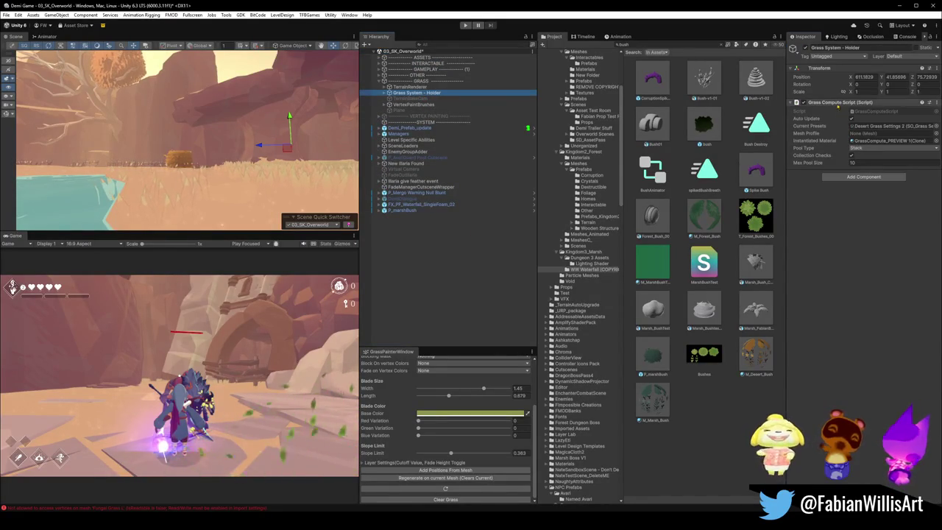
pyautogui.rightClick(837, 106)
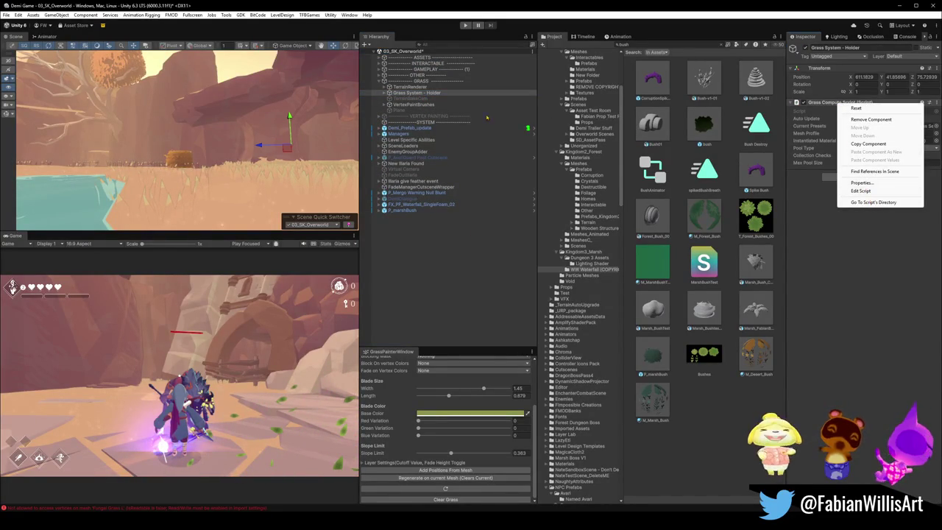
pyautogui.click(412, 86)
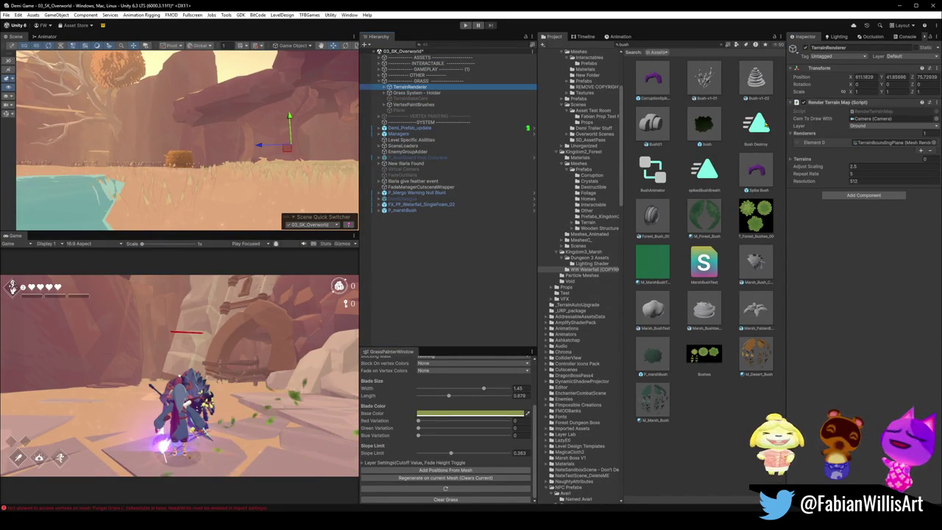
pyautogui.rightClick(825, 103)
pyautogui.click(853, 213)
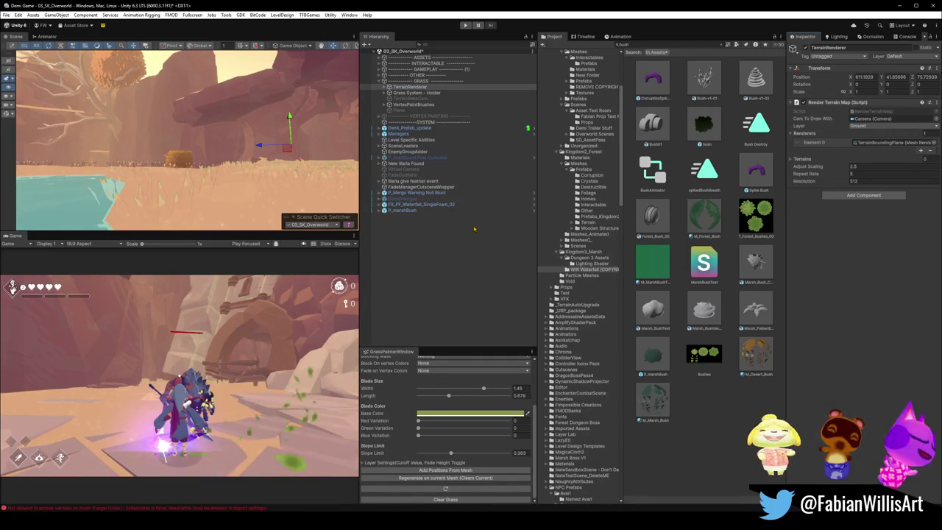
pyautogui.click(432, 82)
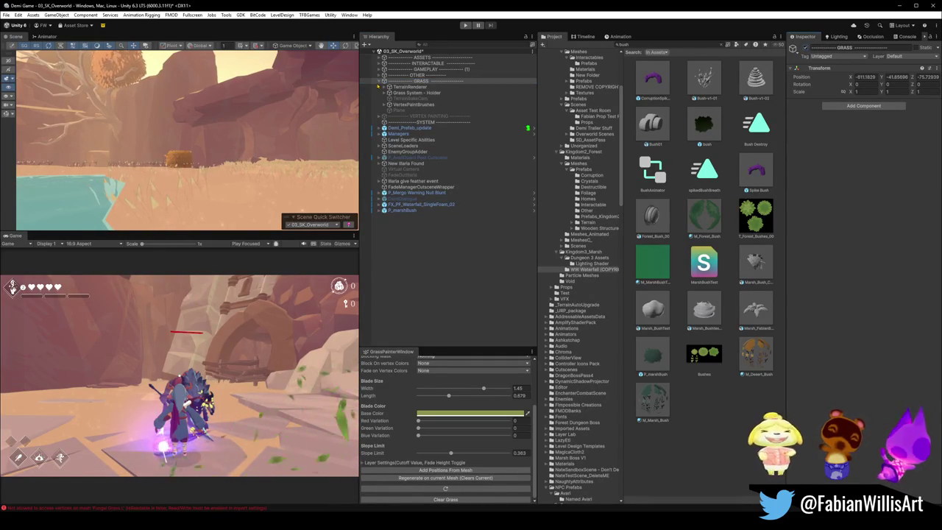
pyautogui.moveTo(118, 59); pyautogui.dragTo(272, 181)
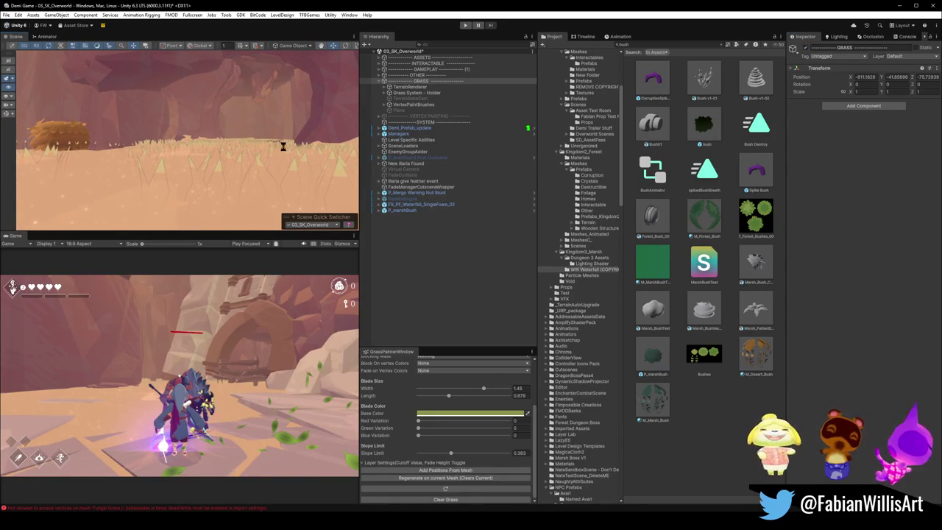
# Step: Enter Play mode to start playtesting the desert level
pyautogui.click(463, 26)
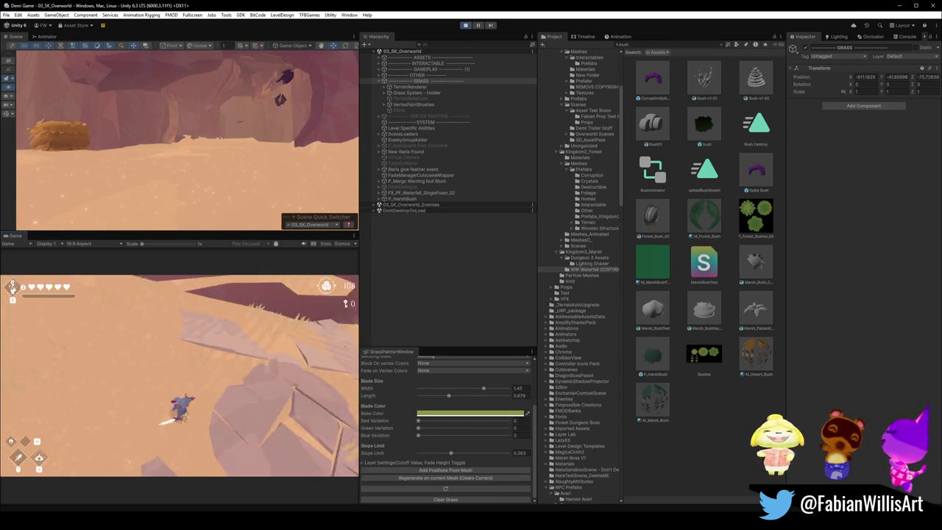
# Step: Go fullscreen, run up the canyon and slash the enemy under the arch
pyautogui.press('F10')
pyautogui.press('w')
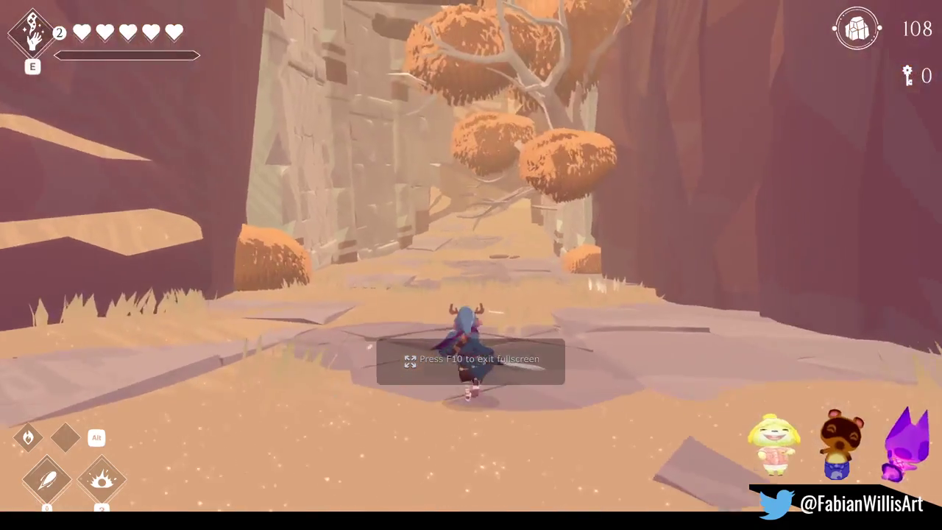
pyautogui.press('w')
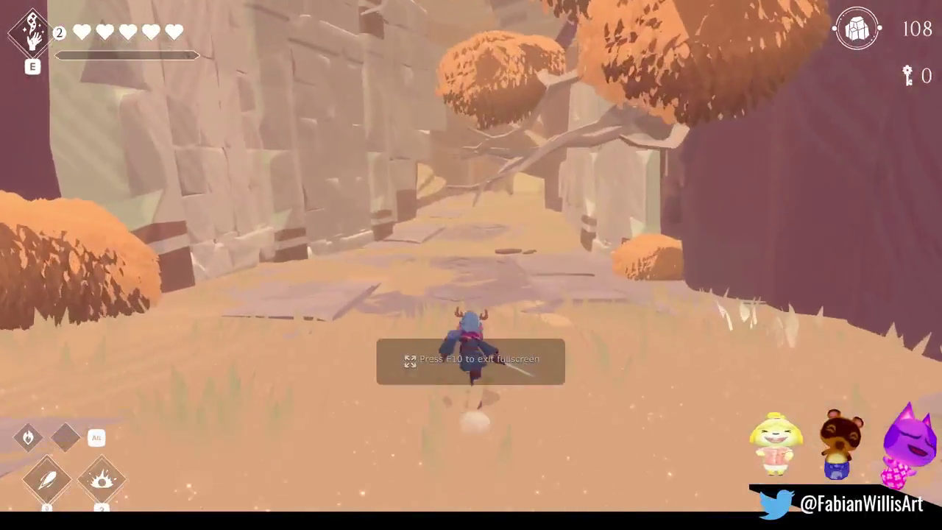
pyautogui.press('w')
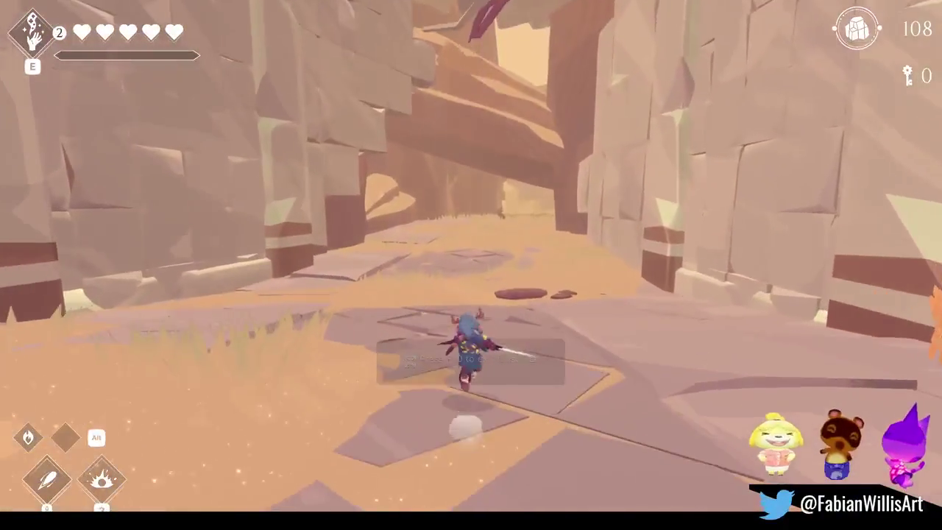
pyautogui.press('w')
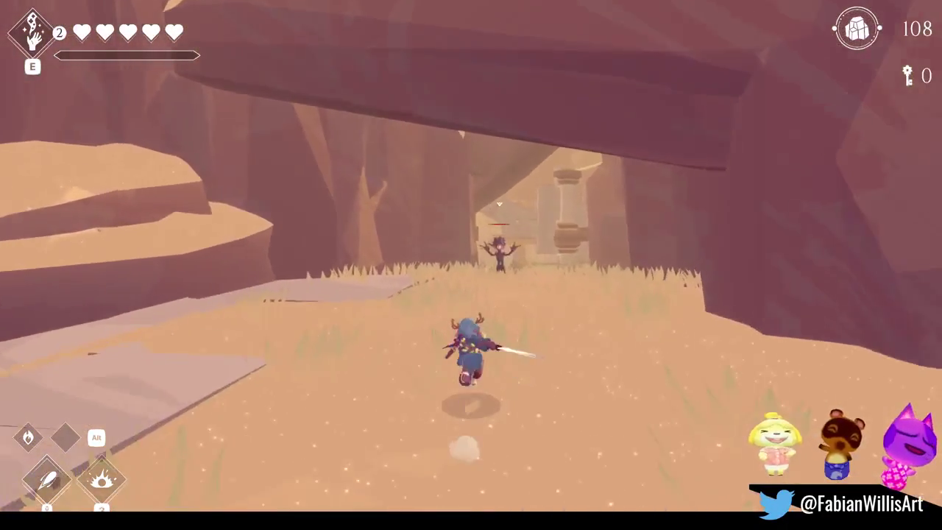
pyautogui.press('w')
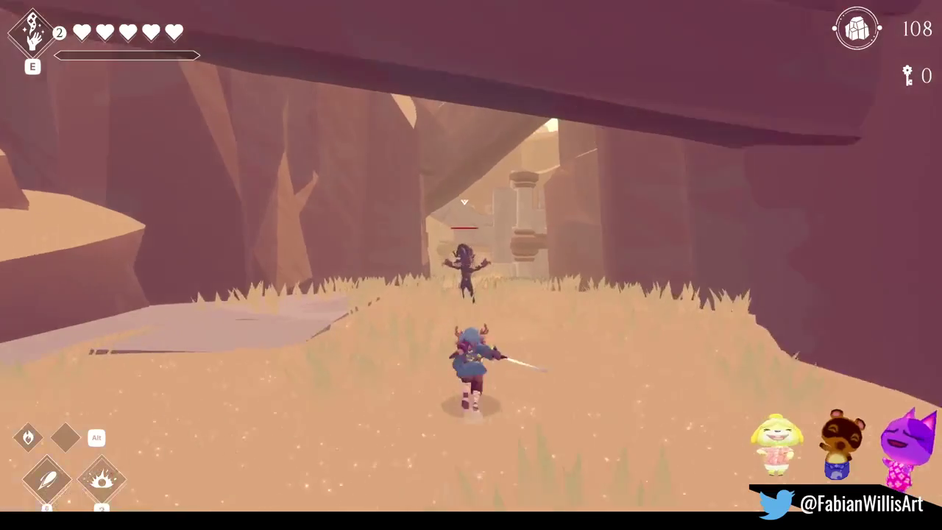
pyautogui.press('j')
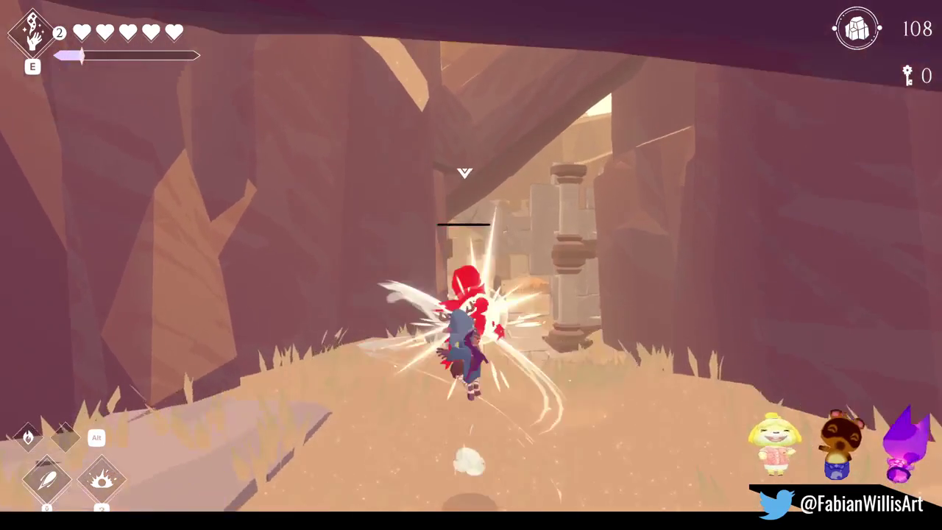
pyautogui.press('w')
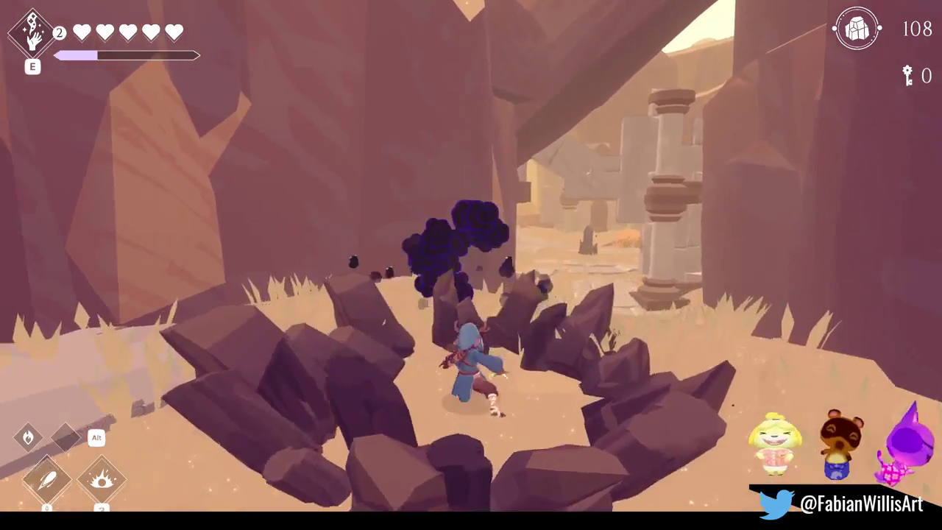
pyautogui.press('j')
# Step: Run through the ruined courtyard and glide off the ledge, briefly toggling the debug overlay
pyautogui.press('w')
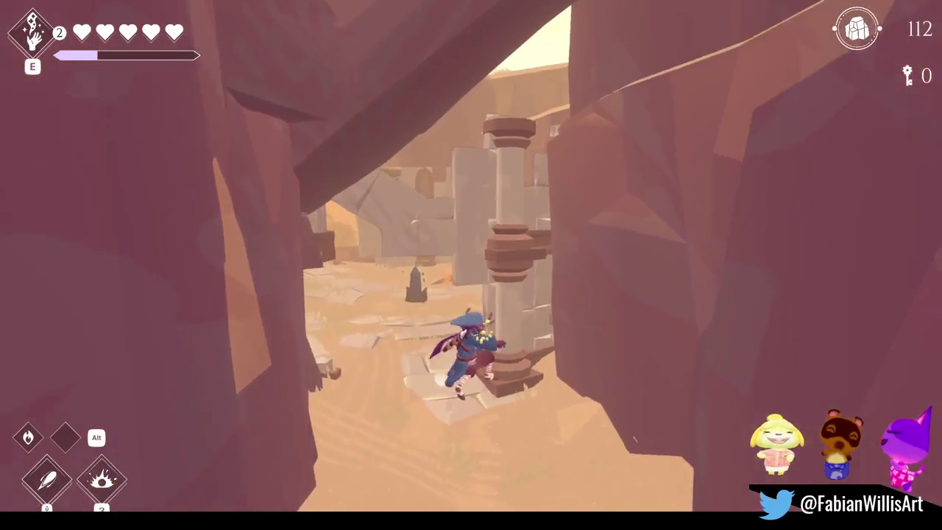
pyautogui.press('w')
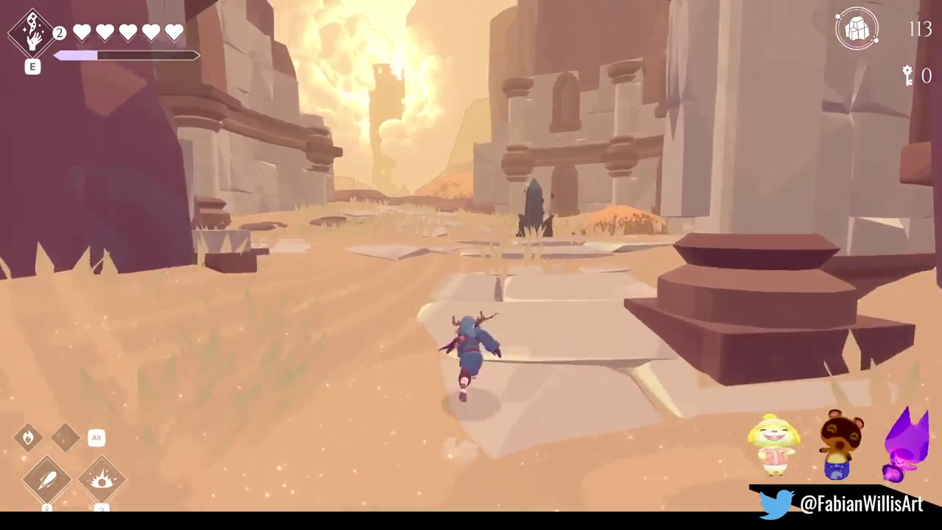
pyautogui.press('w')
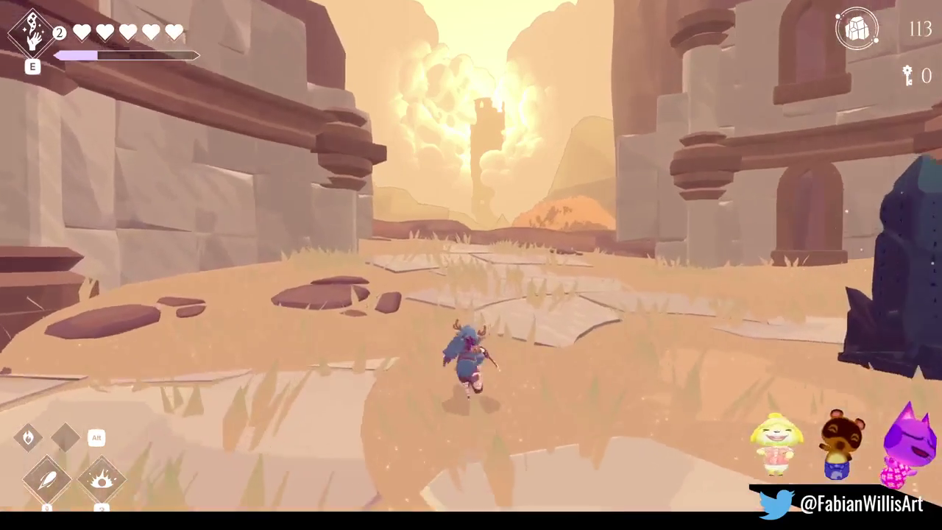
pyautogui.press('w')
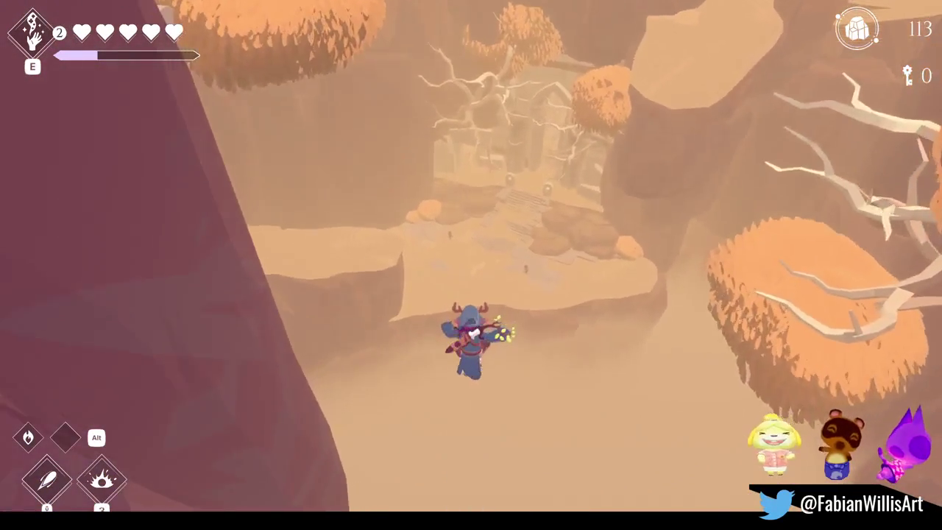
pyautogui.press('Escape')
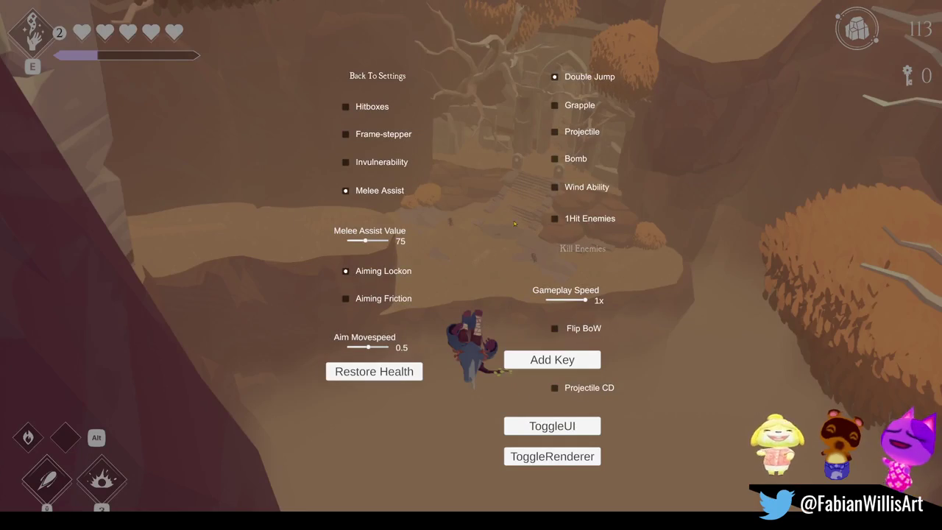
pyautogui.press('Escape')
# Step: Cross the plateau, climb the temple stairs and pass through the corridor into the gateway
pyautogui.press('w')
pyautogui.press('w')
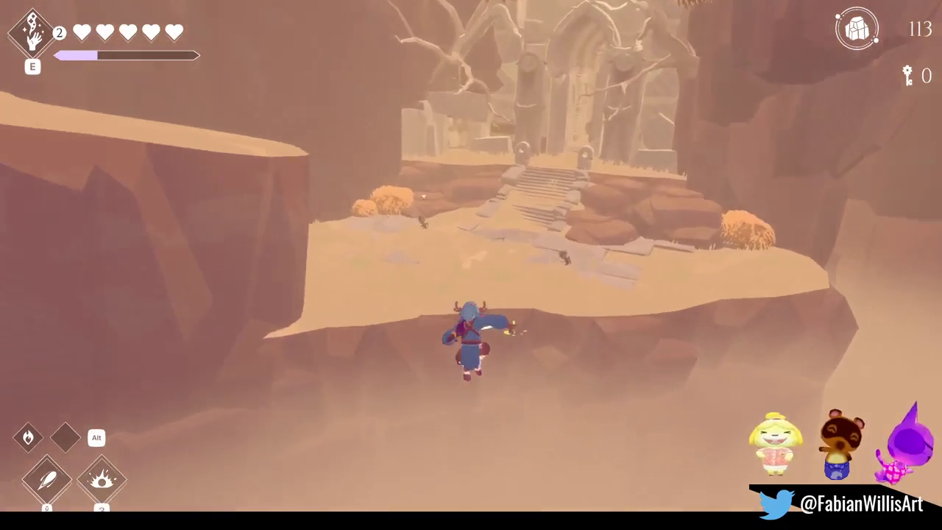
pyautogui.press('w')
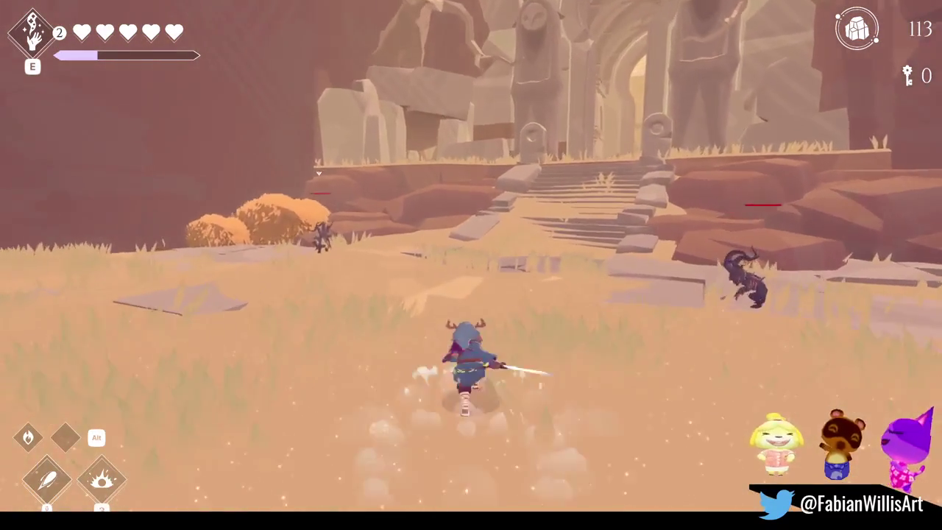
pyautogui.press('w')
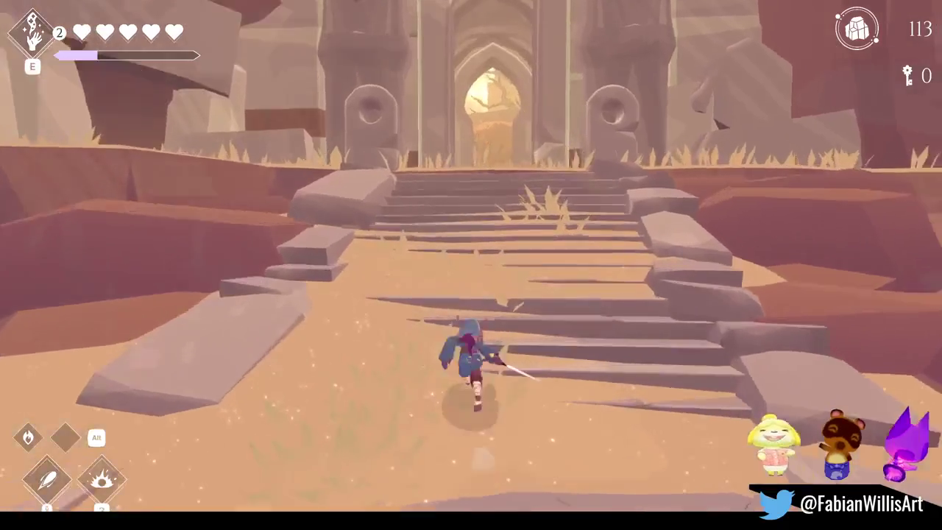
pyautogui.press('w')
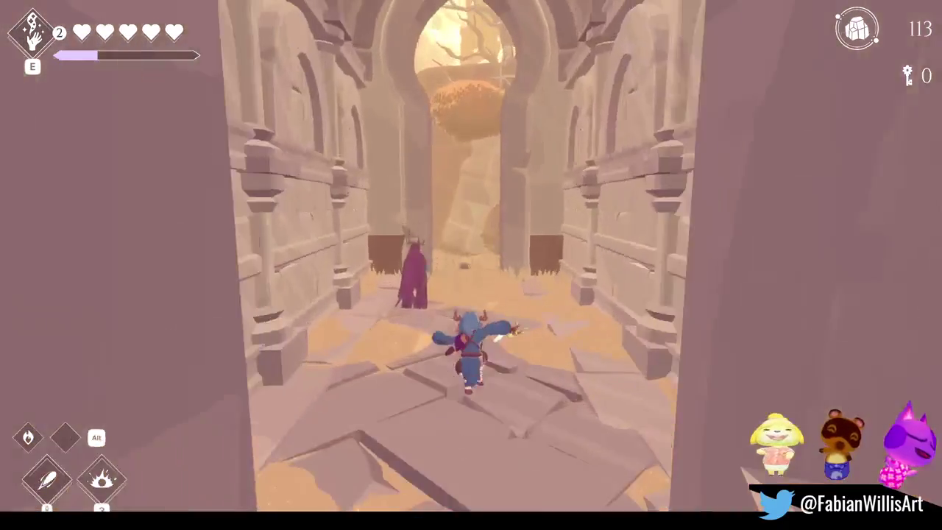
pyautogui.press('w')
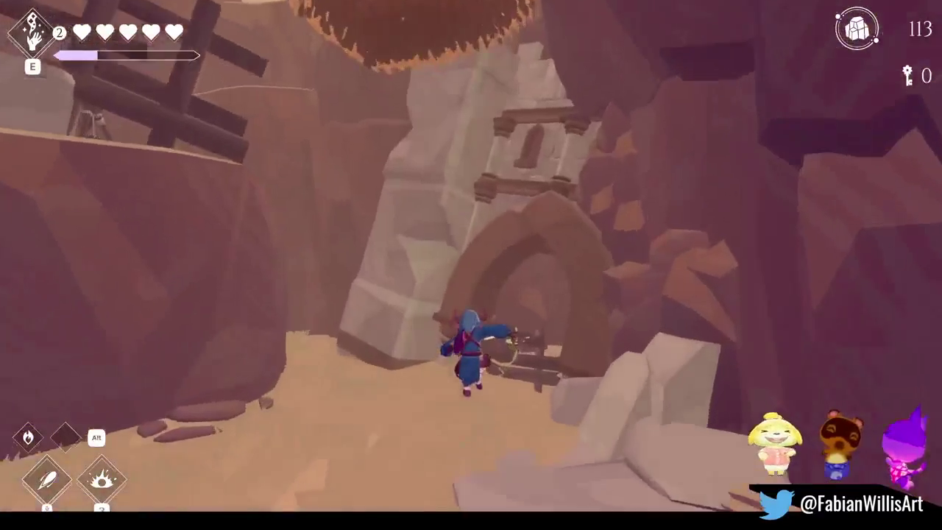
pyautogui.press('w')
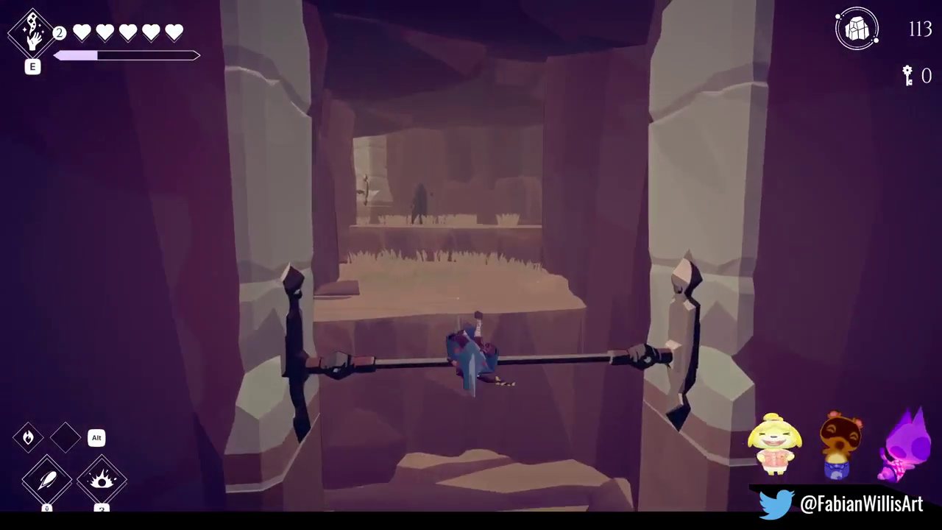
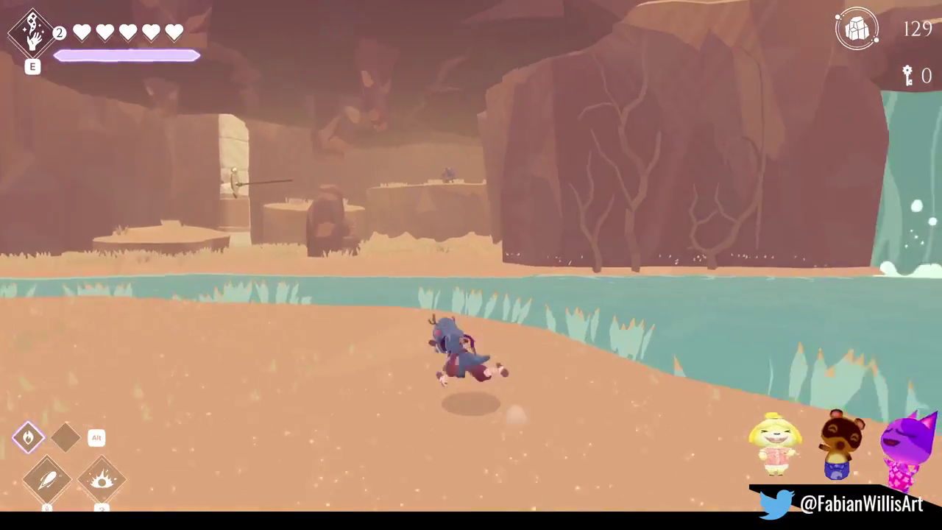
# Step: Check the debug cheat menu and the Options > Game settings, then resume play
pyautogui.press('F1')
pyautogui.press('F1')
pyautogui.press('Escape')
pyautogui.click(453, 277)
pyautogui.click(458, 311)
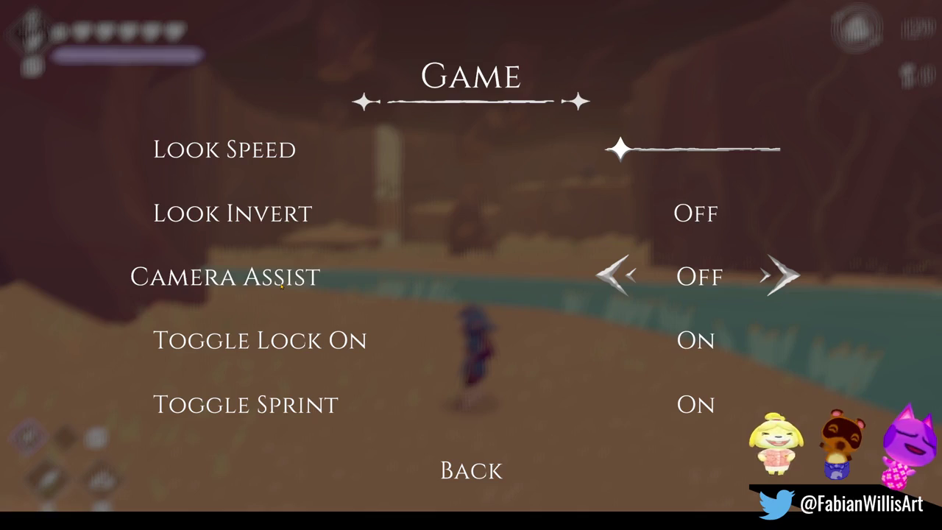
pyautogui.press('Escape')
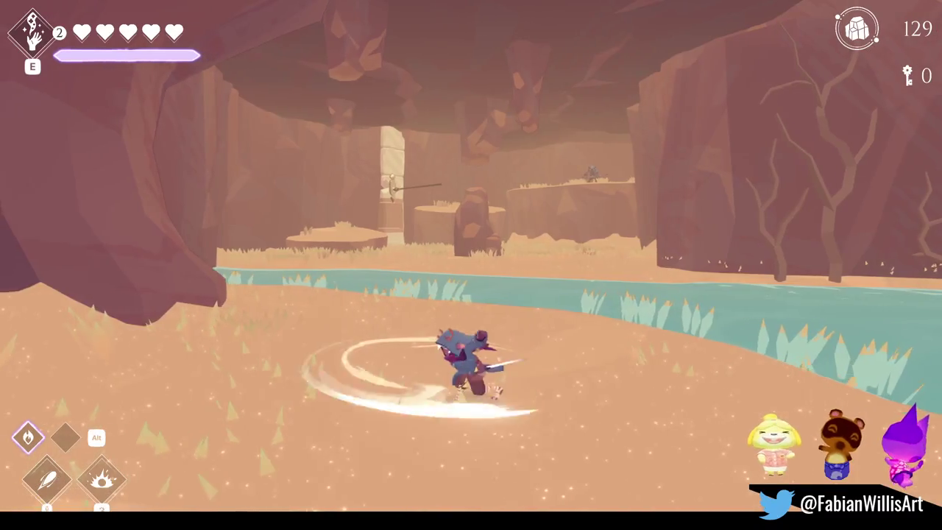
# Step: Run the character along the riverbank to the waterfall pool, then pause the game
pyautogui.press('s')
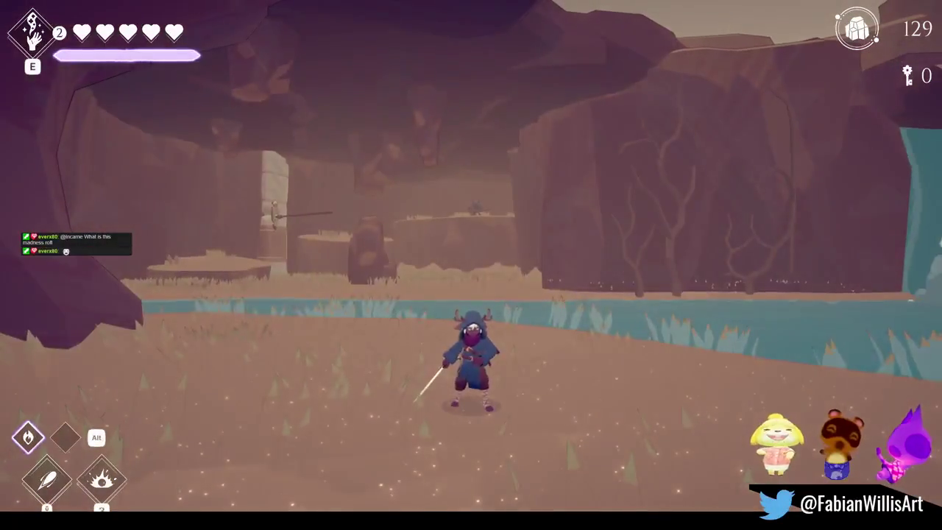
pyautogui.press('w')
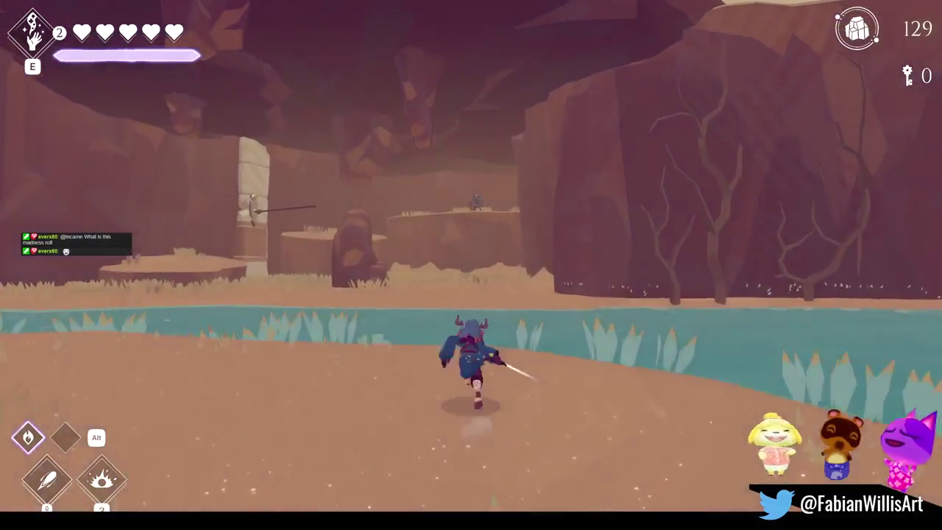
pyautogui.press('d')
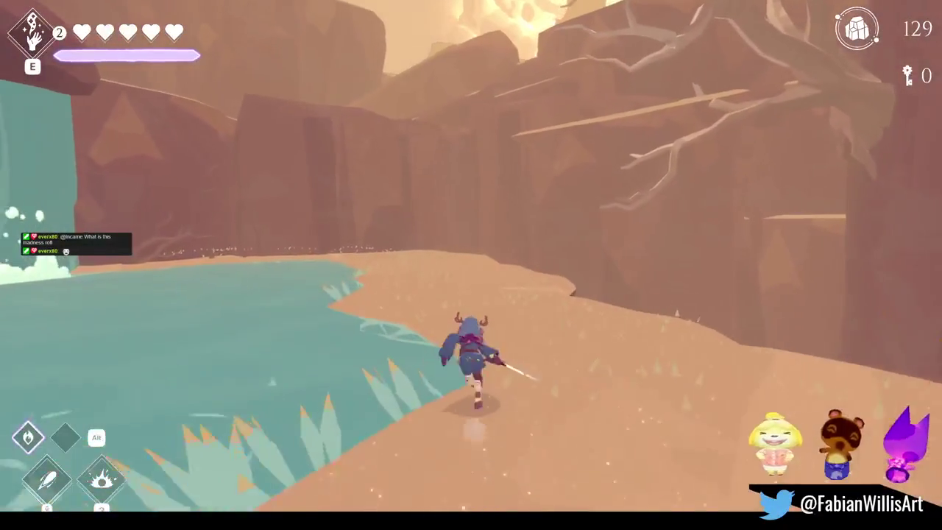
pyautogui.press('a')
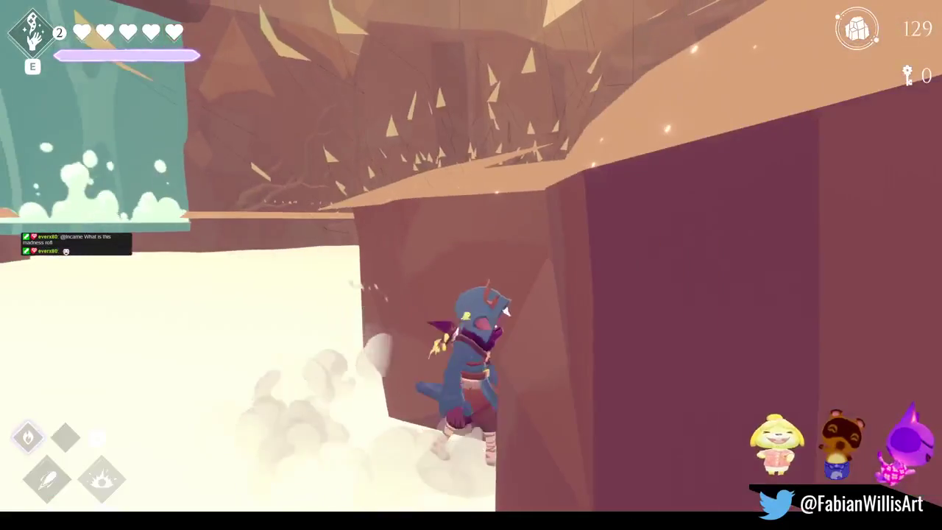
pyautogui.press('w')
pyautogui.press('a')
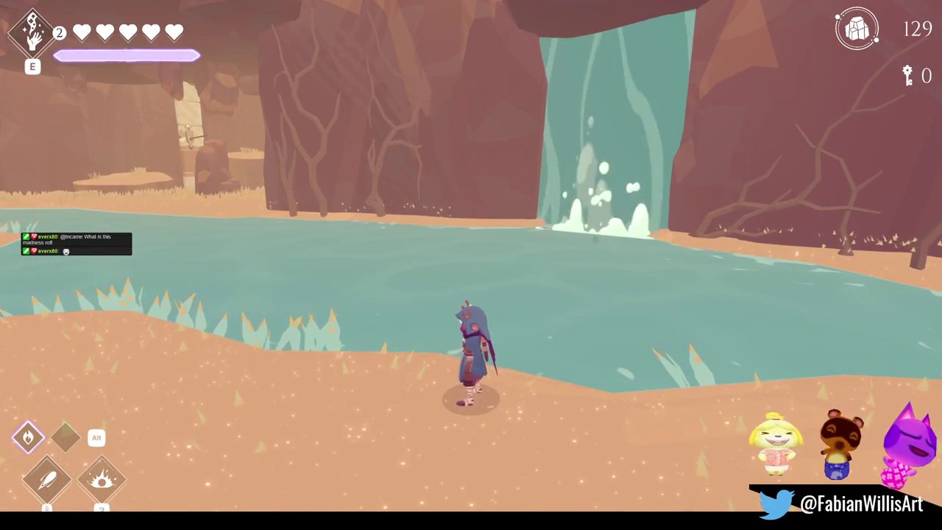
pyautogui.press('w')
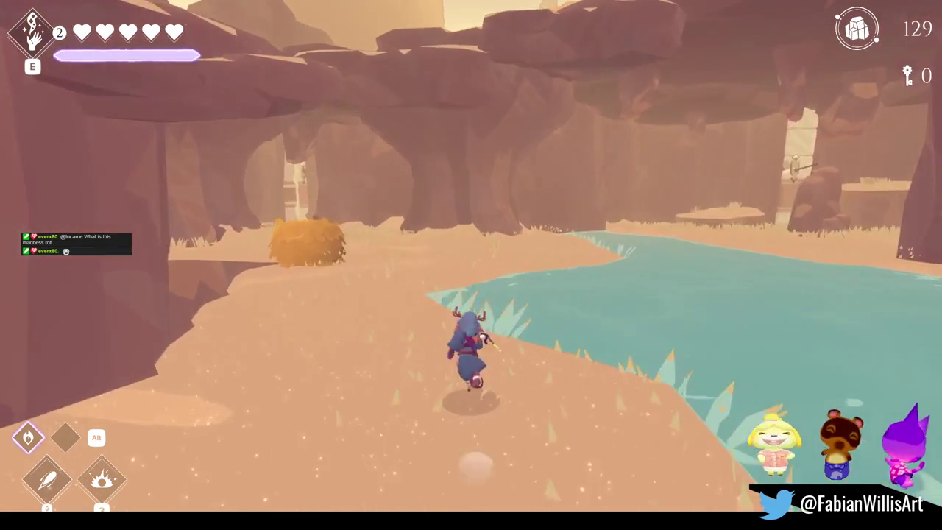
pyautogui.press('Escape')
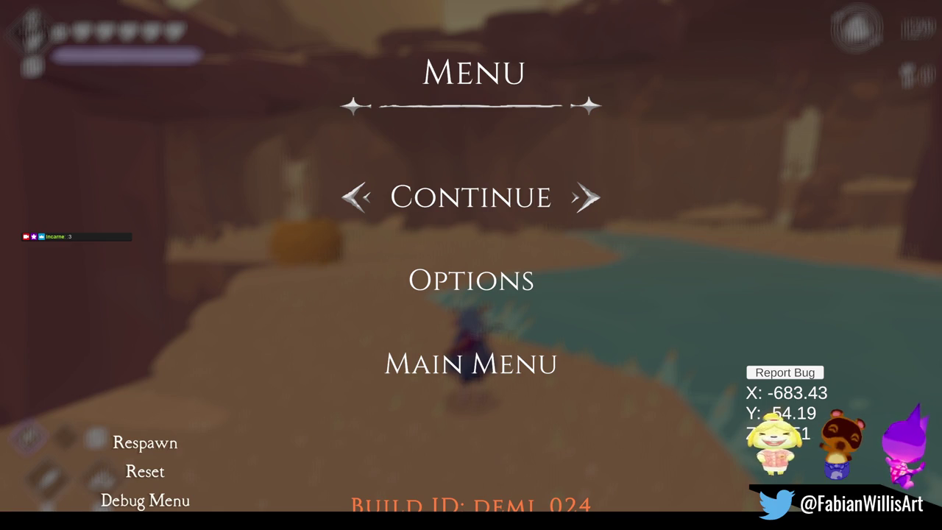
# Step: Resume play, run past the bush near the cave toward the waterfall, then pause
pyautogui.press('Escape')
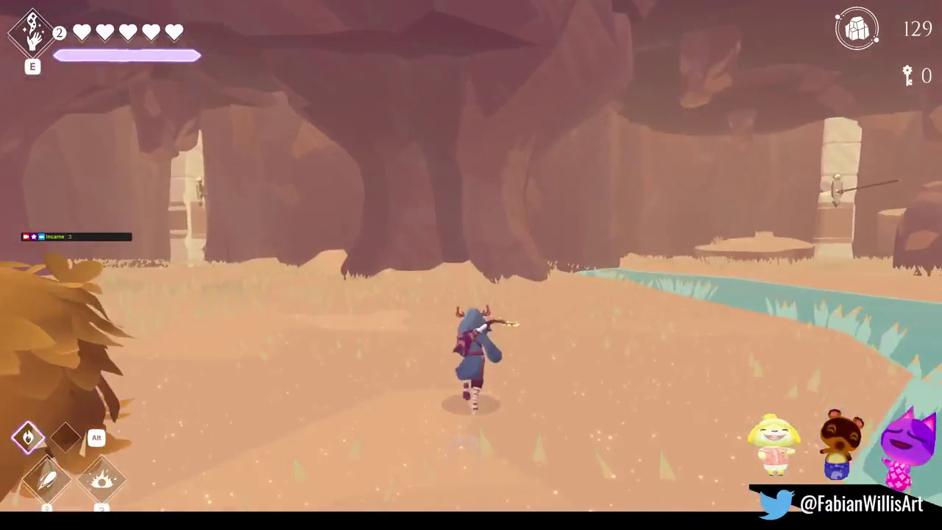
pyautogui.press('a')
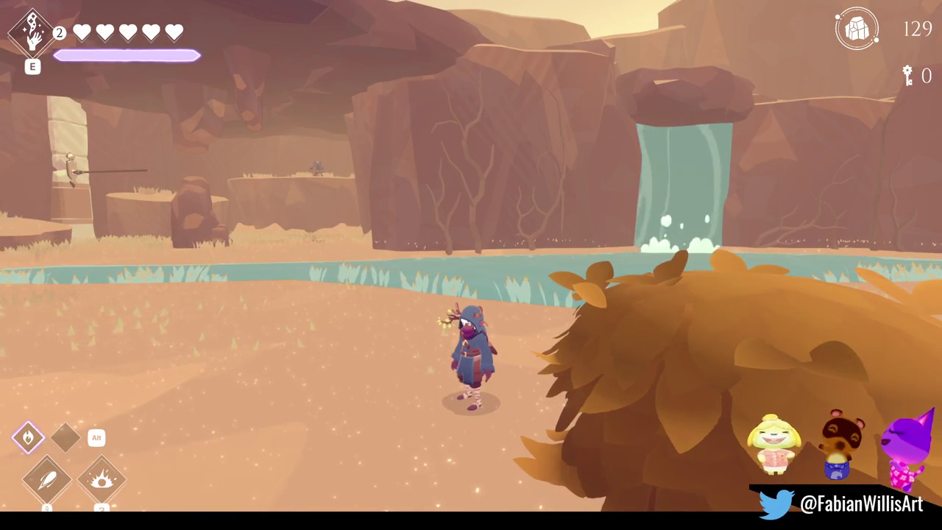
pyautogui.press('s')
pyautogui.press('w')
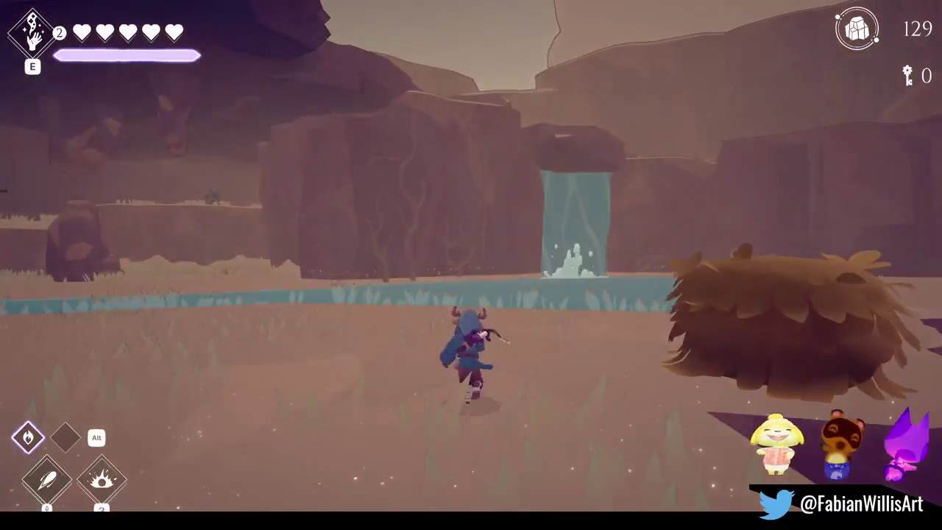
pyautogui.press('d')
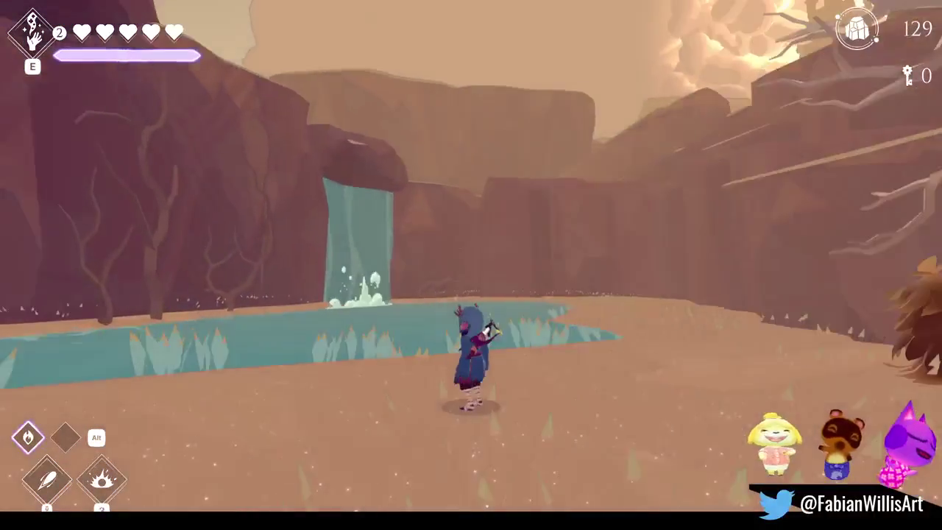
pyautogui.press('w')
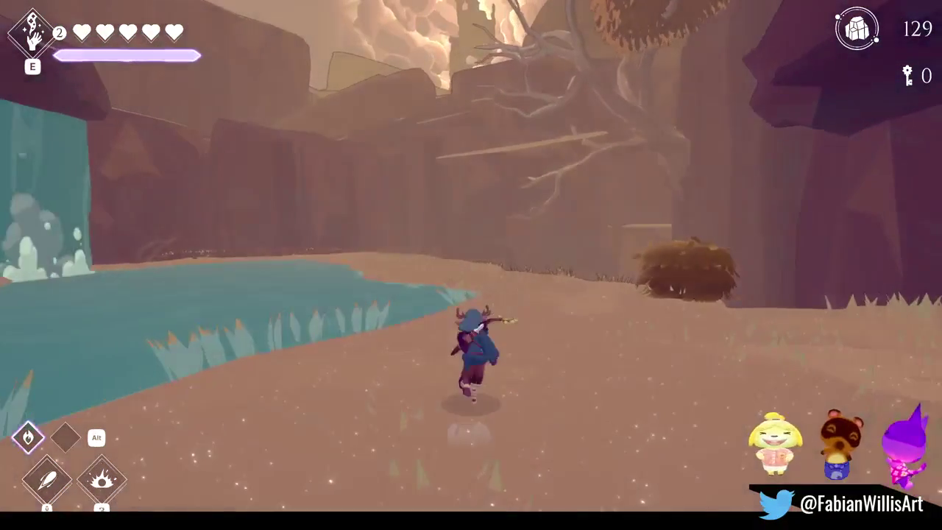
pyautogui.press('a')
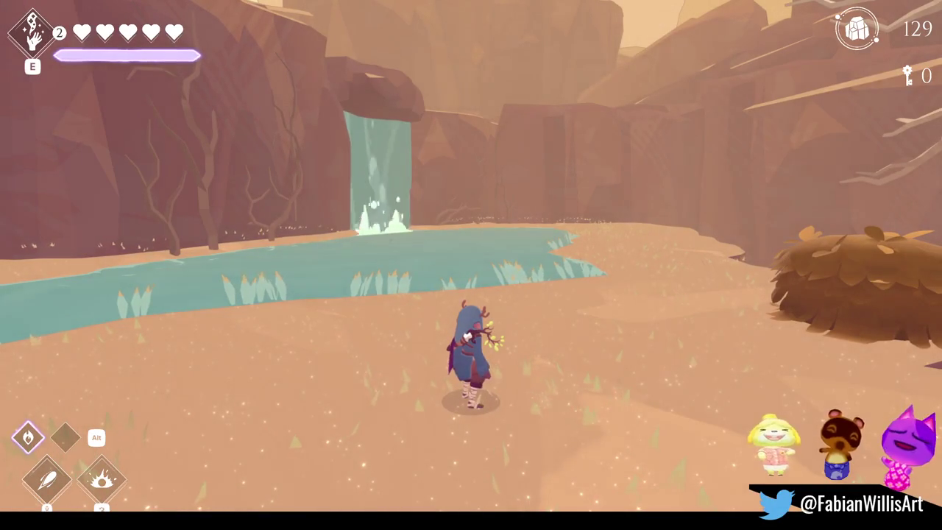
pyautogui.press('Escape')
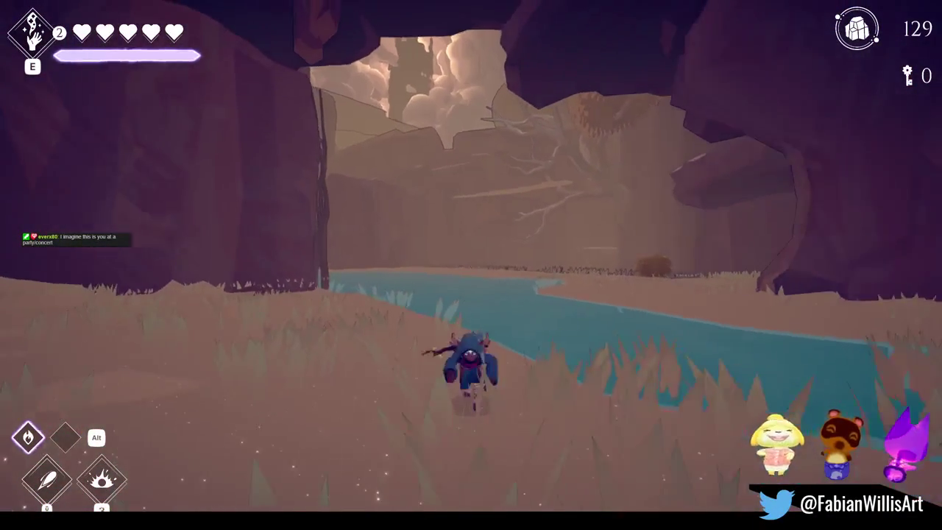
# Step: Run through the canyon and cave arch, leave fullscreen with F11, and pause the game
pyautogui.press('w')
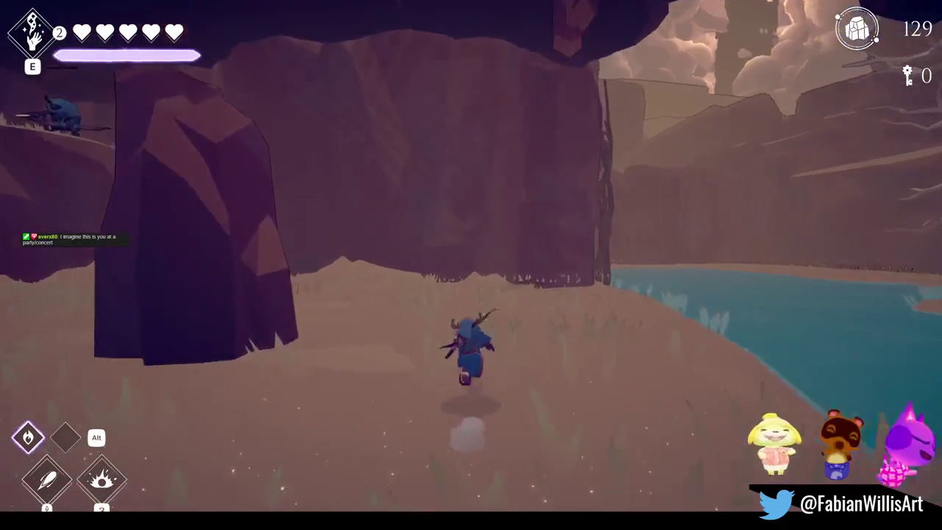
pyautogui.press('d')
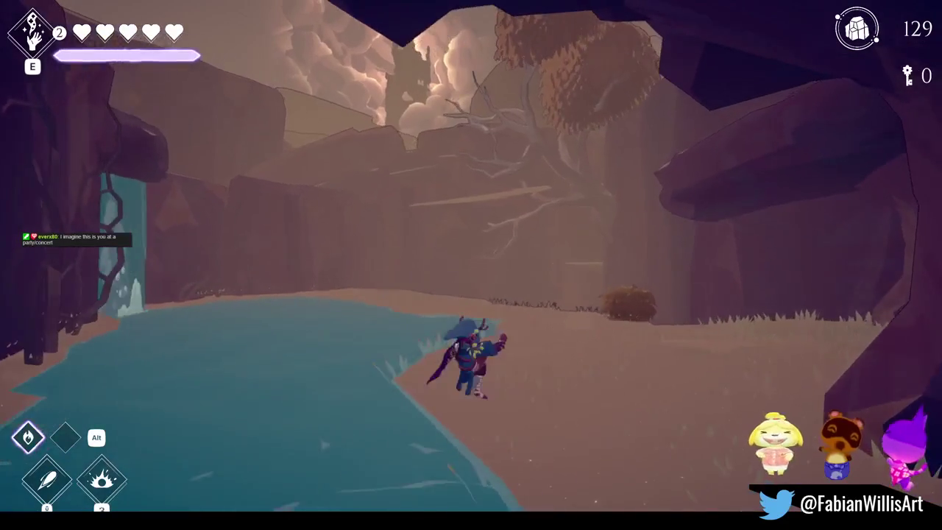
pyautogui.press('a')
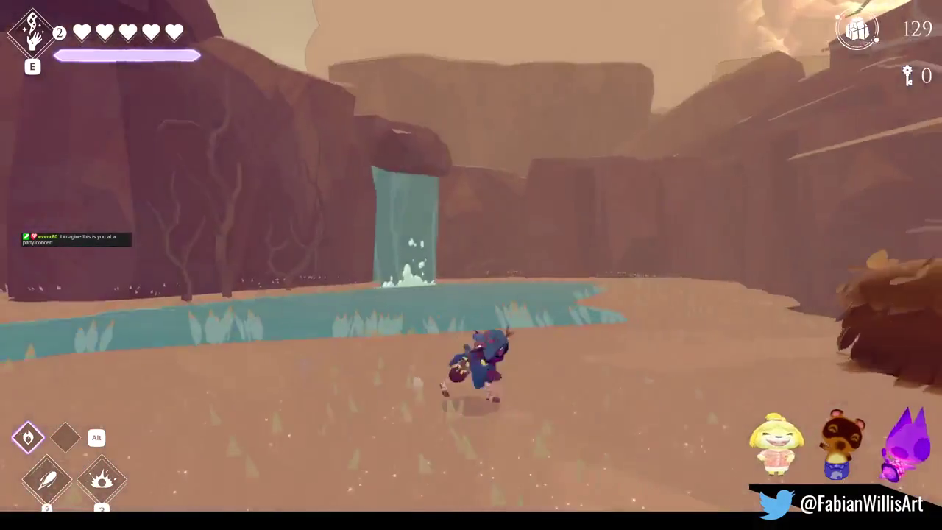
pyautogui.press('w')
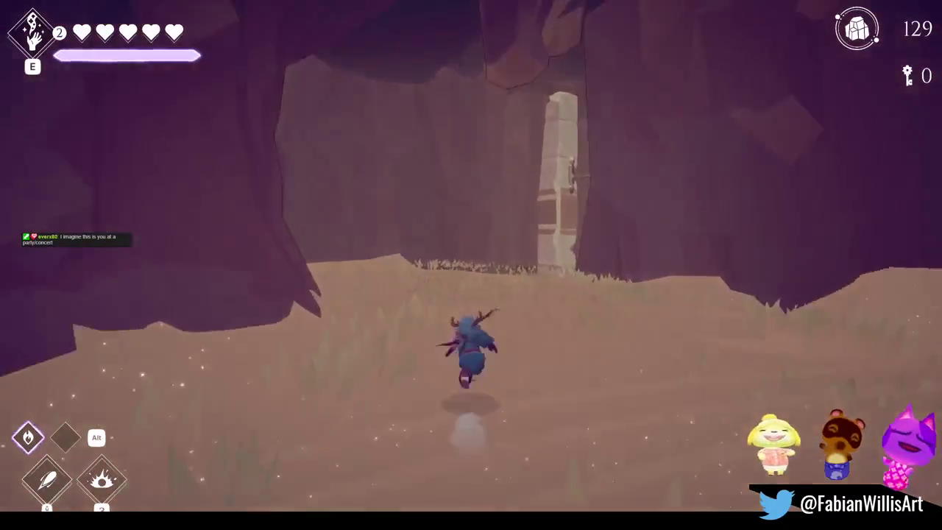
pyautogui.press('w')
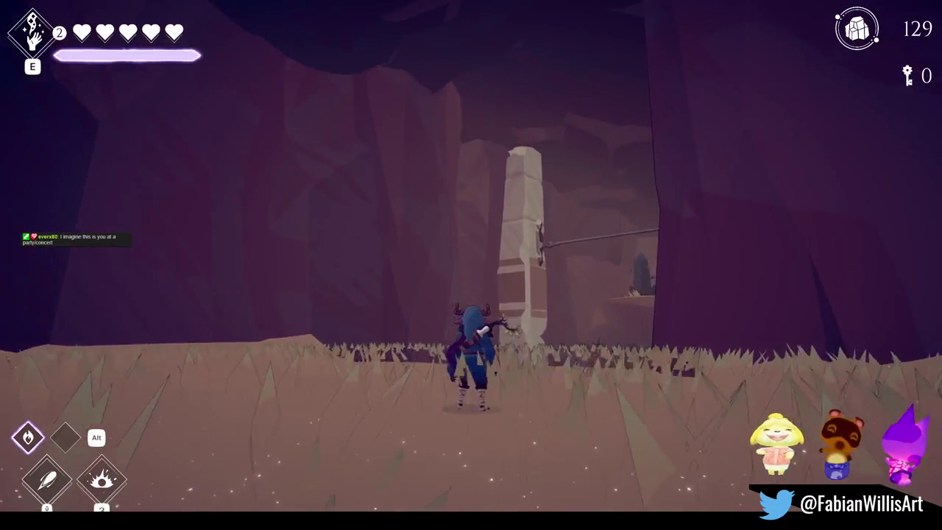
pyautogui.press('w')
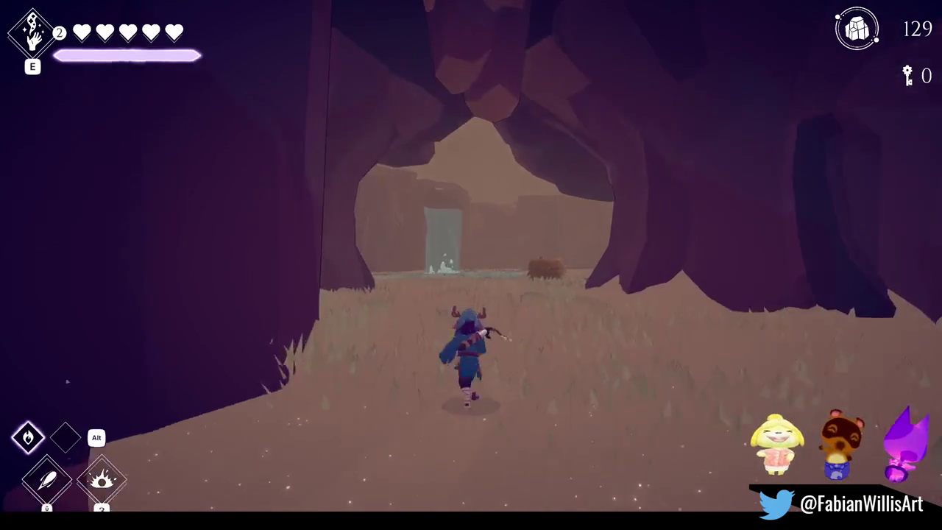
pyautogui.press('F11')
pyautogui.press('Escape')
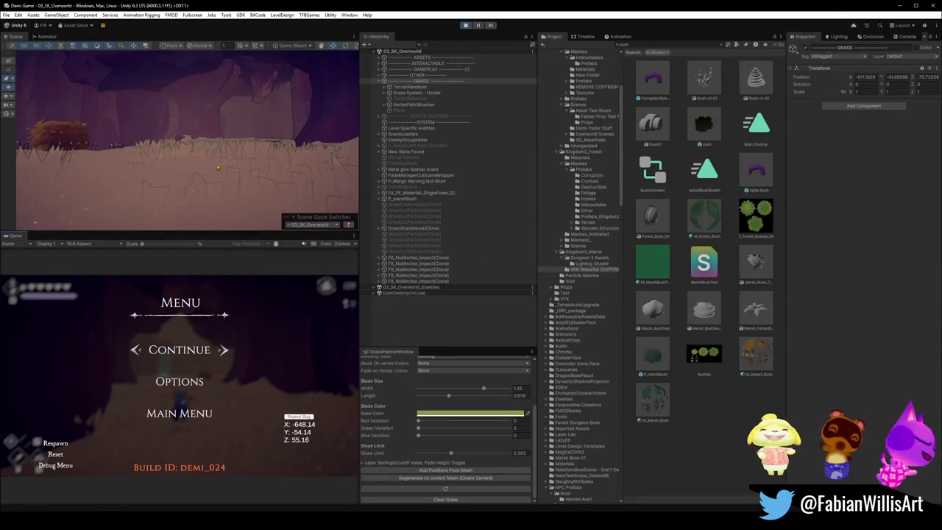
# Step: Inspect terrain pieces DK_Terrain_03.095, floor.001 and DK_Terrain_03.004 in the Scene view
pyautogui.scroll(-5, 234, 167)
pyautogui.moveTo(246, 168)
pyautogui.mouseDown()
pyautogui.moveTo(157, 184)
pyautogui.moveTo(192, 153)
pyautogui.mouseUp()
pyautogui.click(199, 178)
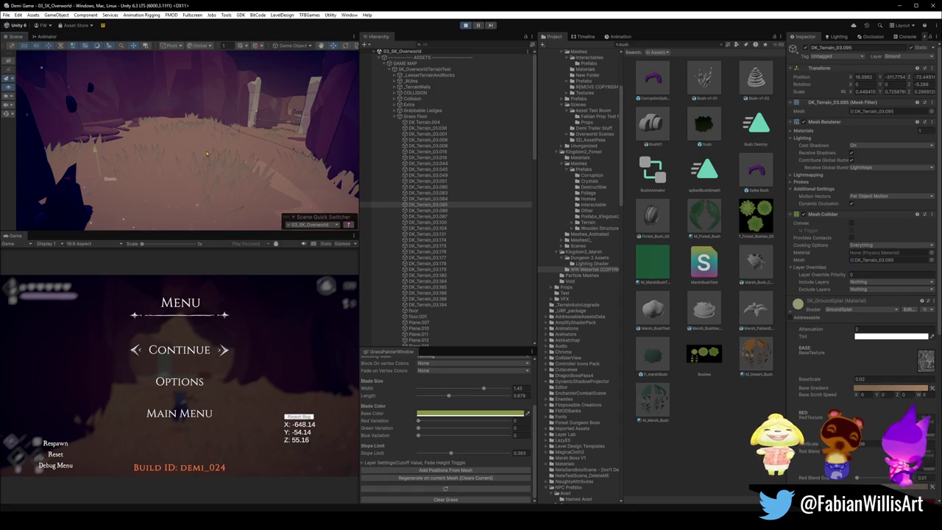
pyautogui.moveTo(164, 164)
pyautogui.mouseDown()
pyautogui.moveTo(190, 144)
pyautogui.moveTo(188, 159)
pyautogui.mouseUp()
pyautogui.click(188, 159)
pyautogui.click(188, 149)
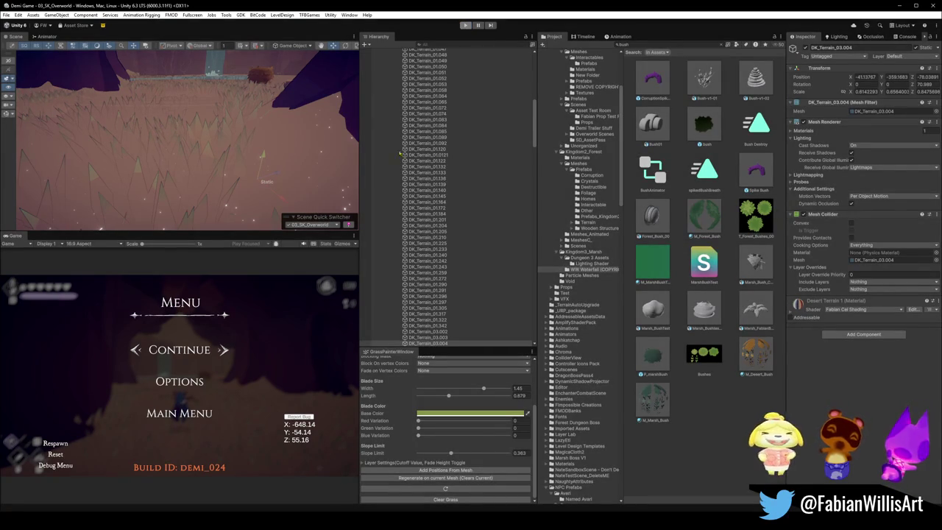
# Step: Resume the game and select the Grass Floor parent object in the Hierarchy
pyautogui.press('Escape')
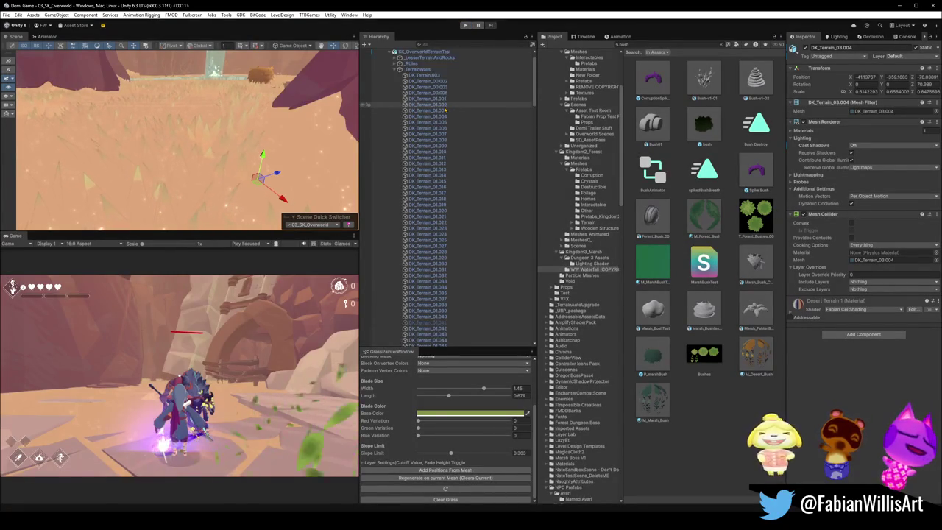
pyautogui.click(221, 147)
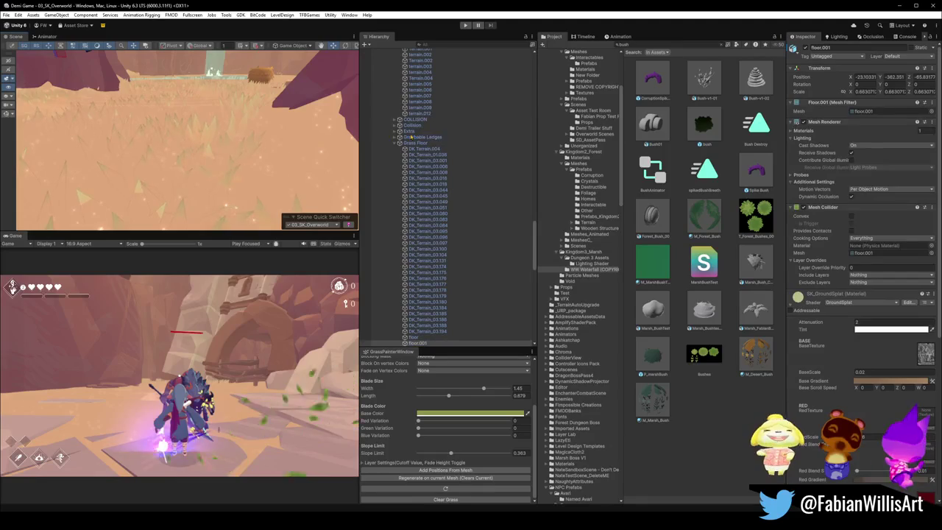
pyautogui.click(416, 143)
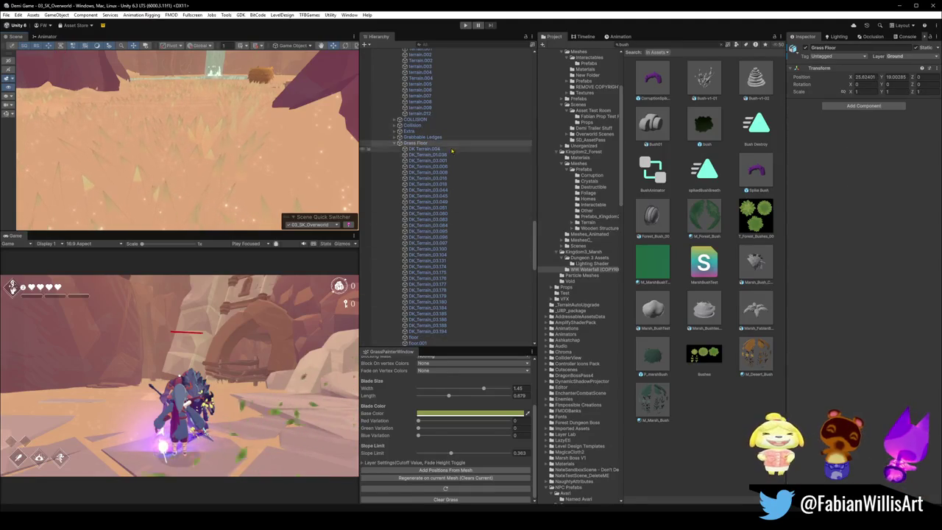
pyautogui.click(911, 57)
pyautogui.click(886, 170)
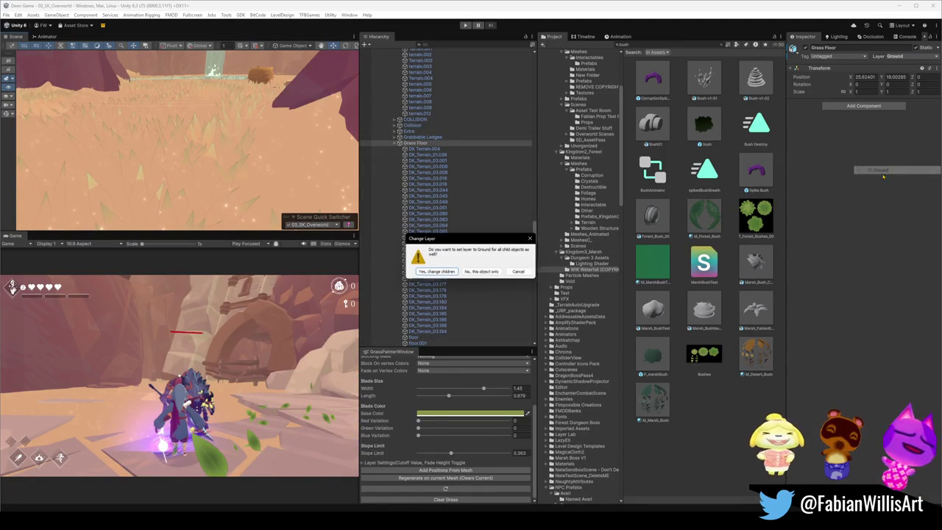
pyautogui.click(436, 271)
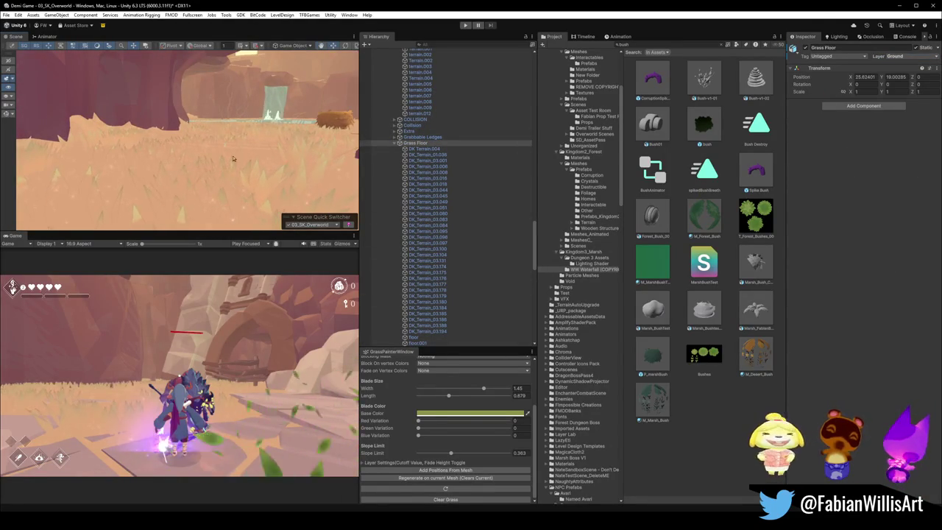
pyautogui.click(257, 187)
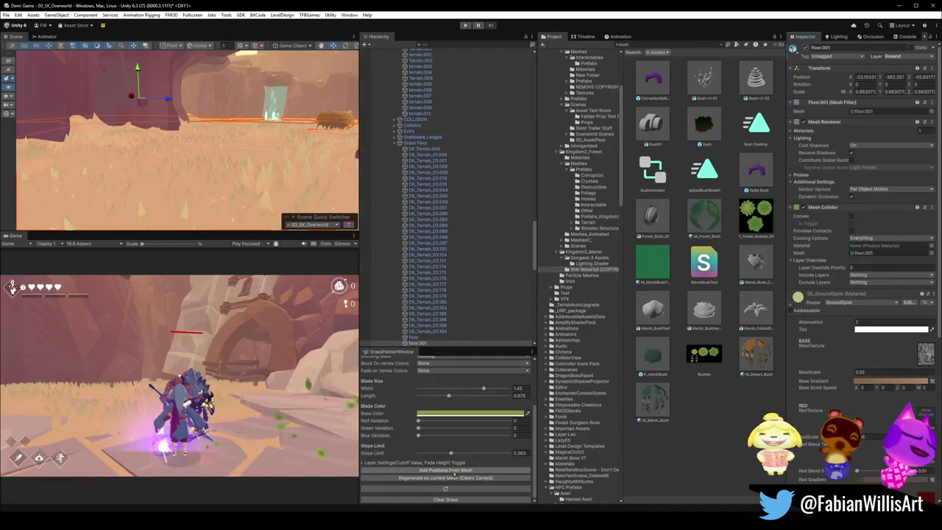
pyautogui.click(482, 478)
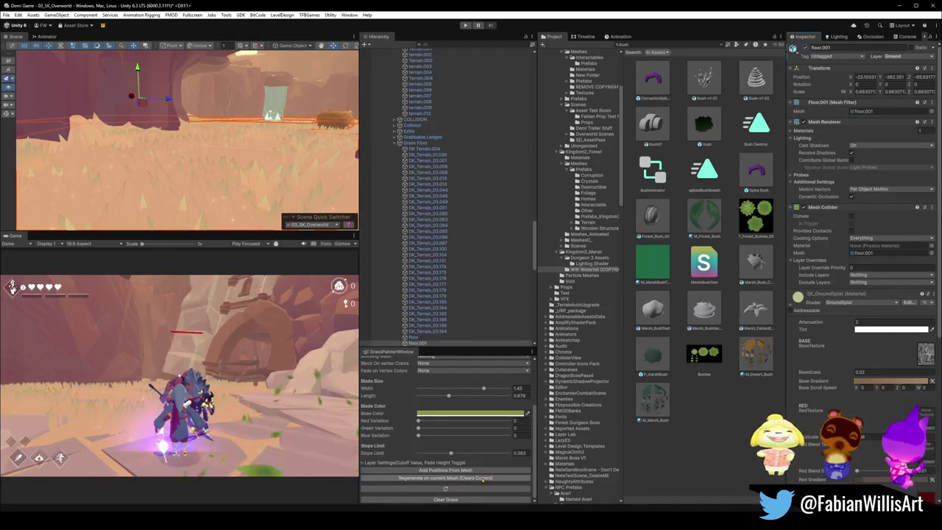
pyautogui.scroll(5, 471, 423)
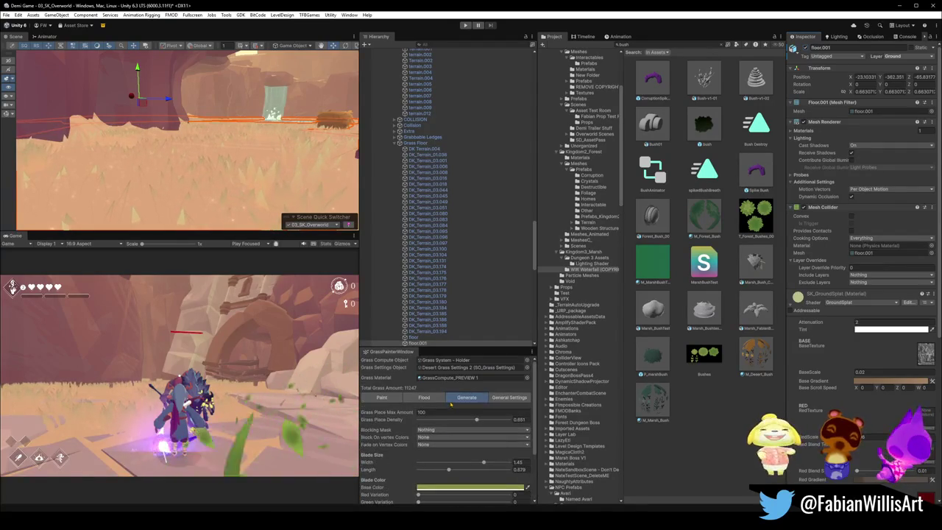
pyautogui.scroll(-5, 436, 405)
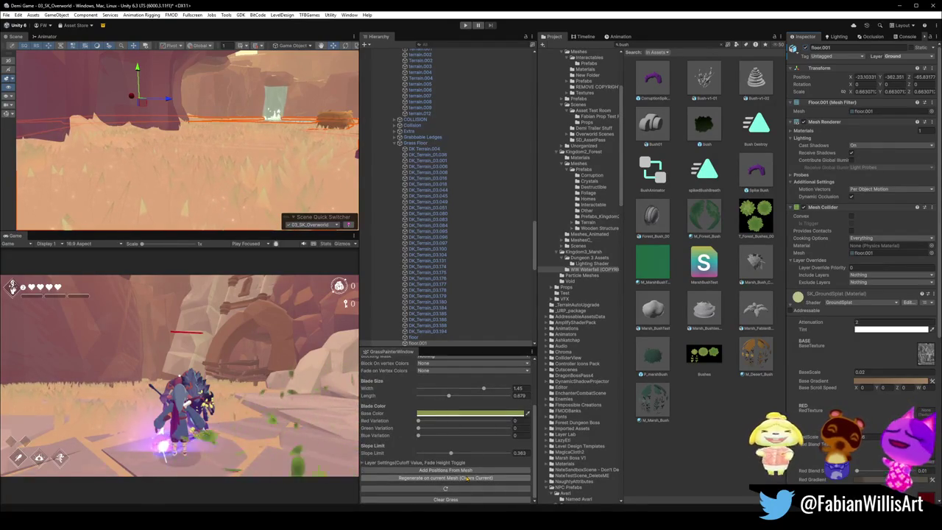
pyautogui.moveTo(280, 152)
pyautogui.mouseDown()
pyautogui.moveTo(298, 149)
pyautogui.moveTo(112, 140)
pyautogui.moveTo(197, 174)
pyautogui.moveTo(101, 149)
pyautogui.moveTo(301, 152)
pyautogui.moveTo(325, 183)
pyautogui.mouseUp()
pyautogui.scroll(3, 430, 381)
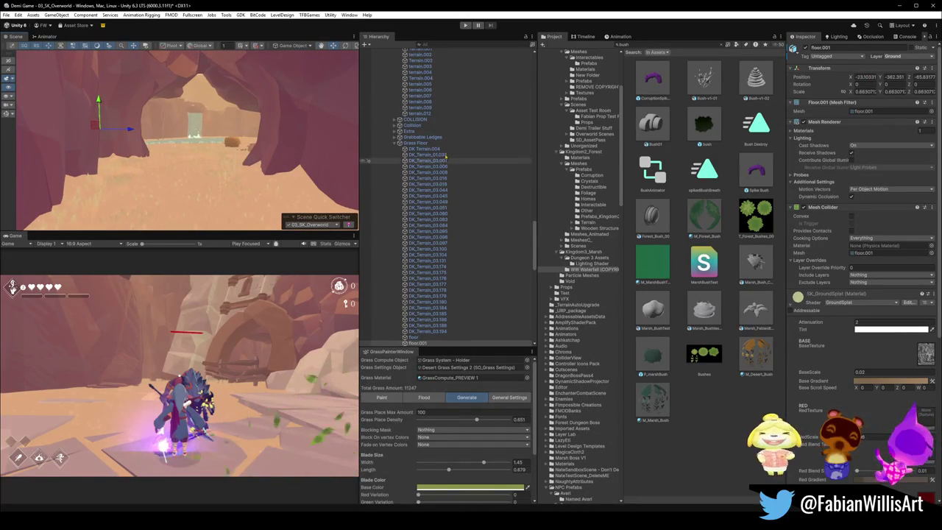
# Step: Collapse the Hierarchy, expand the GRASS group and select Grass System - Holder
pyautogui.click(453, 152)
pyautogui.hotkey('ctrl', 'a')
pyautogui.press('Left')
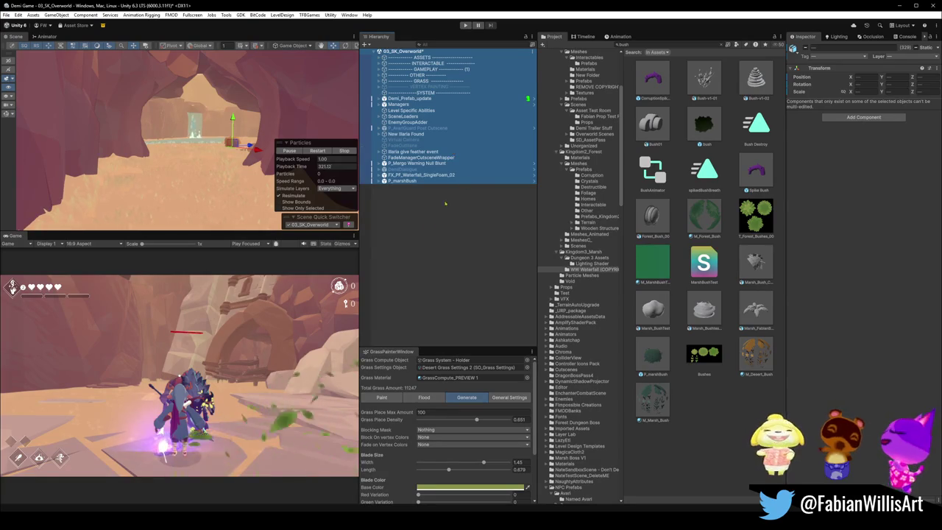
pyautogui.click(453, 193)
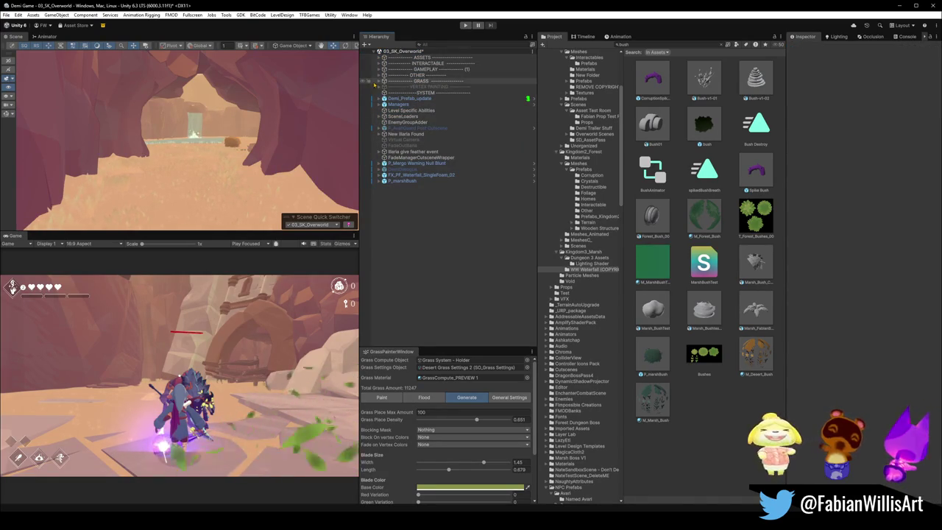
pyautogui.click(383, 81)
pyautogui.click(415, 93)
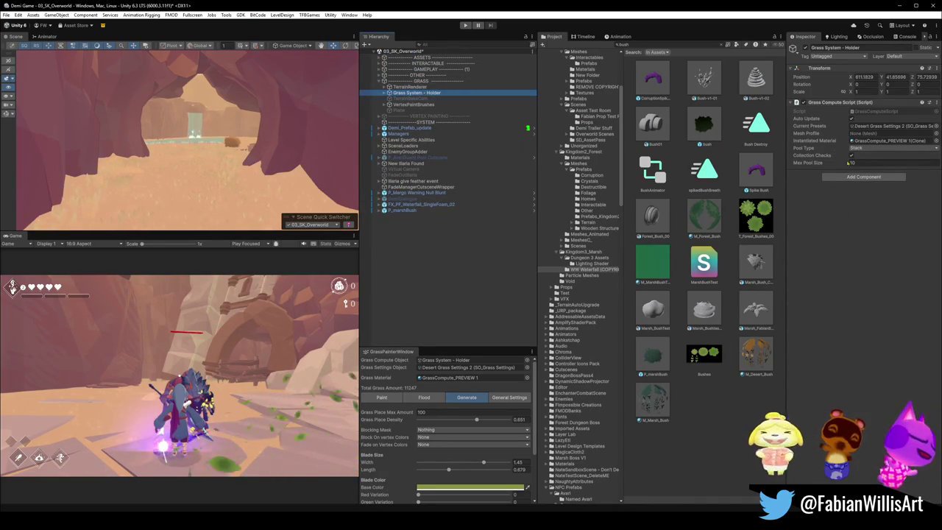
# Step: Check the Grass Compute Script component options and remove the stray GrassLoot1 object
pyautogui.rightClick(839, 103)
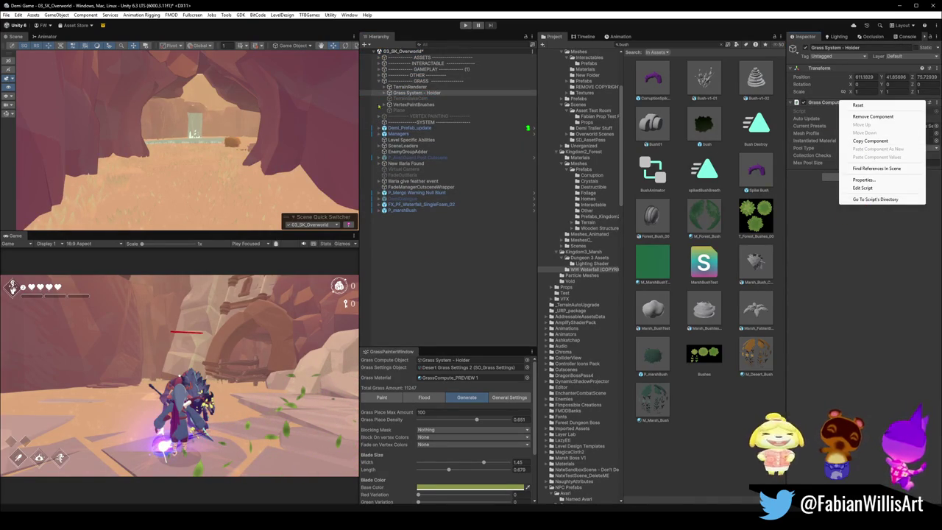
pyautogui.click(413, 105)
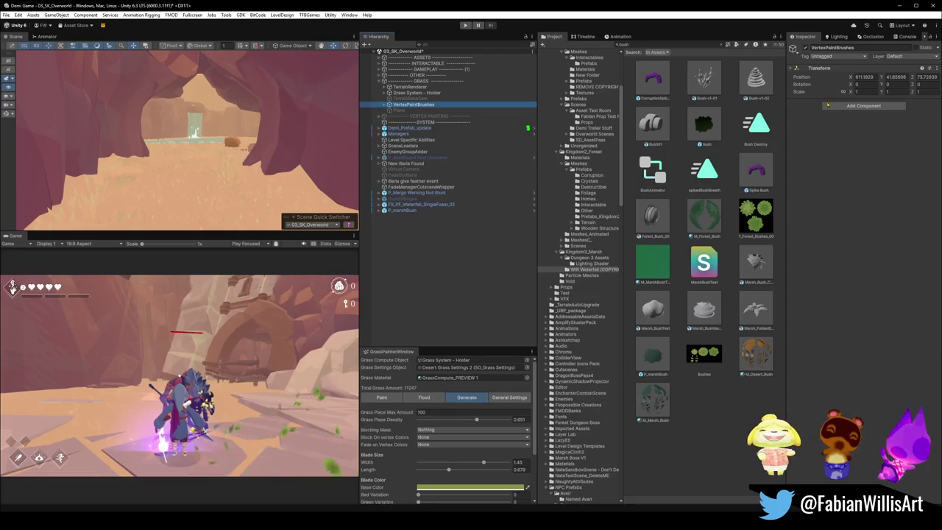
pyautogui.click(431, 94)
pyautogui.rightClick(825, 104)
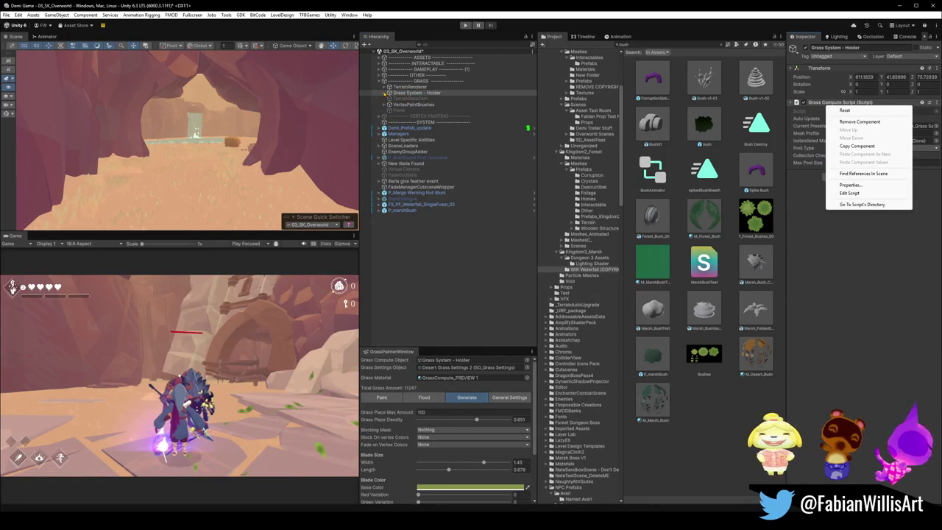
pyautogui.click(811, 98)
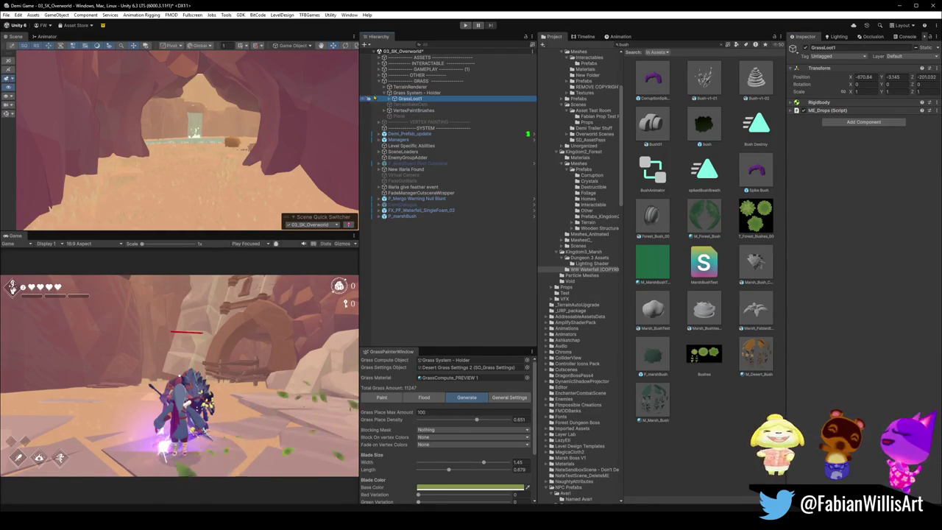
pyautogui.press('Delete')
# Step: Bake the terrain texture from TerrainRenderer's Render Terrain Map component
pyautogui.click(409, 87)
pyautogui.rightClick(833, 104)
pyautogui.click(856, 212)
# Step: Fly the Scene view to the waterfall water channel and select the underside water object
pyautogui.scroll(3, 299, 96)
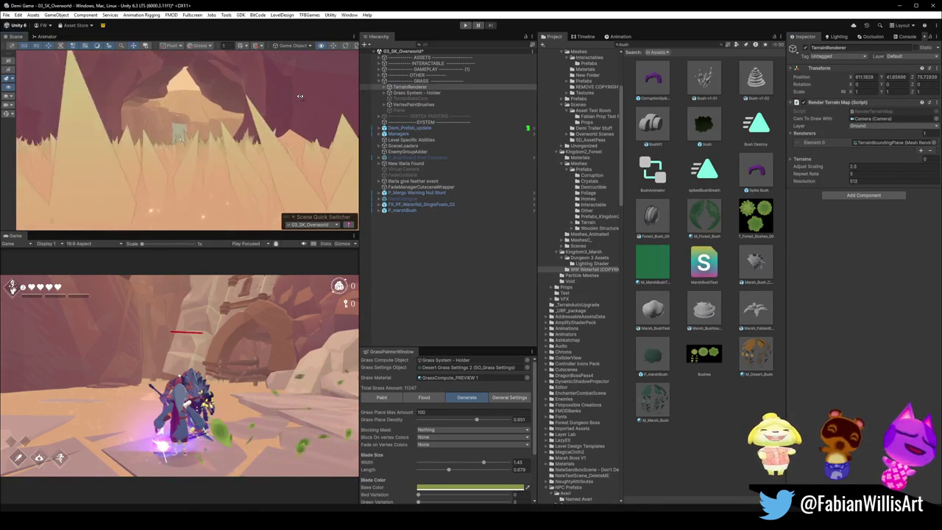
pyautogui.scroll(-5, 299, 95)
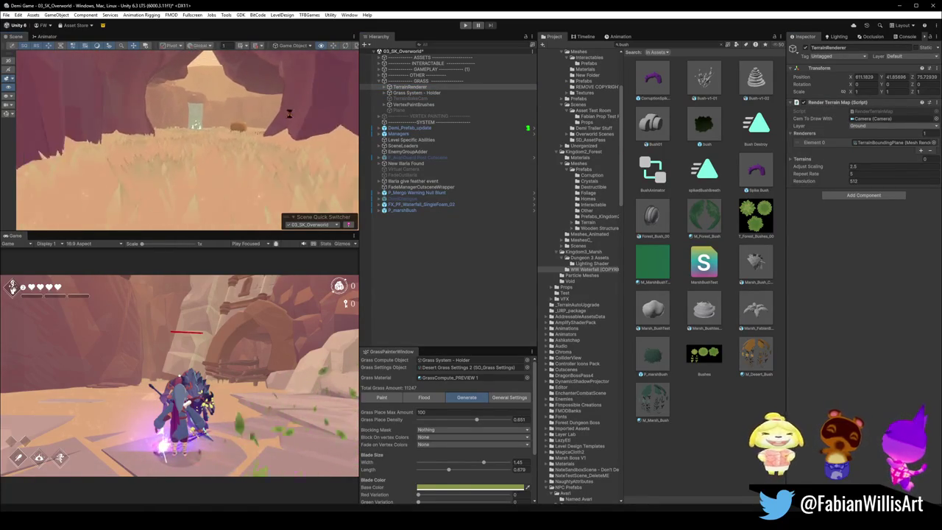
pyautogui.moveTo(290, 112)
pyautogui.mouseDown()
pyautogui.moveTo(265, 119)
pyautogui.moveTo(307, 139)
pyautogui.moveTo(225, 144)
pyautogui.moveTo(226, 132)
pyautogui.mouseUp()
pyautogui.click(216, 189)
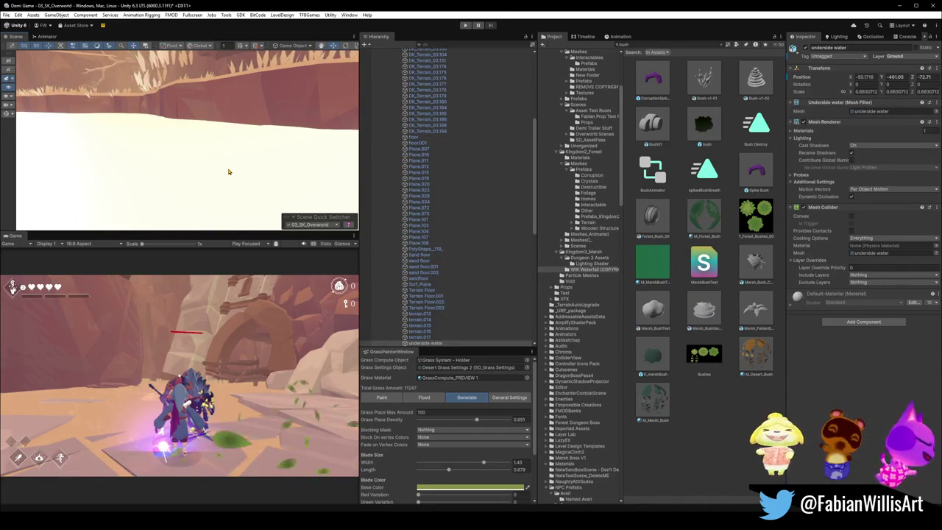
# Step: Change underside water's Layer from Ground to Default, then select shore terrain piece terrain.013
pyautogui.click(915, 62)
pyautogui.click(898, 70)
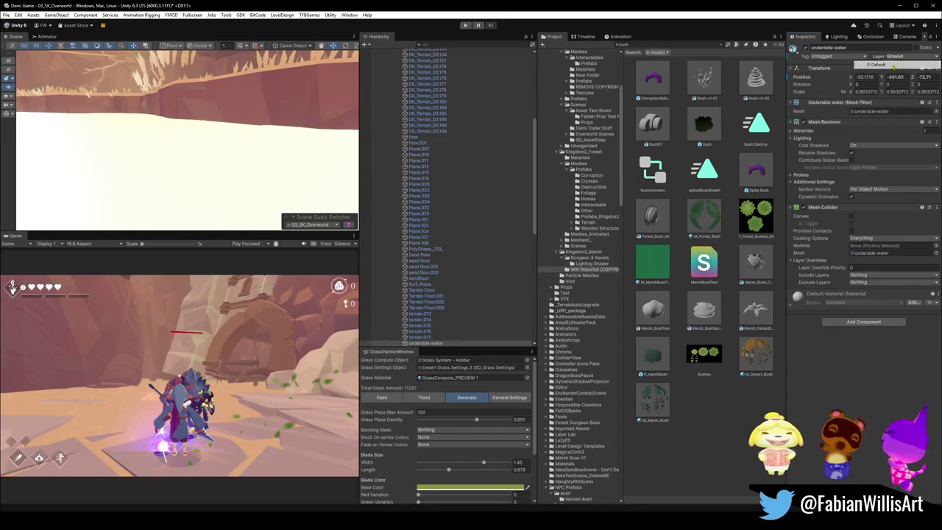
pyautogui.moveTo(204, 129); pyautogui.dragTo(205, 130)
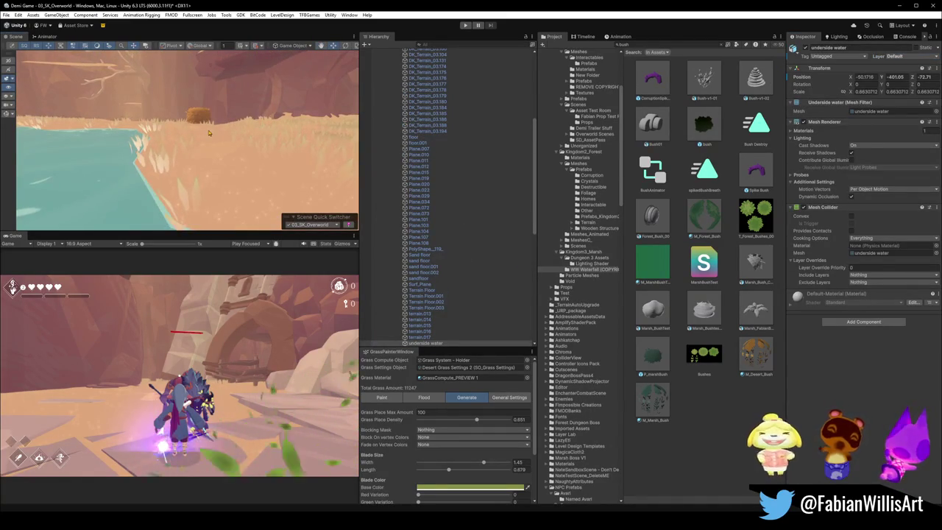
pyautogui.click(293, 184)
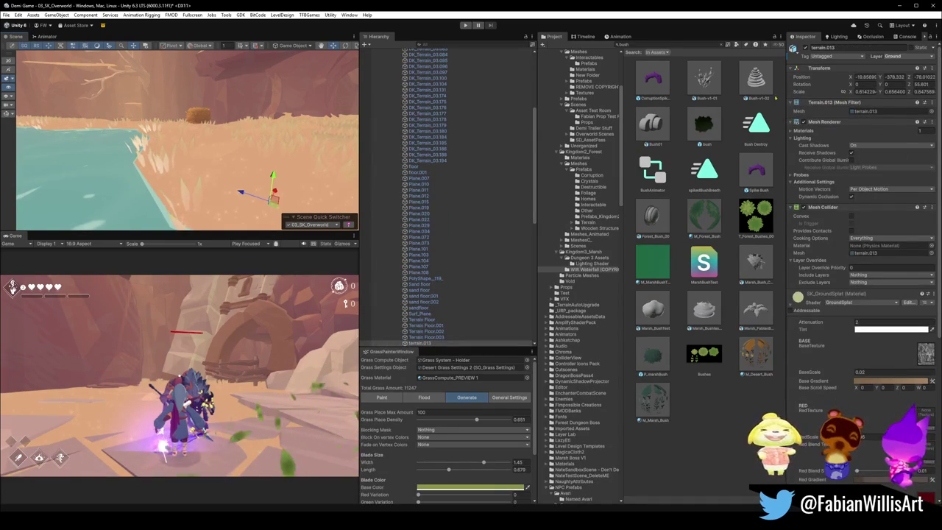
# Step: Re-bake the terrain texture from TerrainRenderer's Render Terrain Map > Bake Texture
pyautogui.click(470, 204)
pyautogui.hotkey('ctrl', 'a')
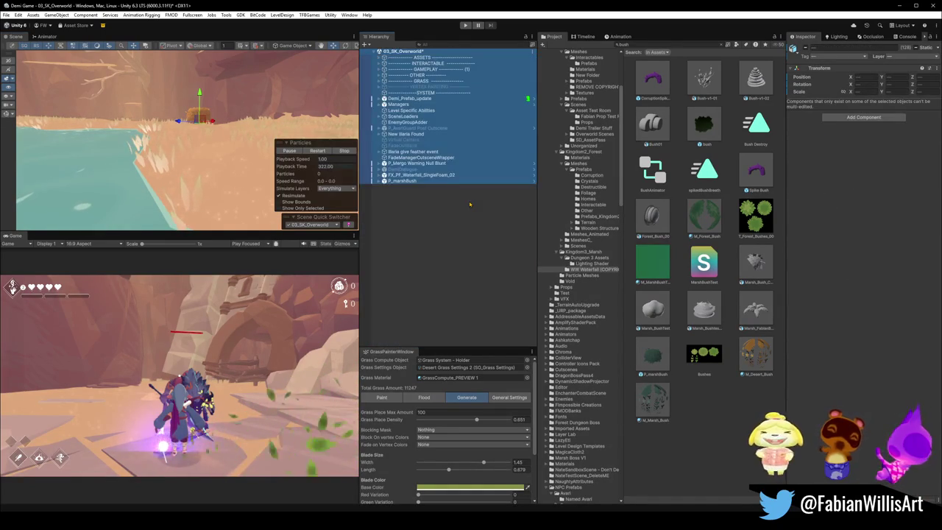
pyautogui.click(469, 204)
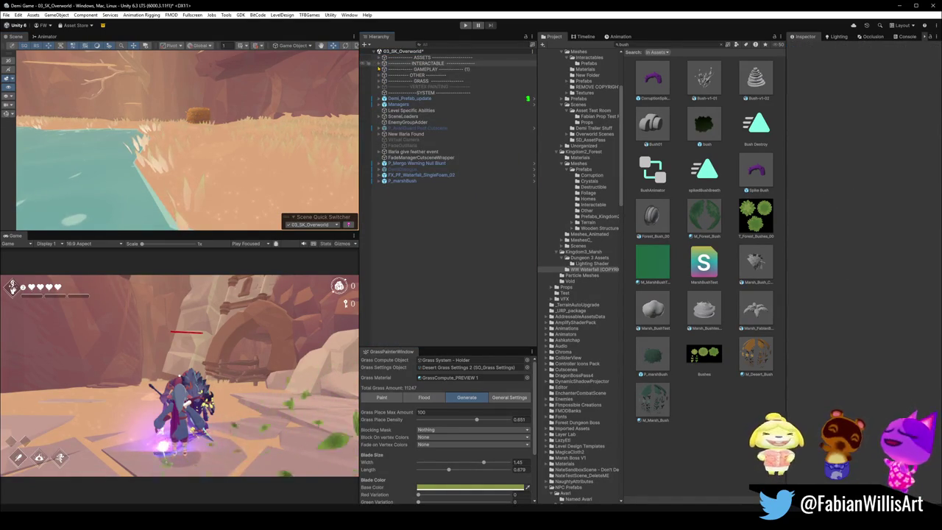
pyautogui.click(381, 80)
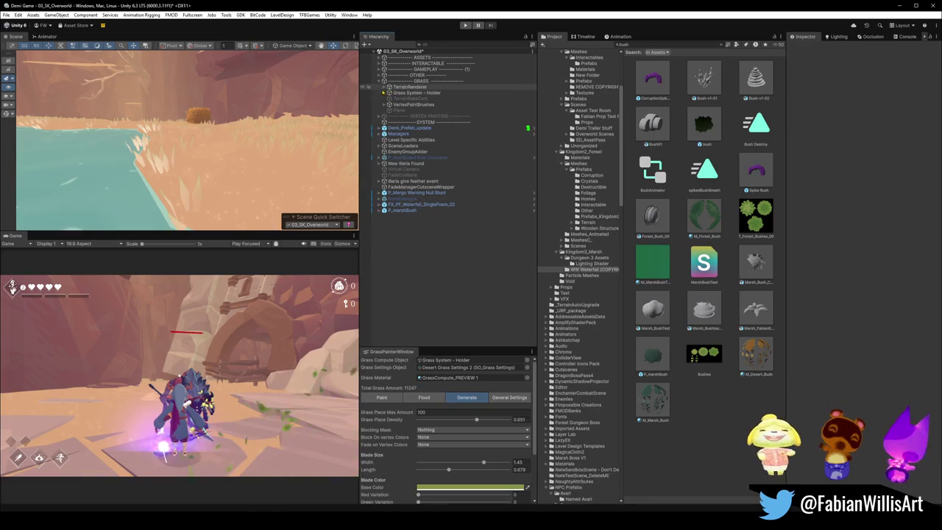
pyautogui.click(411, 88)
pyautogui.rightClick(843, 105)
pyautogui.click(868, 214)
# Step: Select the floor.001 ground mesh and switch GrassPainterWindow to Paint mode
pyautogui.moveTo(275, 146)
pyautogui.mouseDown()
pyautogui.moveTo(273, 88)
pyautogui.moveTo(276, 148)
pyautogui.moveTo(204, 88)
pyautogui.moveTo(258, 167)
pyautogui.mouseUp()
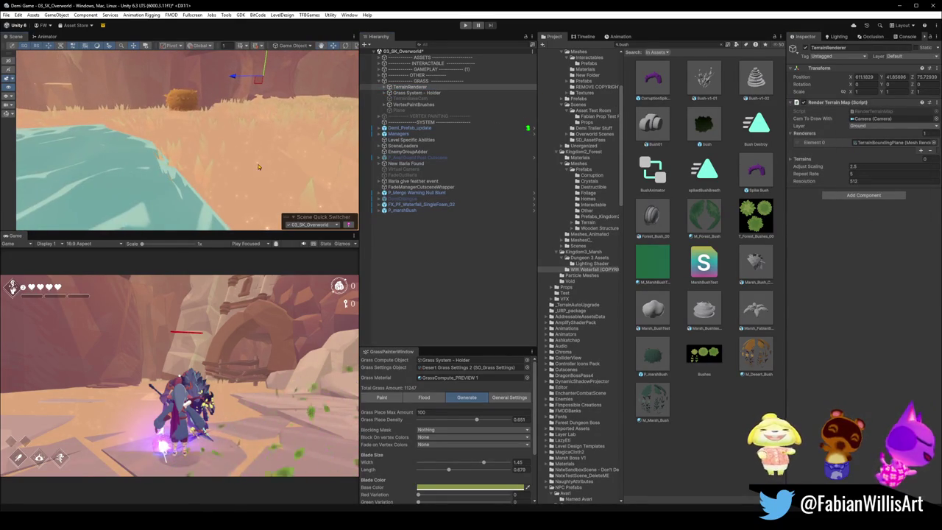
pyautogui.click(216, 197)
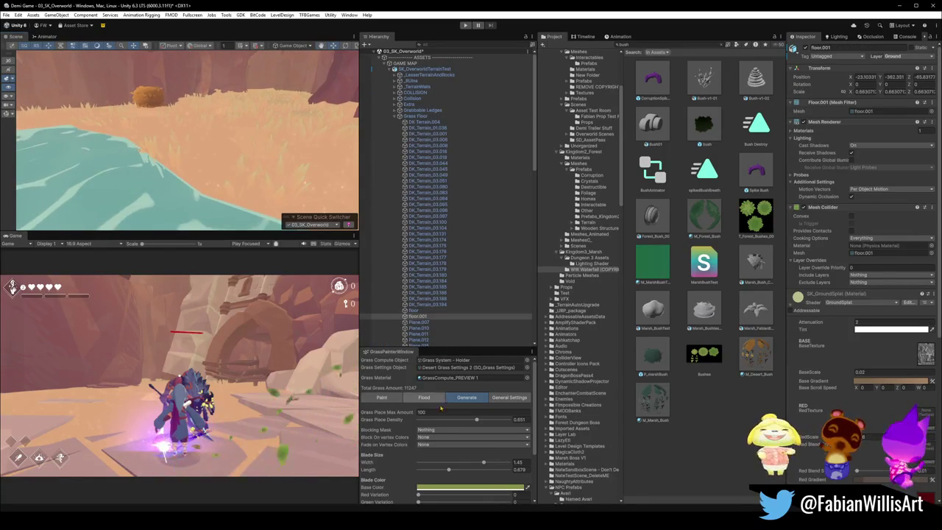
pyautogui.click(382, 399)
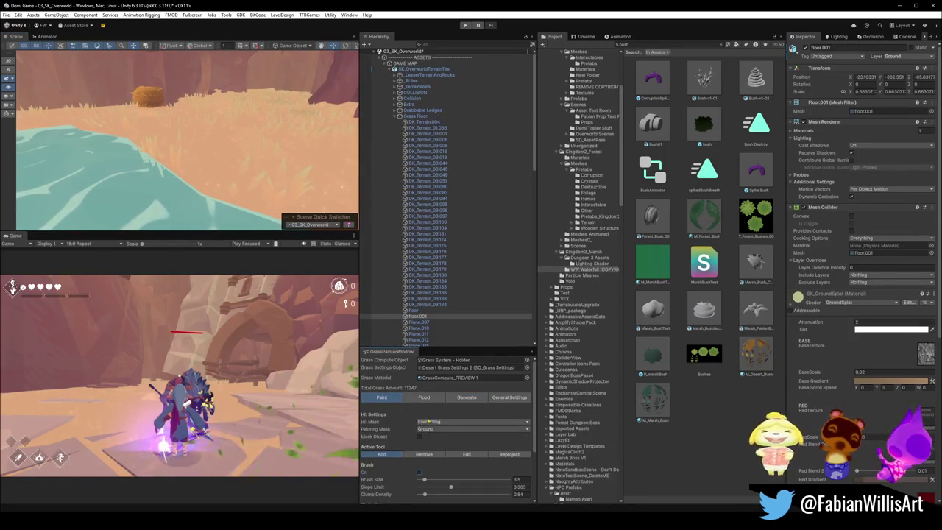
# Step: Use the Remove brush to erase grass in the oasis water, leaving 11184 blades
pyautogui.click(519, 457)
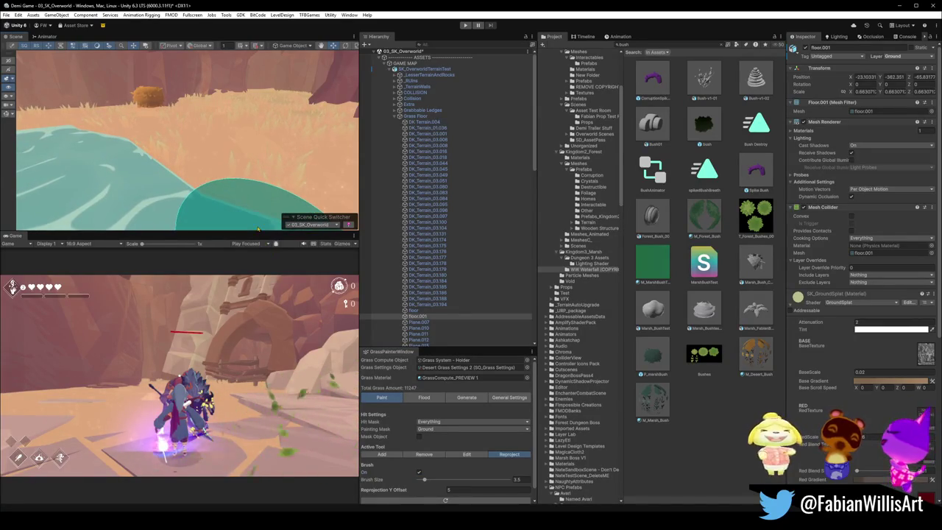
pyautogui.click(424, 455)
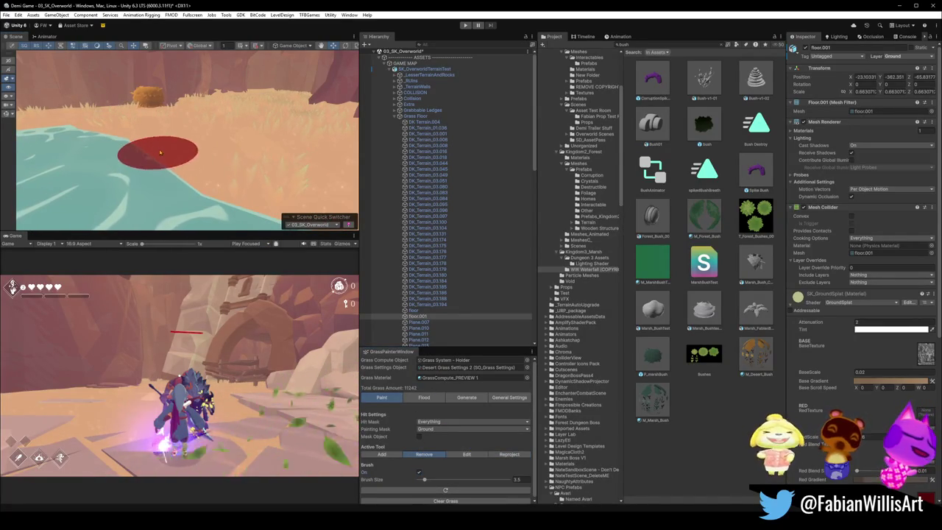
pyautogui.moveTo(199, 194)
pyautogui.mouseDown()
pyautogui.moveTo(147, 185)
pyautogui.moveTo(246, 167)
pyautogui.moveTo(211, 194)
pyautogui.moveTo(273, 136)
pyautogui.moveTo(263, 152)
pyautogui.moveTo(168, 185)
pyautogui.moveTo(235, 157)
pyautogui.moveTo(249, 169)
pyautogui.moveTo(39, 156)
pyautogui.mouseUp()
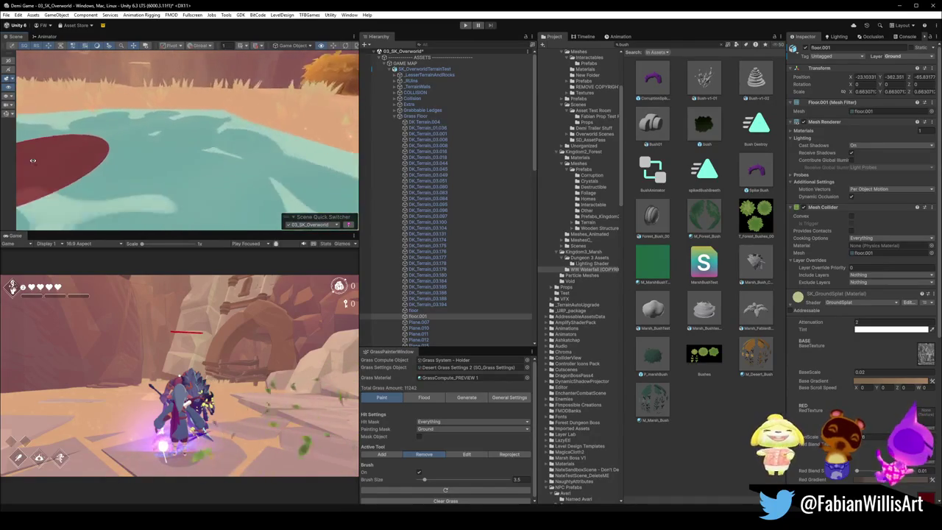
pyautogui.moveTo(119, 176); pyautogui.dragTo(136, 153)
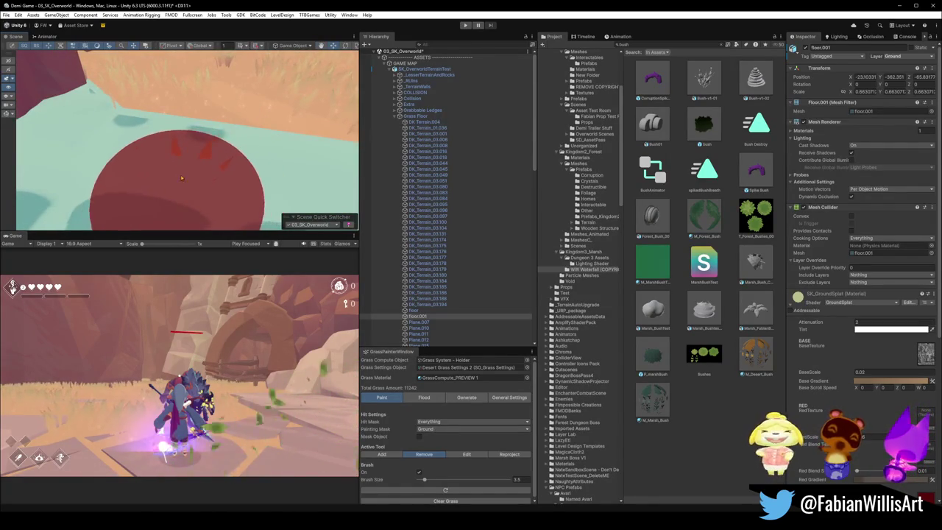
pyautogui.moveTo(194, 192)
pyautogui.mouseDown()
pyautogui.moveTo(295, 147)
pyautogui.moveTo(263, 159)
pyautogui.mouseUp()
pyautogui.moveTo(174, 209)
pyautogui.mouseDown()
pyautogui.moveTo(295, 184)
pyautogui.moveTo(240, 191)
pyautogui.moveTo(225, 217)
pyautogui.moveTo(221, 200)
pyautogui.moveTo(193, 184)
pyautogui.moveTo(137, 194)
pyautogui.moveTo(67, 185)
pyautogui.moveTo(202, 195)
pyautogui.mouseUp()
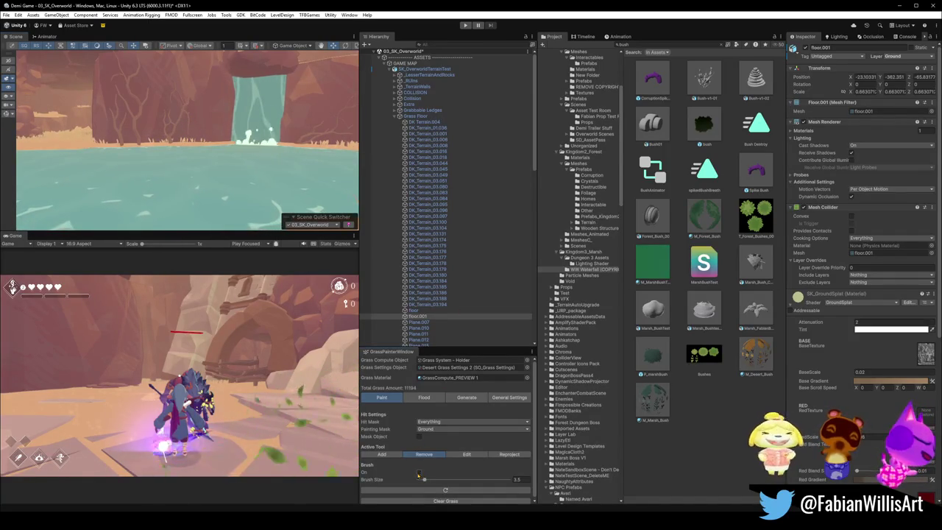
pyautogui.moveTo(264, 168)
pyautogui.mouseDown()
pyautogui.moveTo(206, 181)
pyautogui.moveTo(164, 173)
pyautogui.moveTo(184, 194)
pyautogui.moveTo(185, 165)
pyautogui.moveTo(157, 174)
pyautogui.mouseUp()
# Step: Select the underside water object and orbit around the water surface and waterfall
pyautogui.click(184, 193)
pyautogui.scroll(8, 157, 174)
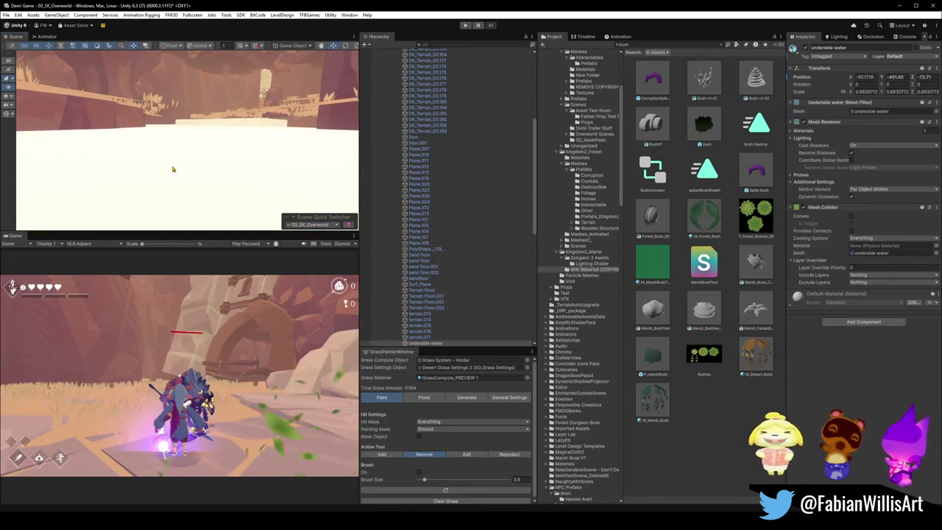
pyautogui.moveTo(190, 175)
pyautogui.mouseDown()
pyautogui.moveTo(219, 160)
pyautogui.moveTo(273, 176)
pyautogui.moveTo(282, 122)
pyautogui.moveTo(282, 134)
pyautogui.mouseUp()
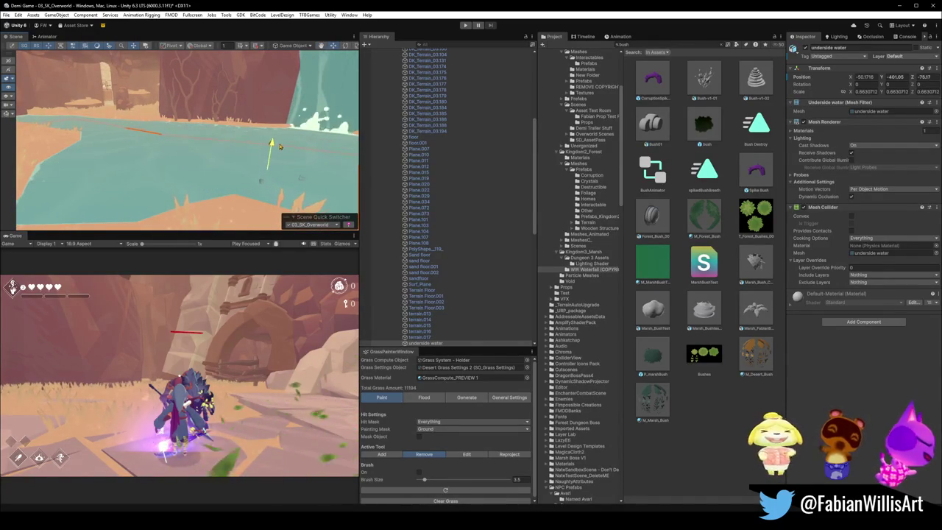
pyautogui.moveTo(281, 135)
pyautogui.mouseDown()
pyautogui.moveTo(212, 115)
pyautogui.moveTo(144, 152)
pyautogui.moveTo(189, 137)
pyautogui.moveTo(318, 159)
pyautogui.moveTo(145, 175)
pyautogui.moveTo(294, 153)
pyautogui.moveTo(191, 166)
pyautogui.moveTo(259, 150)
pyautogui.mouseUp()
pyautogui.moveTo(189, 156); pyautogui.dragTo(218, 162)
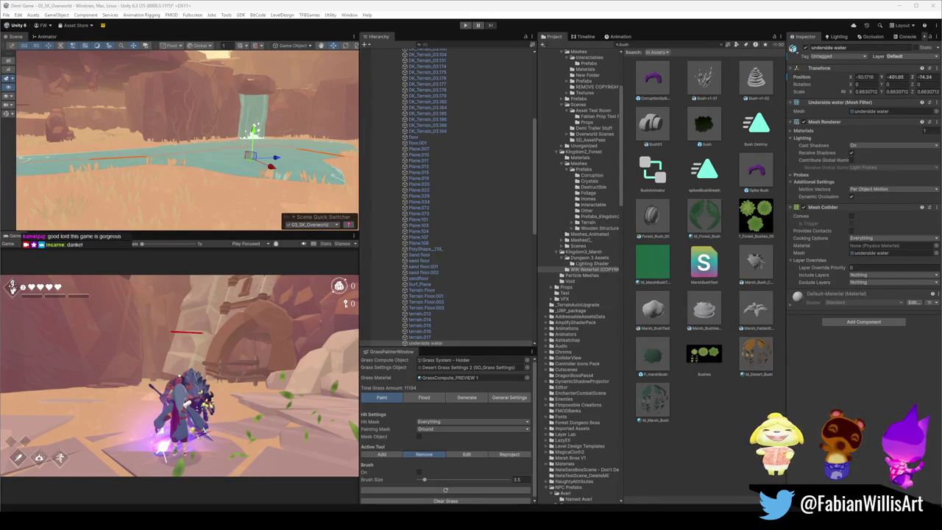
pyautogui.moveTo(221, 158); pyautogui.dragTo(235, 155)
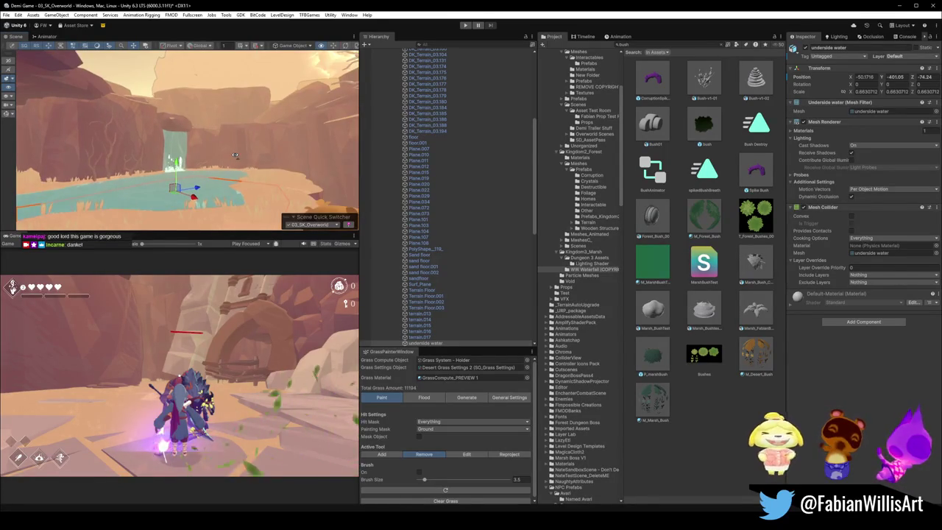
pyautogui.scroll(-3, 235, 155)
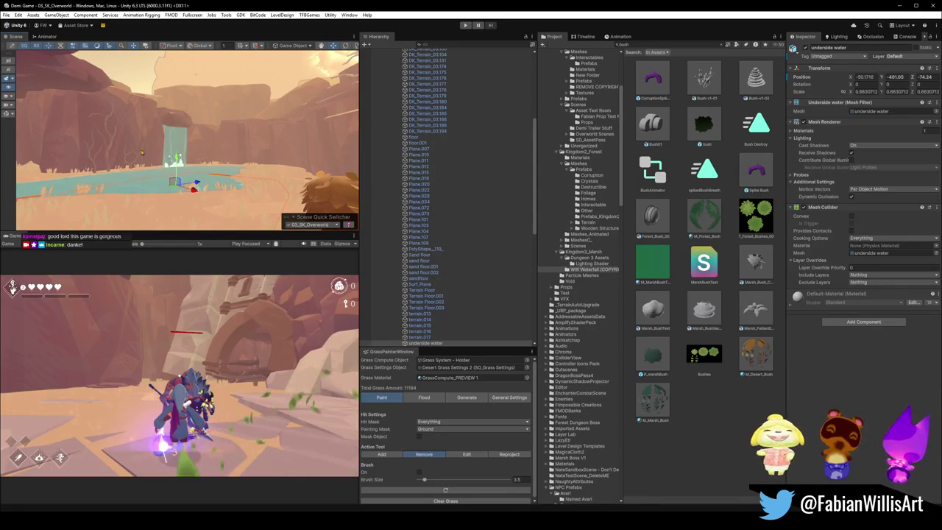
# Step: Try raising a duplicate water plane to Z -70.41 and the original to -72.71, undoing both
pyautogui.press('f')
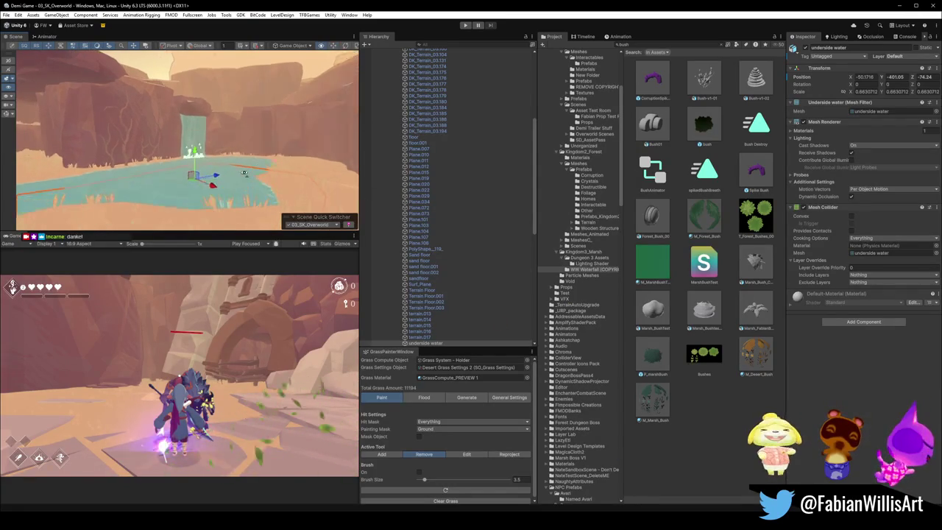
pyautogui.hotkey('ctrl', 'd')
pyautogui.moveTo(198, 158); pyautogui.dragTo(205, 149)
pyautogui.hotkey('ctrl', 'z')
pyautogui.hotkey('ctrl', 'z')
pyautogui.hotkey('ctrl', 'z')
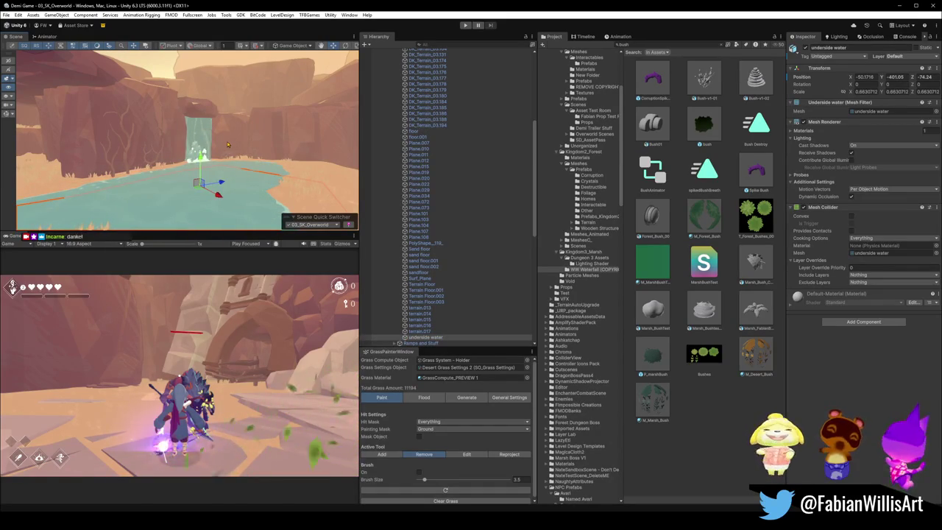
pyautogui.moveTo(226, 142); pyautogui.dragTo(226, 144)
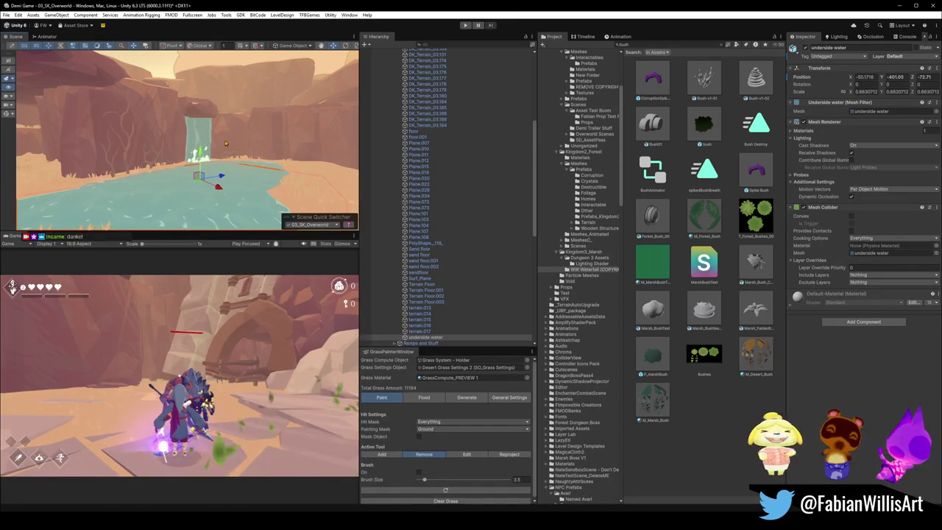
pyautogui.hotkey('ctrl', 'z')
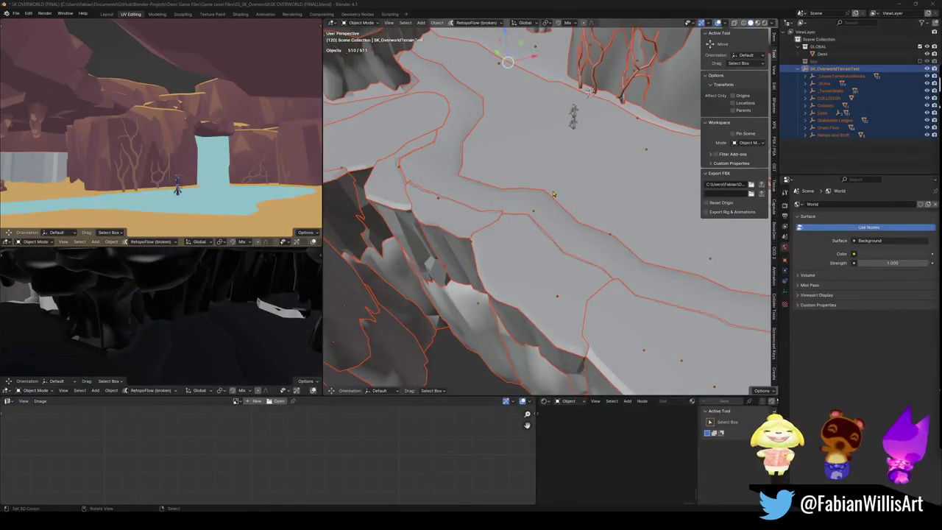
# Step: Duplicate the underside water plane in place and name the copy Water Collision
pyautogui.scroll(-2, 570, 178)
pyautogui.click(533, 197)
pyautogui.scroll(3, 534, 198)
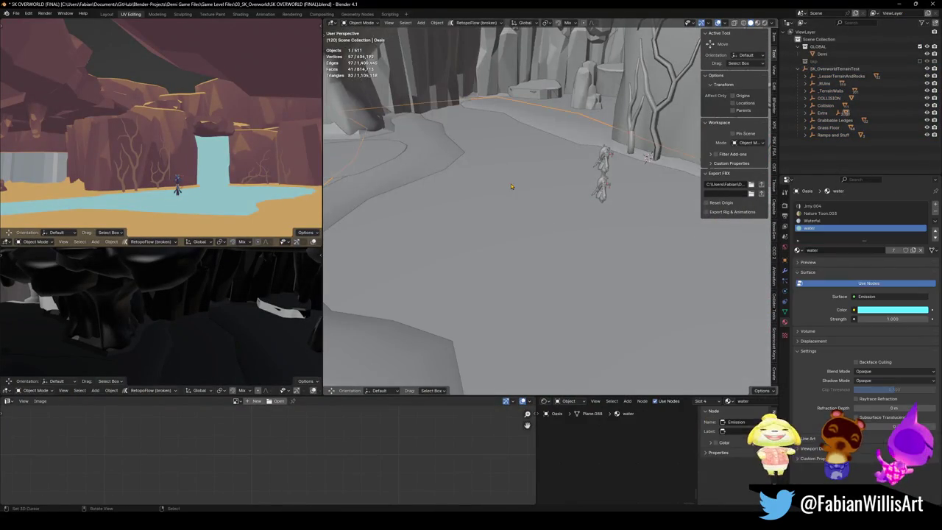
pyautogui.hotkey('shift', 'd')
pyautogui.rightClick(518, 196)
pyautogui.press('F2')
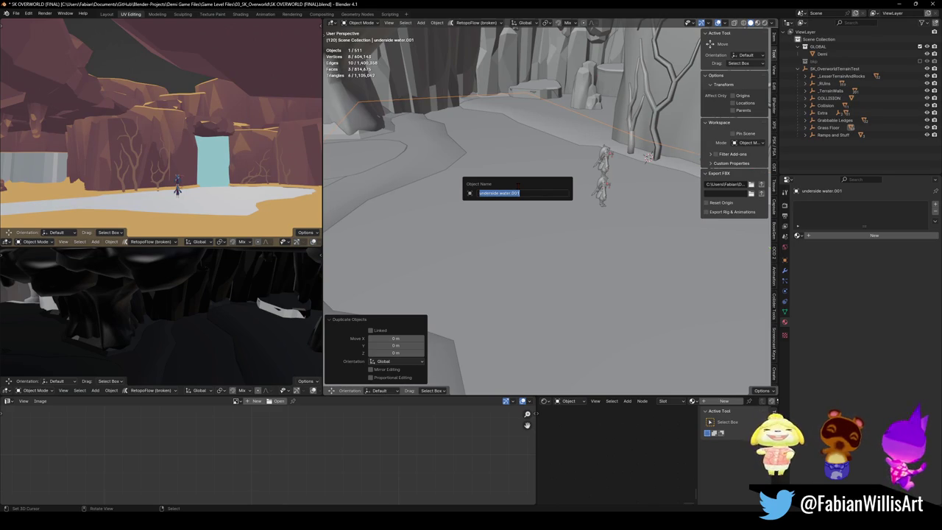
pyautogui.write('Water Coll')
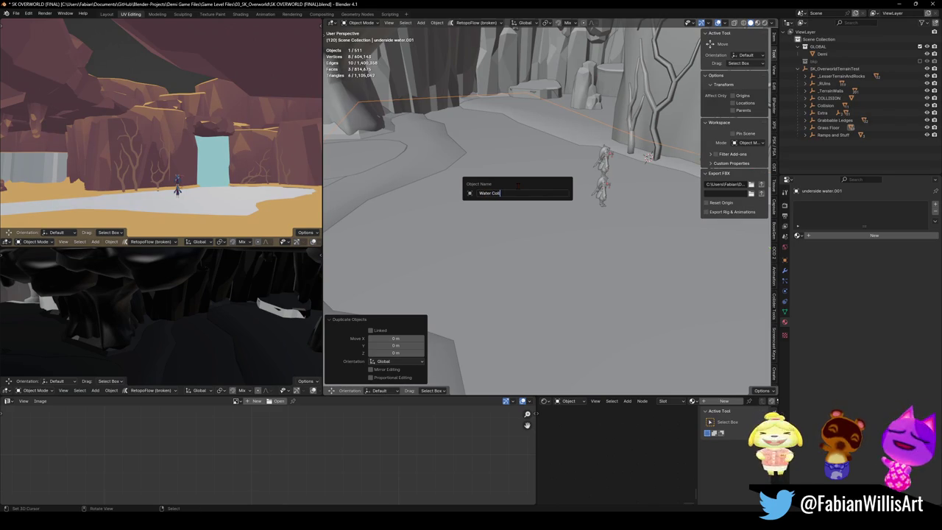
pyautogui.write('n')
pyautogui.press('Return')
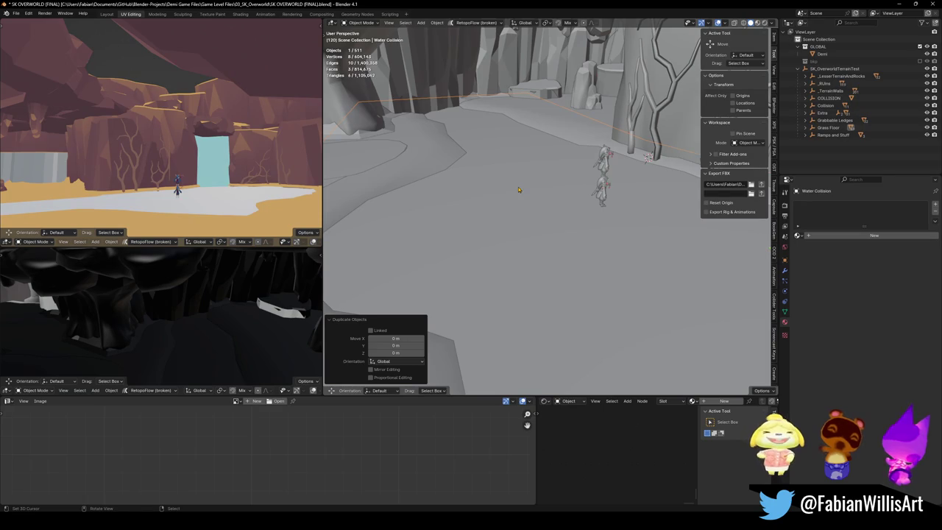
pyautogui.hotkey('alt', 'a')
# Step: Unhide all objects, save the blend file, select the SK_OverworldTerrainTest objects, and return to Unity
pyautogui.hotkey('alt', 'h')
pyautogui.hotkey('alt', 'a')
pyautogui.hotkey('ctrl', 's')
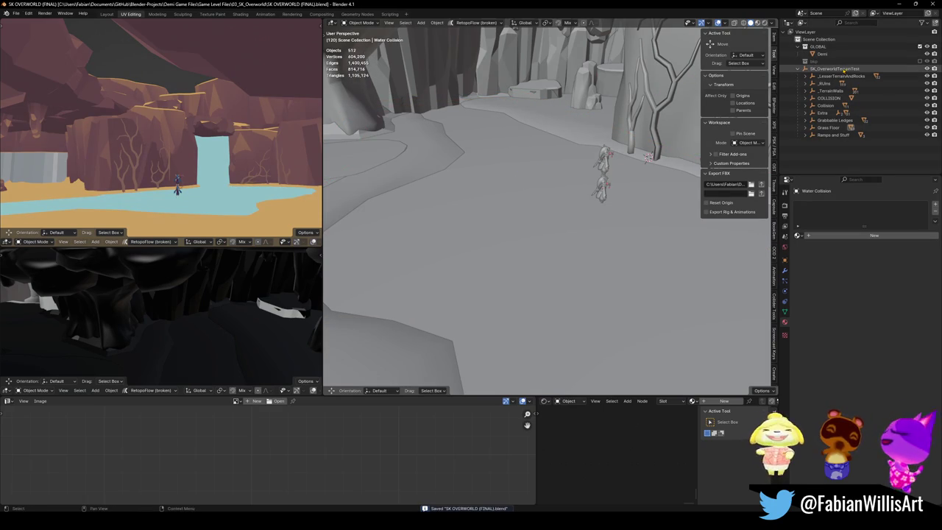
pyautogui.click(839, 69)
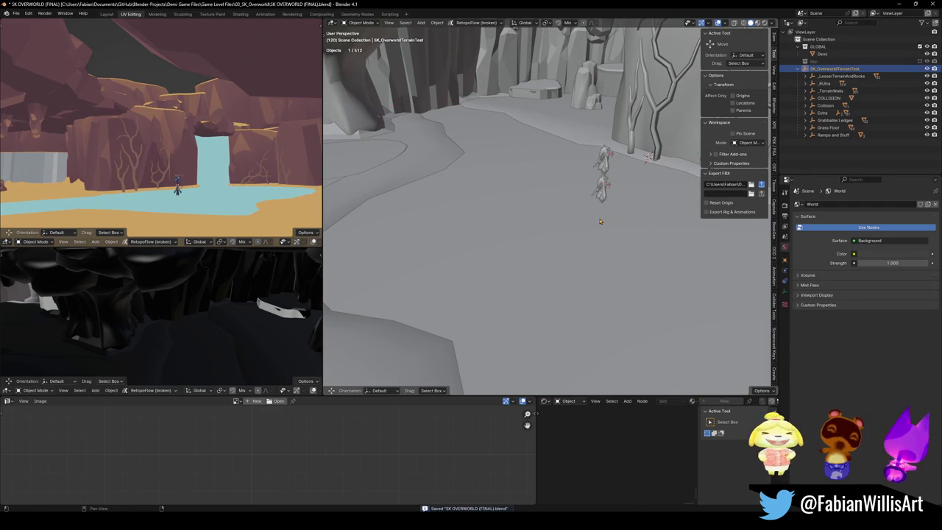
pyautogui.press('a')
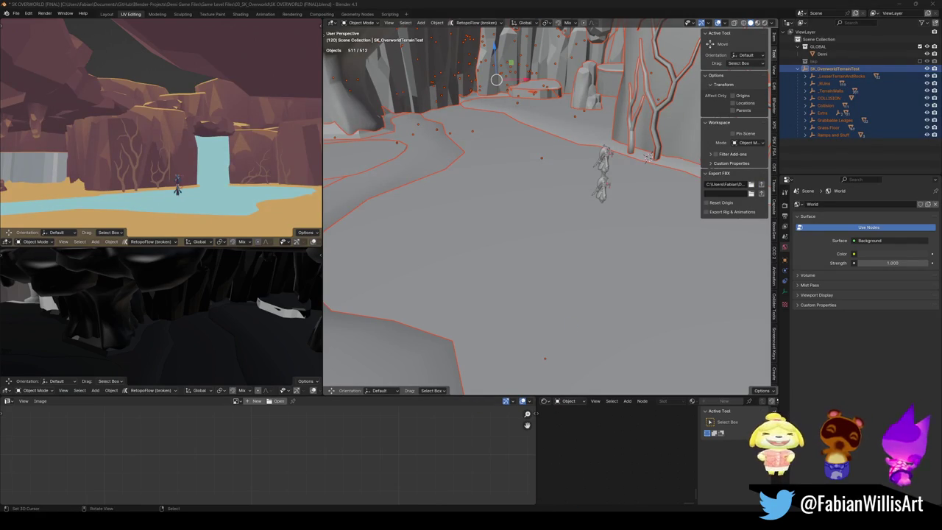
pyautogui.hotkey('alt', 'Tab')
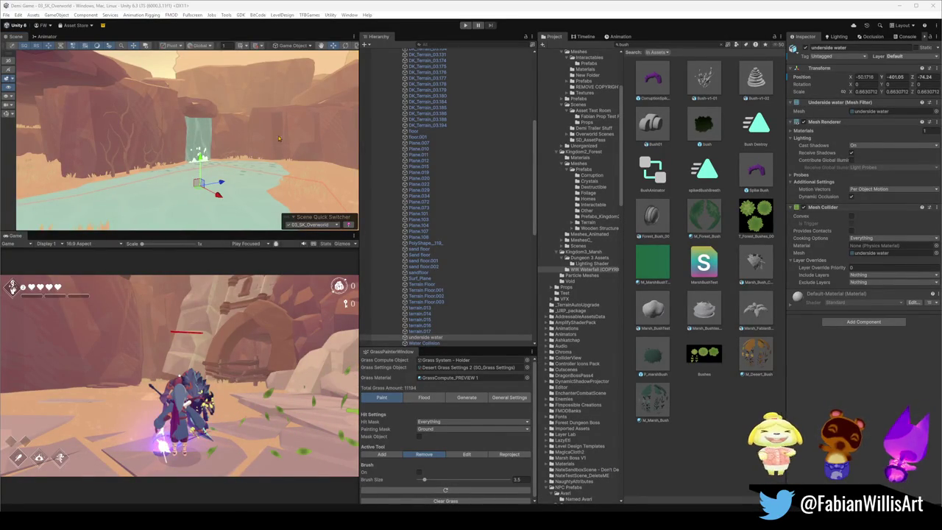
# Step: Frame the imported Water Collision object and look toward the stream
pyautogui.press('f')
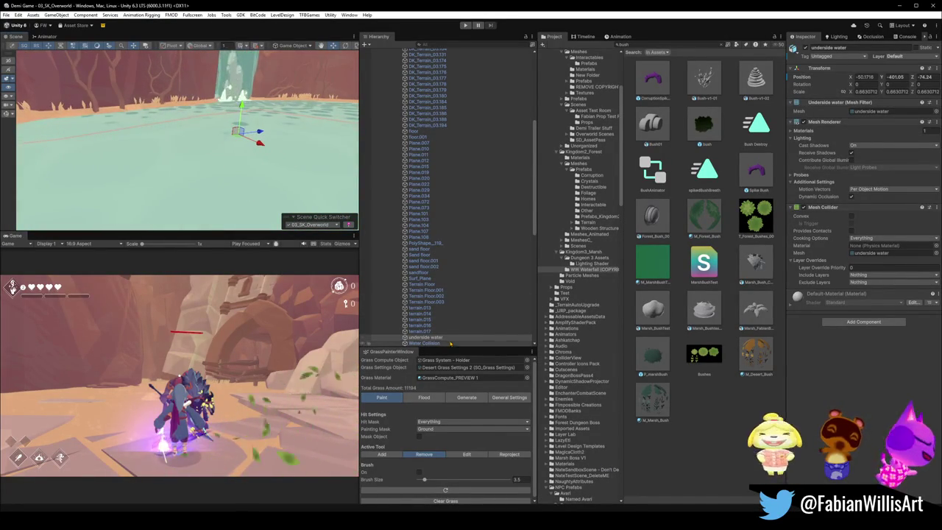
pyautogui.click(435, 343)
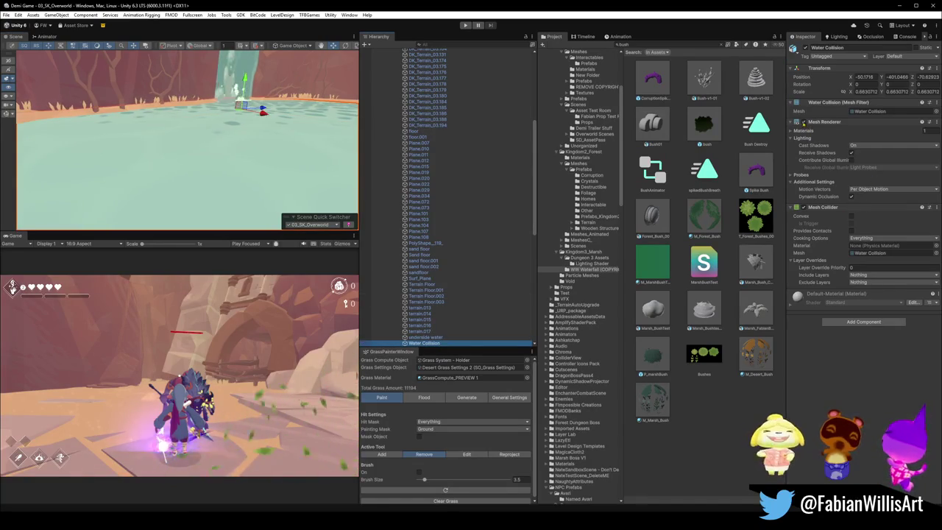
pyautogui.press('f')
pyautogui.moveTo(265, 163)
pyautogui.mouseDown()
pyautogui.moveTo(109, 157)
pyautogui.moveTo(241, 198)
pyautogui.moveTo(190, 214)
pyautogui.mouseUp()
pyautogui.click(191, 213)
# Step: Select the Oasis water surface, test a lower foam intensity, then select the underside water plane
pyautogui.click(184, 189)
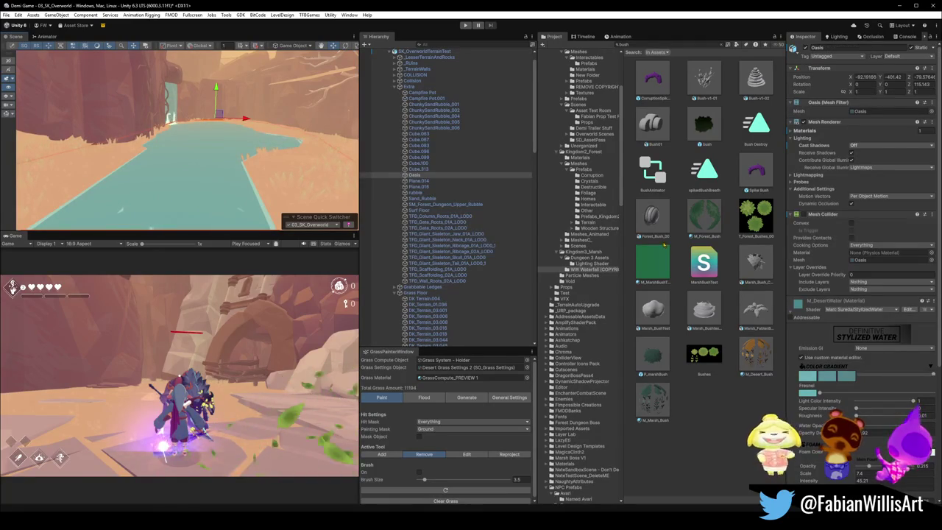
pyautogui.scroll(-3, 848, 392)
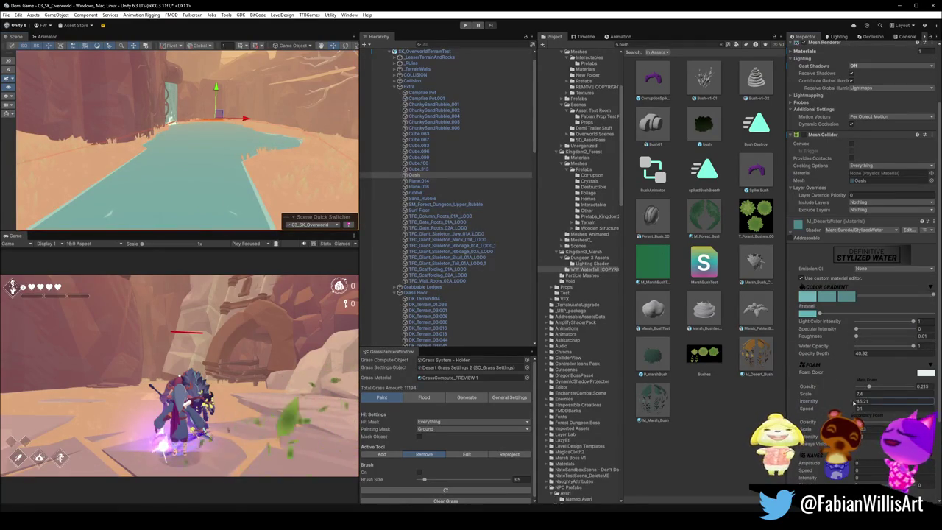
pyautogui.moveTo(810, 401); pyautogui.dragTo(788, 401)
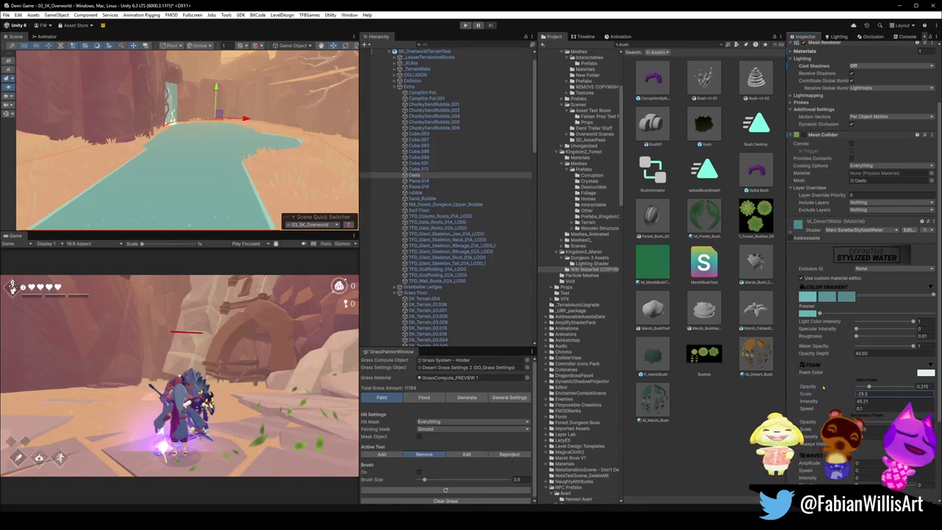
pyautogui.moveTo(270, 174)
pyautogui.mouseDown()
pyautogui.moveTo(297, 186)
pyautogui.moveTo(318, 151)
pyautogui.moveTo(267, 159)
pyautogui.moveTo(292, 163)
pyautogui.moveTo(301, 158)
pyautogui.moveTo(236, 147)
pyautogui.moveTo(288, 168)
pyautogui.moveTo(180, 123)
pyautogui.mouseUp()
pyautogui.click(270, 162)
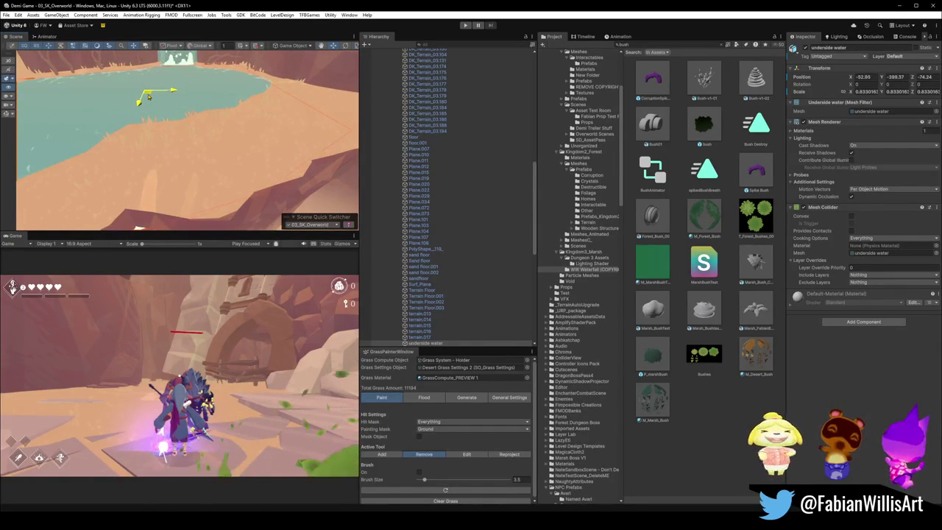
pyautogui.moveTo(145, 94); pyautogui.dragTo(148, 116)
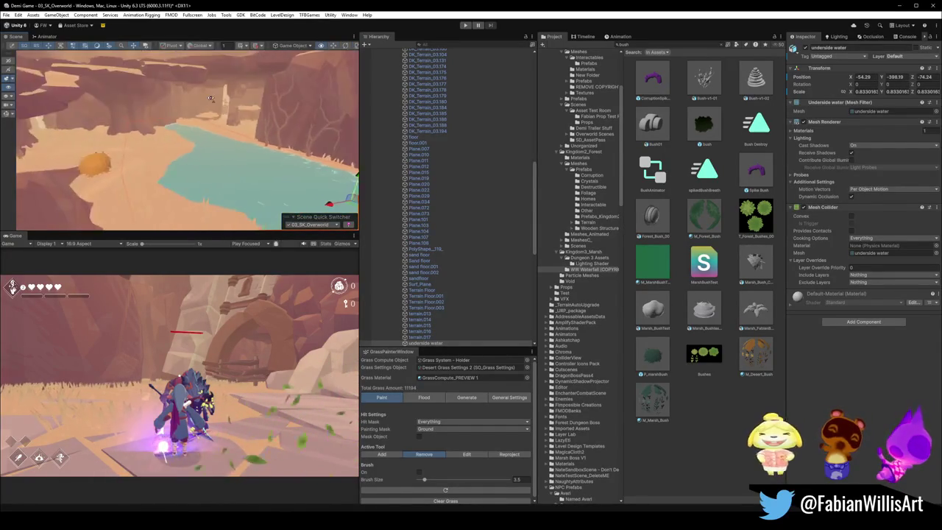
pyautogui.moveTo(174, 117)
pyautogui.mouseDown()
pyautogui.moveTo(270, 111)
pyautogui.moveTo(254, 143)
pyautogui.moveTo(223, 162)
pyautogui.moveTo(85, 154)
pyautogui.moveTo(296, 158)
pyautogui.mouseUp()
pyautogui.press('f')
pyautogui.click(168, 147)
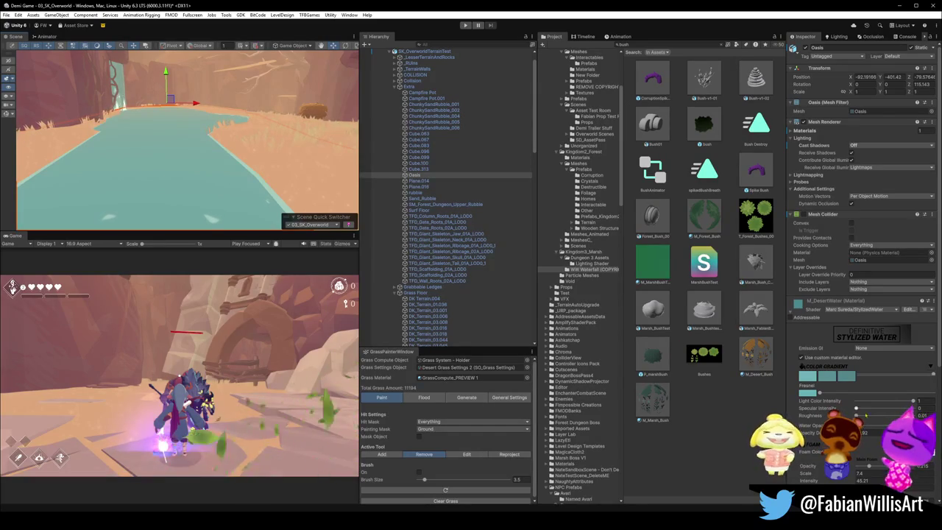
pyautogui.scroll(-2, 856, 409)
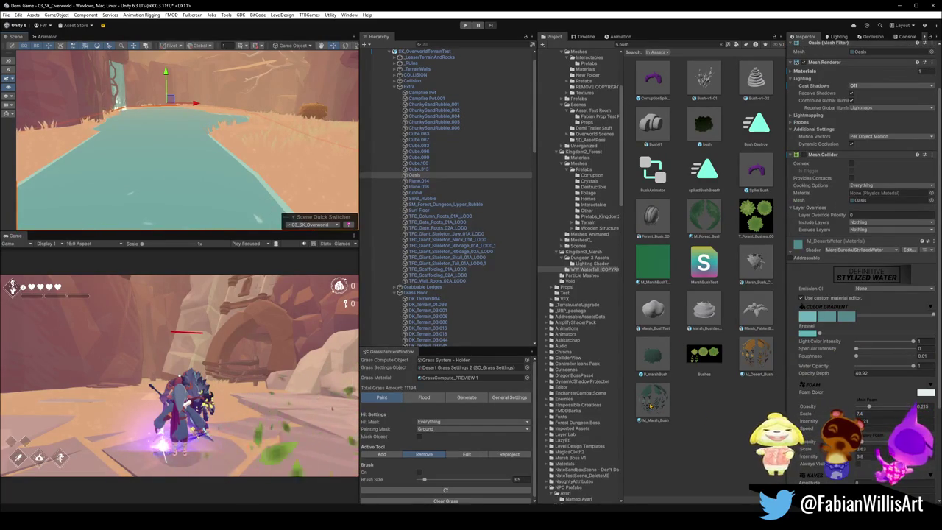
pyautogui.moveTo(858, 414)
pyautogui.mouseDown()
pyautogui.moveTo(880, 414)
pyautogui.moveTo(820, 421)
pyautogui.mouseUp()
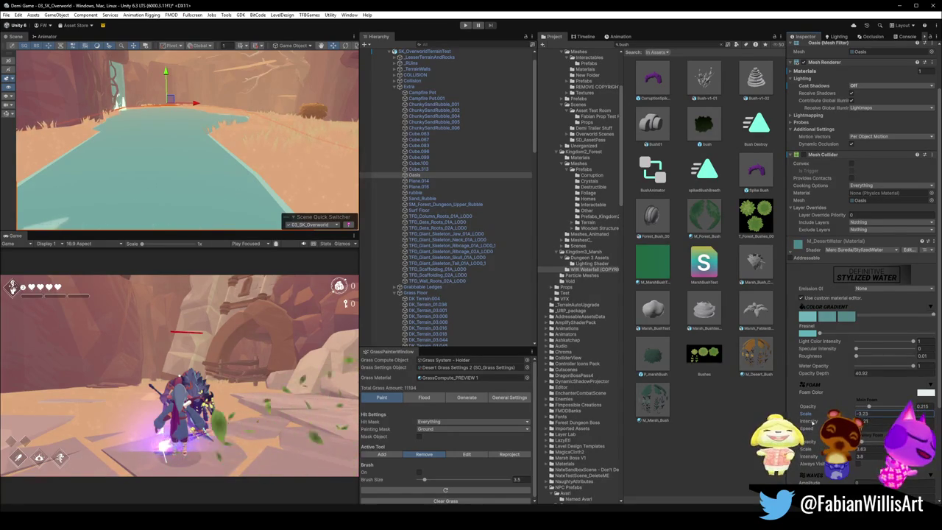
pyautogui.hotkey('ctrl', 'z')
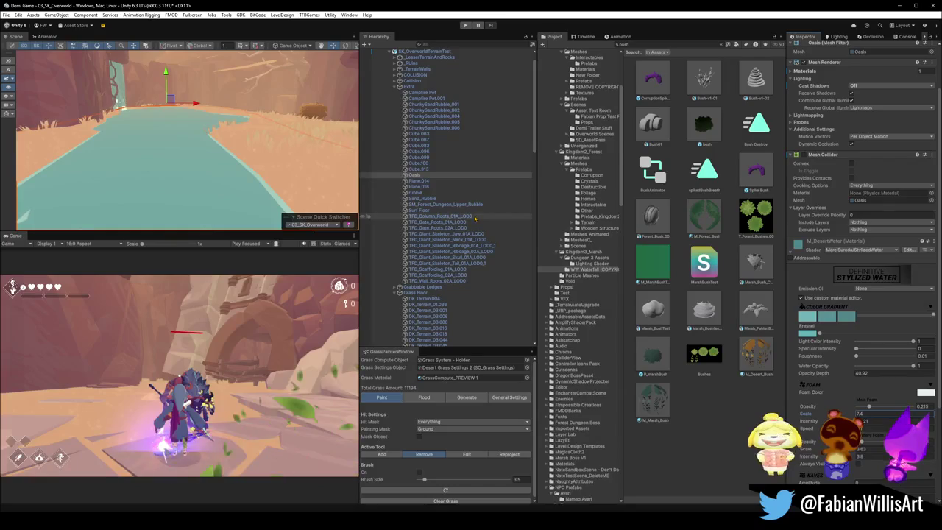
pyautogui.press('f')
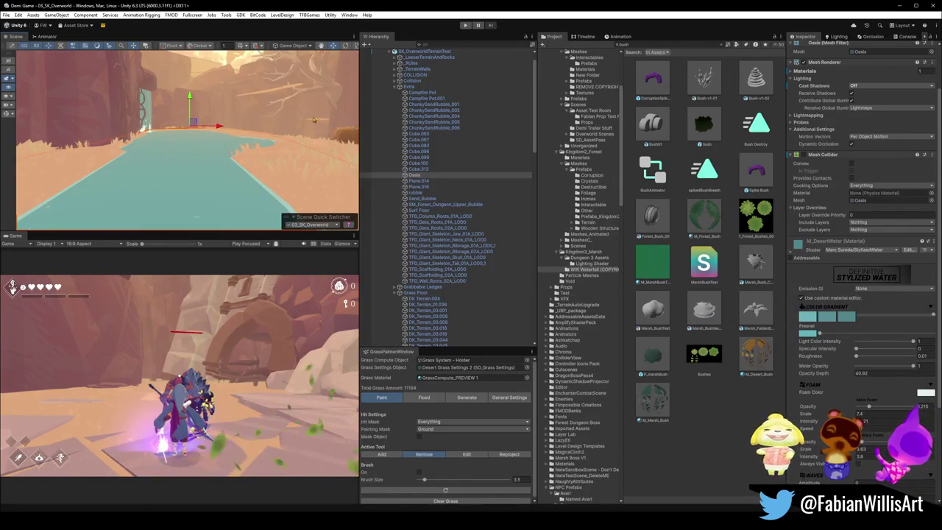
pyautogui.moveTo(294, 135); pyautogui.dragTo(292, 118)
# Step: In Blender, select the oasis mesh and unwrap all of its faces
pyautogui.scroll(2, 188, 178)
pyautogui.hotkey('alt', 'Tab')
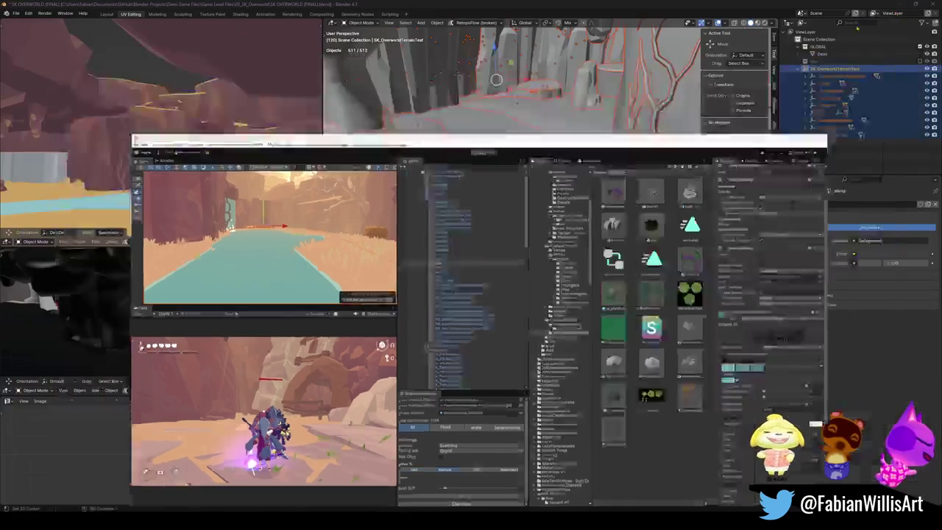
pyautogui.scroll(5, 525, 227)
pyautogui.click(525, 227)
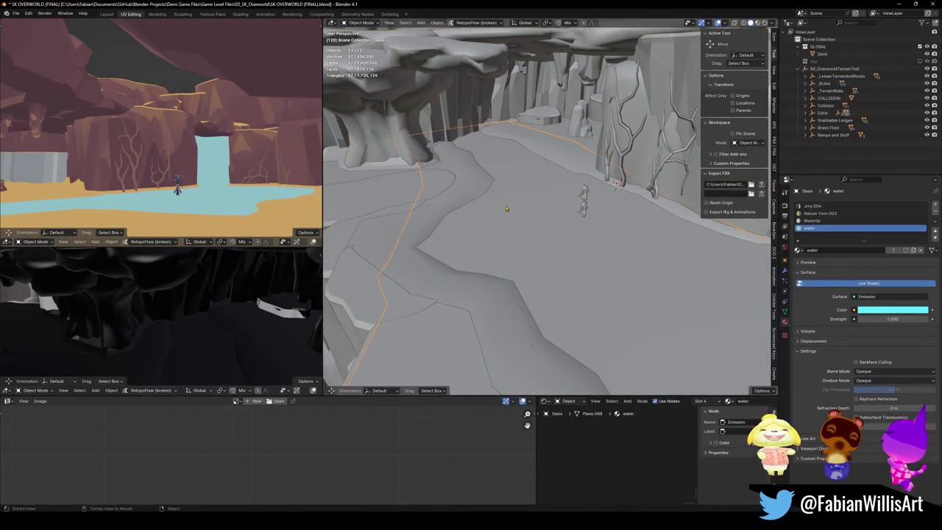
pyautogui.press('Tab')
pyautogui.moveTo(530, 215); pyautogui.dragTo(538, 215)
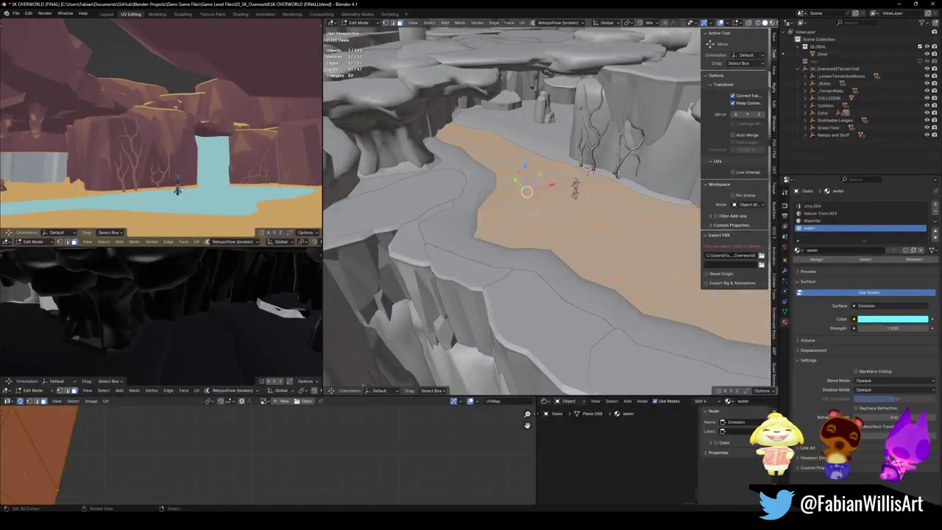
pyautogui.scroll(-6, 345, 416)
pyautogui.hotkey('alt', 'a')
pyautogui.press('a')
pyautogui.press('u')
pyautogui.click(557, 230)
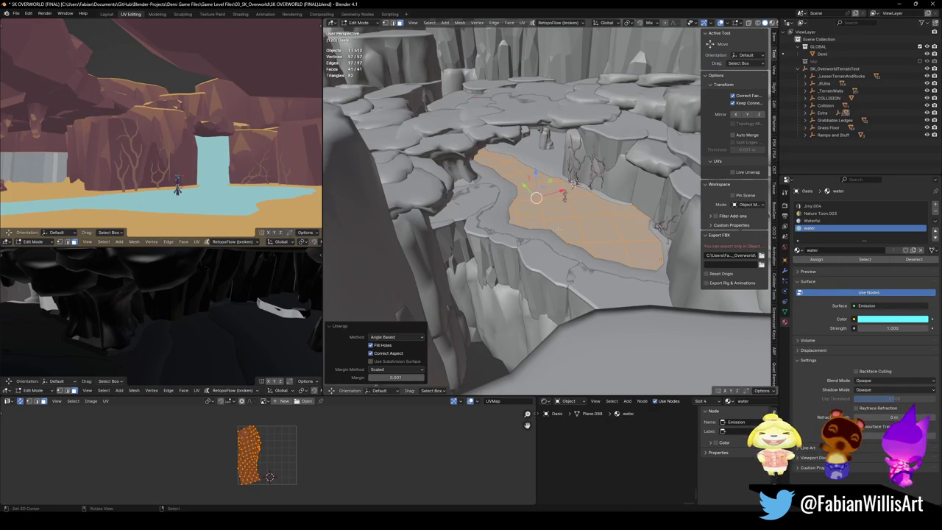
# Step: Project the oasis UVs from the top view and enlarge the island about 1.41 times
pyautogui.moveTo(557, 230); pyautogui.dragTo(552, 243)
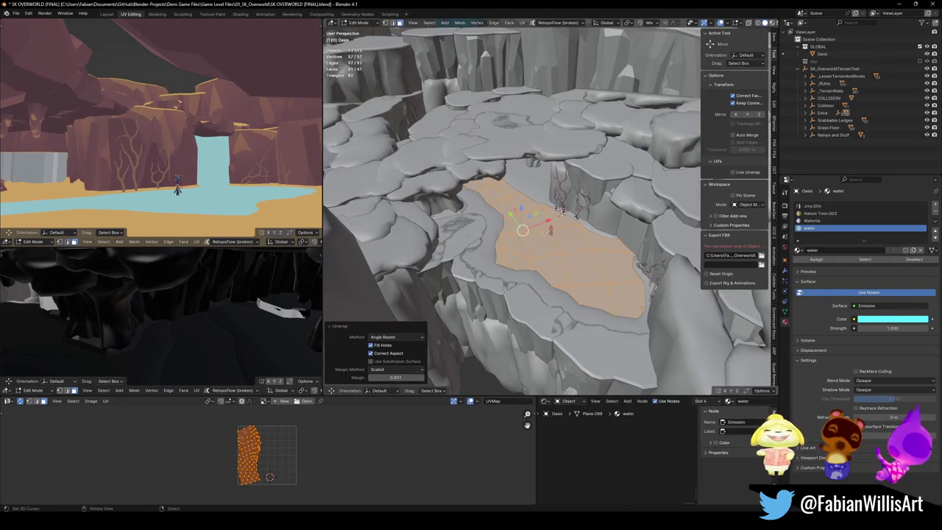
pyautogui.press('KP_7')
pyautogui.press('u')
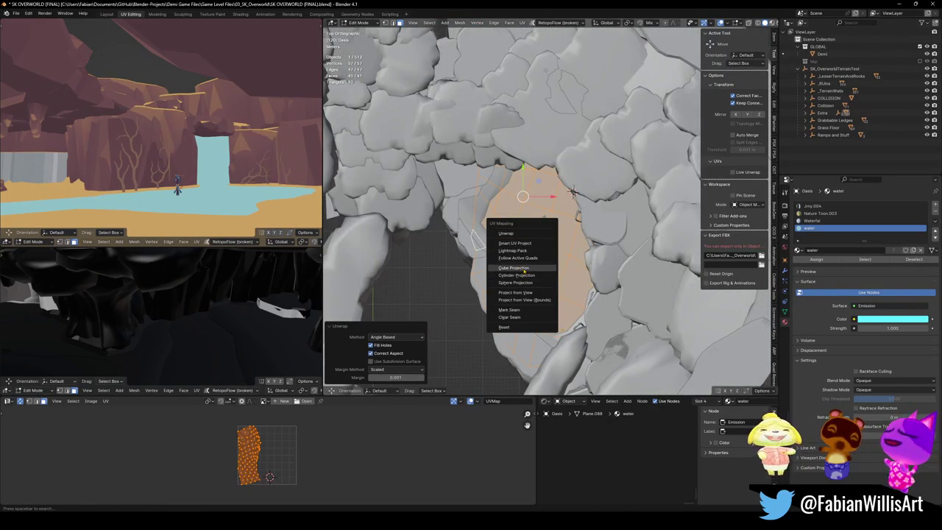
pyautogui.click(510, 292)
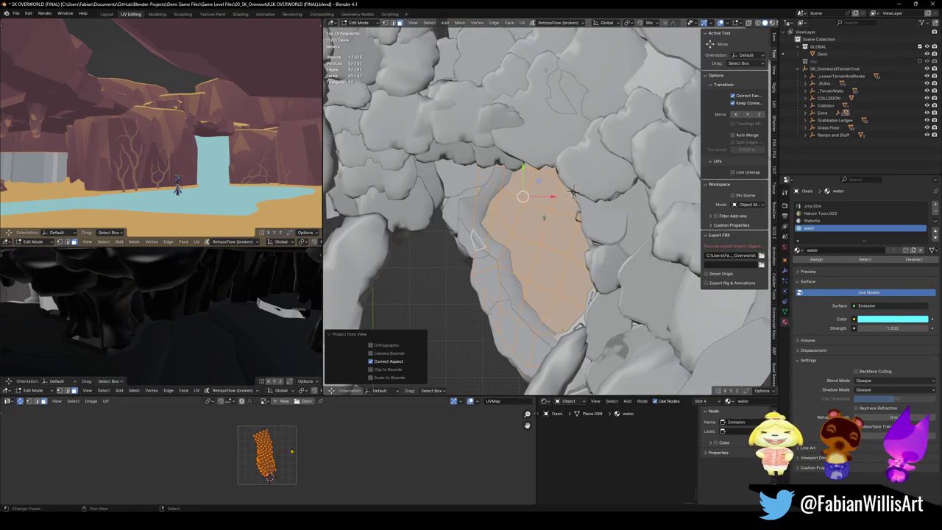
pyautogui.press('s')
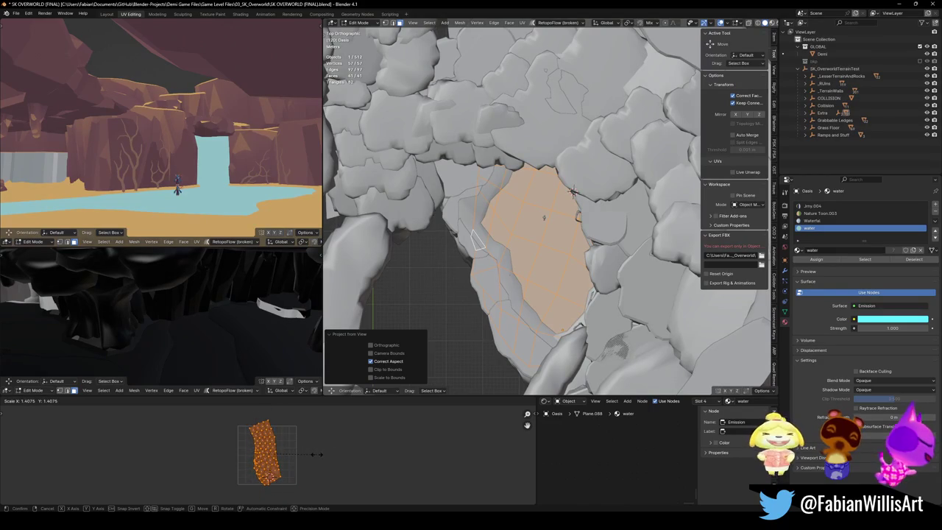
pyautogui.click(317, 454)
# Step: Save SK OVERWORLD (FINAL).blend and select all objects in the terrain collection
pyautogui.press('Tab')
pyautogui.hotkey('ctrl', 's')
pyautogui.click(853, 70)
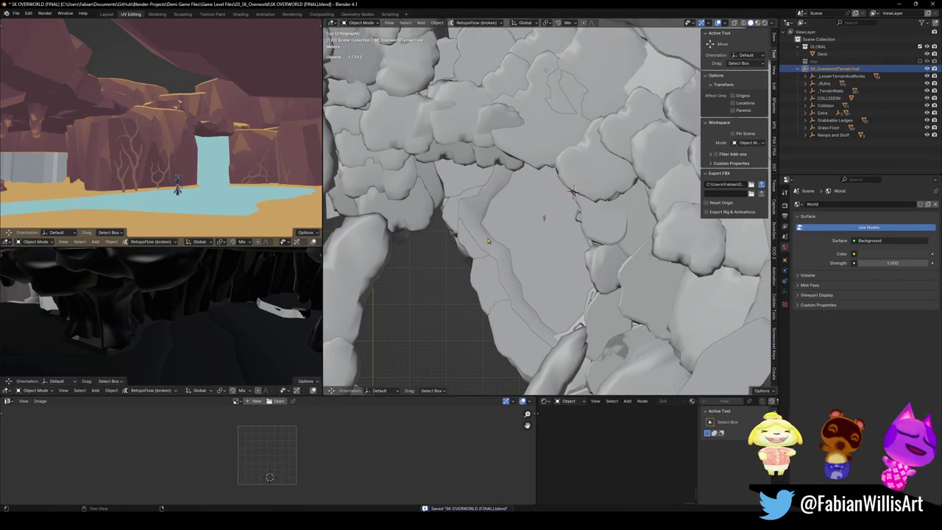
pyautogui.press('a')
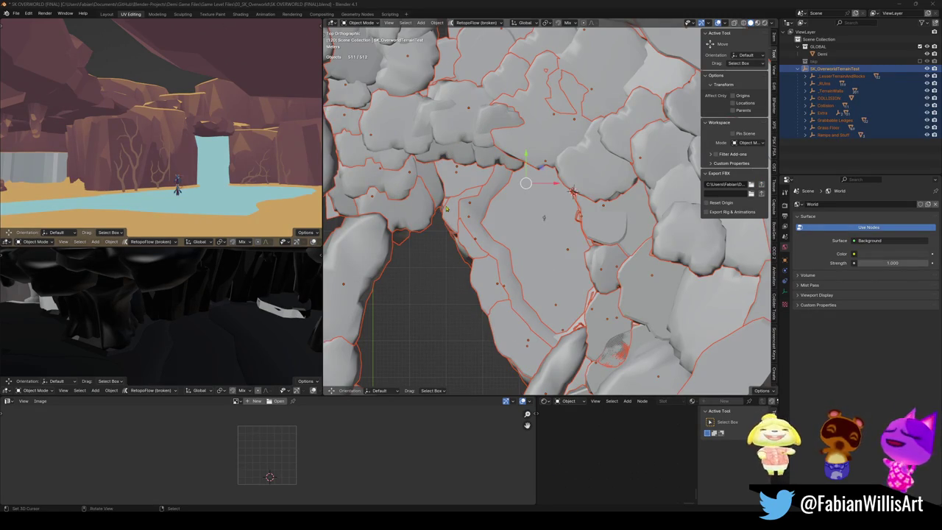
pyautogui.hotkey('alt', 'Tab')
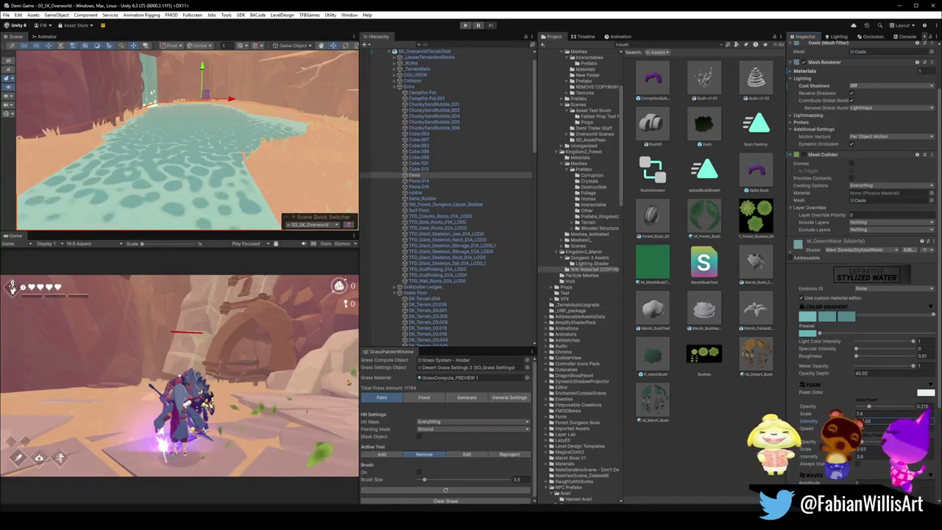
pyautogui.moveTo(147, 103)
pyautogui.mouseDown()
pyautogui.moveTo(232, 174)
pyautogui.moveTo(188, 178)
pyautogui.moveTo(196, 159)
pyautogui.moveTo(293, 189)
pyautogui.moveTo(155, 176)
pyautogui.mouseUp()
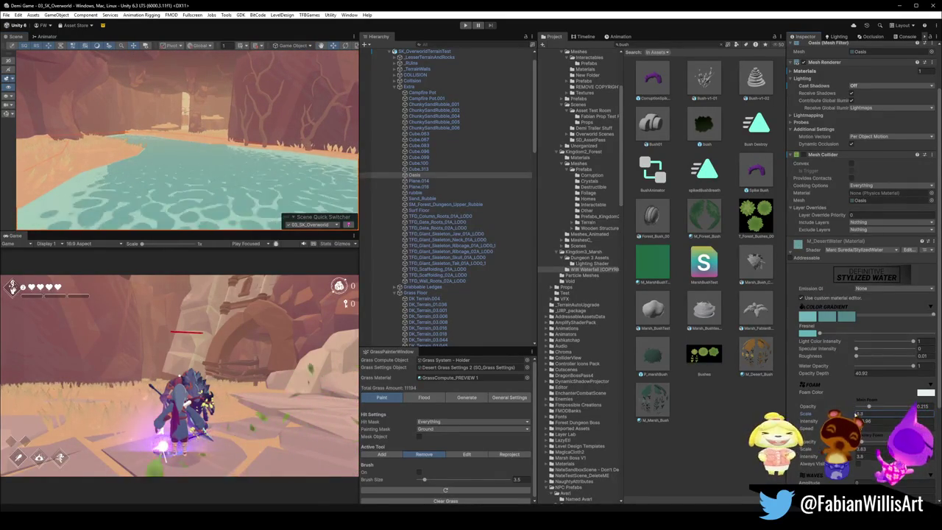
pyautogui.moveTo(316, 171)
pyautogui.mouseDown()
pyautogui.moveTo(247, 171)
pyautogui.moveTo(235, 194)
pyautogui.mouseUp()
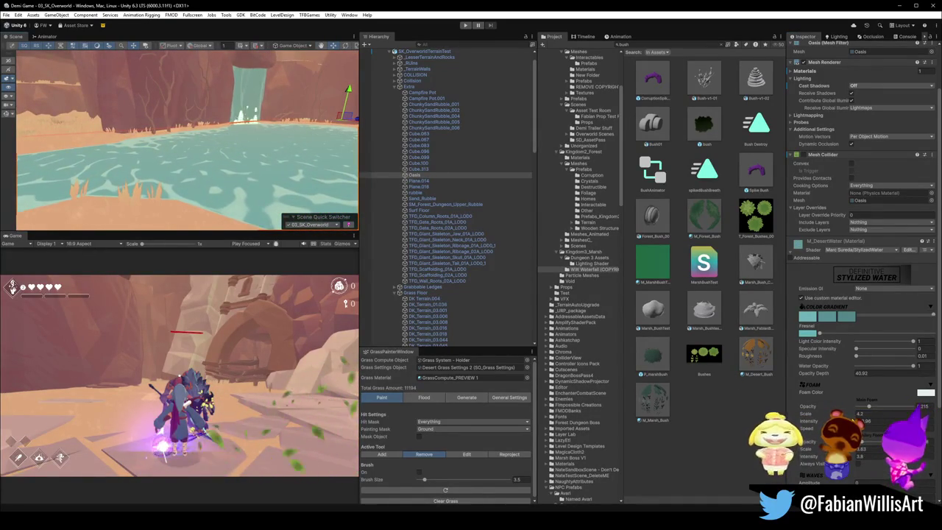
pyautogui.moveTo(243, 111)
pyautogui.mouseDown()
pyautogui.moveTo(239, 141)
pyautogui.moveTo(191, 117)
pyautogui.mouseUp()
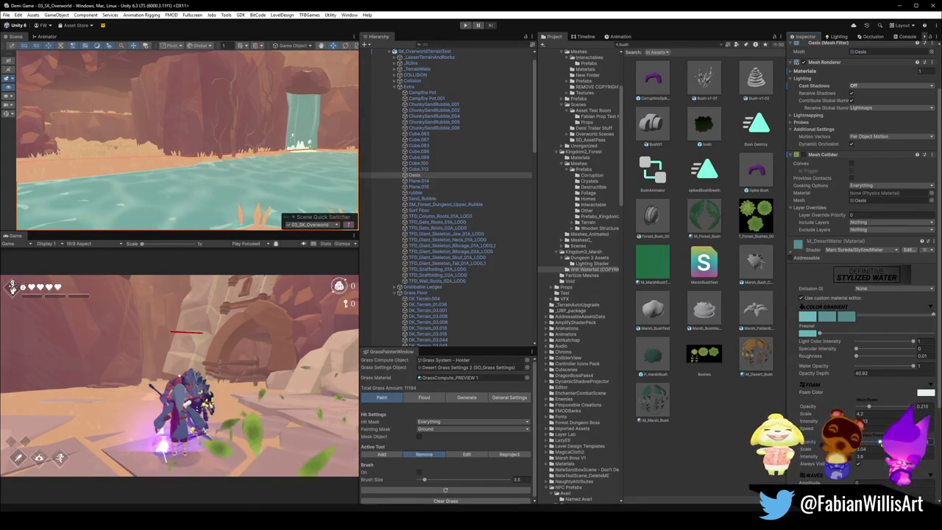
pyautogui.moveTo(187, 185)
pyautogui.mouseDown()
pyautogui.moveTo(290, 184)
pyautogui.moveTo(301, 194)
pyautogui.mouseUp()
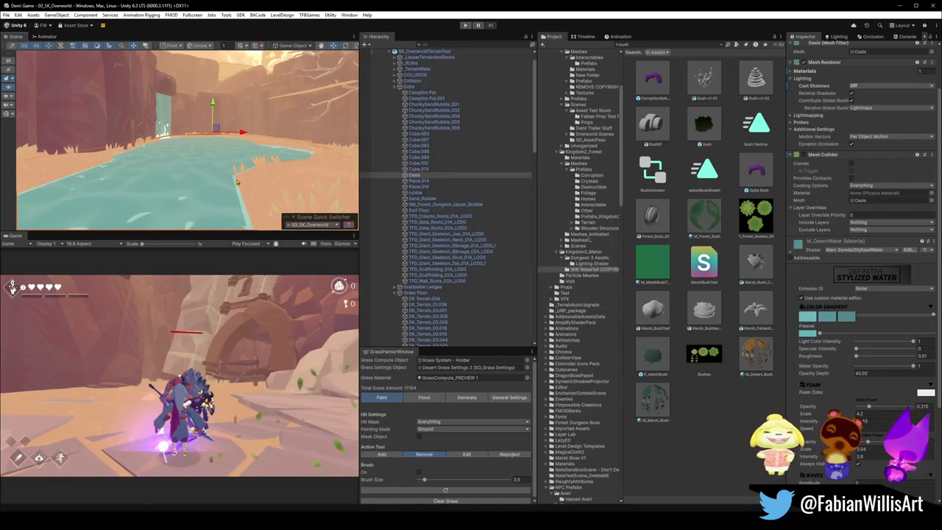
pyautogui.moveTo(247, 175)
pyautogui.mouseDown()
pyautogui.moveTo(112, 163)
pyautogui.moveTo(151, 186)
pyautogui.moveTo(210, 204)
pyautogui.moveTo(139, 146)
pyautogui.moveTo(147, 133)
pyautogui.mouseUp()
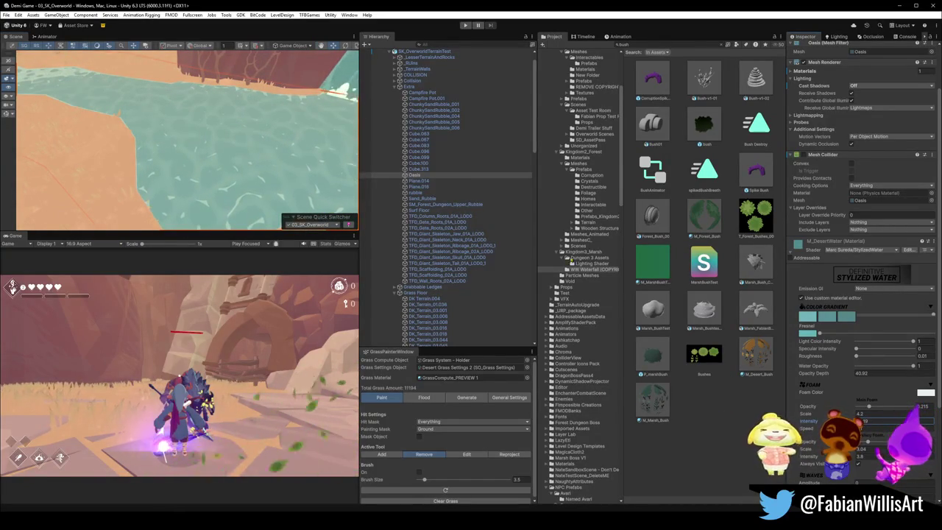
pyautogui.moveTo(230, 112)
pyautogui.mouseDown()
pyautogui.moveTo(235, 120)
pyautogui.moveTo(331, 115)
pyautogui.moveTo(167, 13)
pyautogui.moveTo(287, 125)
pyautogui.moveTo(283, 136)
pyautogui.moveTo(216, 120)
pyautogui.moveTo(191, 134)
pyautogui.mouseUp()
pyautogui.click(191, 133)
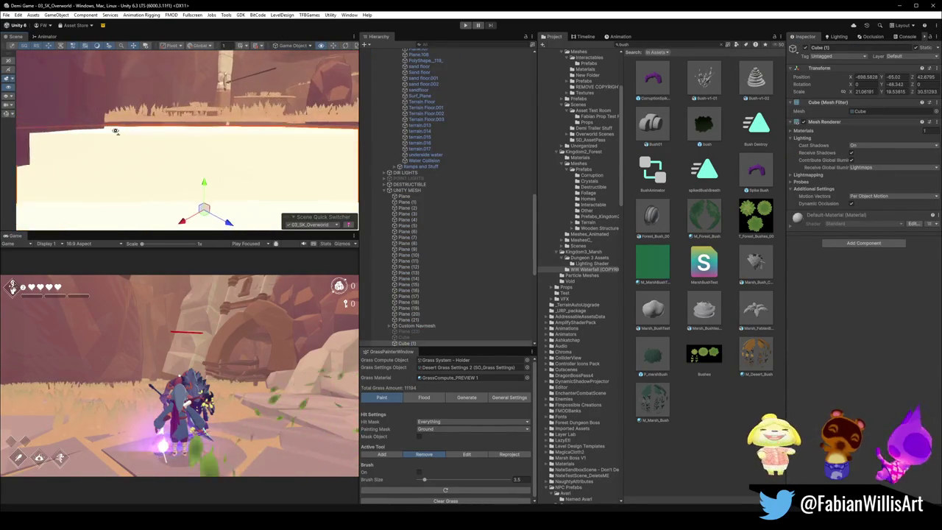
# Step: Look over the cliffs and sand, then select and frame the floor.001 sand mesh
pyautogui.moveTo(236, 165)
pyautogui.mouseDown()
pyautogui.moveTo(234, 189)
pyautogui.moveTo(94, 158)
pyautogui.moveTo(188, 137)
pyautogui.moveTo(264, 106)
pyautogui.mouseUp()
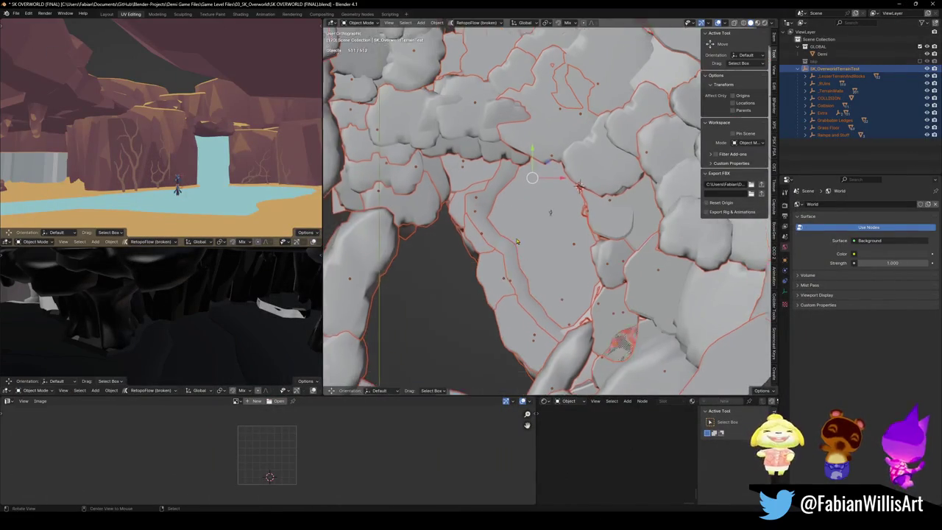
pyautogui.click(517, 241)
pyautogui.press('KP_Decimal')
# Step: Select the floor.001 boundary edge loops in Edit Mode, using see-through display
pyautogui.press('Tab')
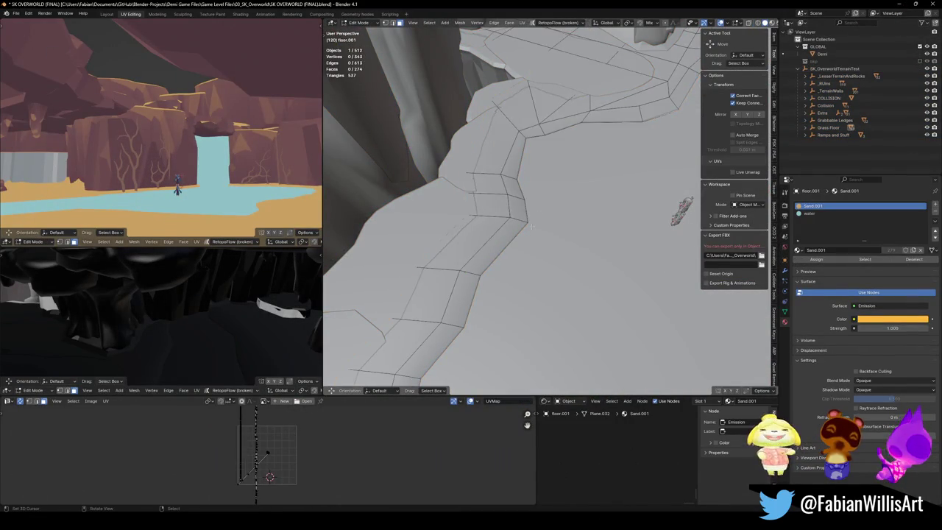
pyautogui.keyDown('alt'); pyautogui.click(532, 222); pyautogui.keyUp('alt')
pyautogui.hotkey('shift', '`')
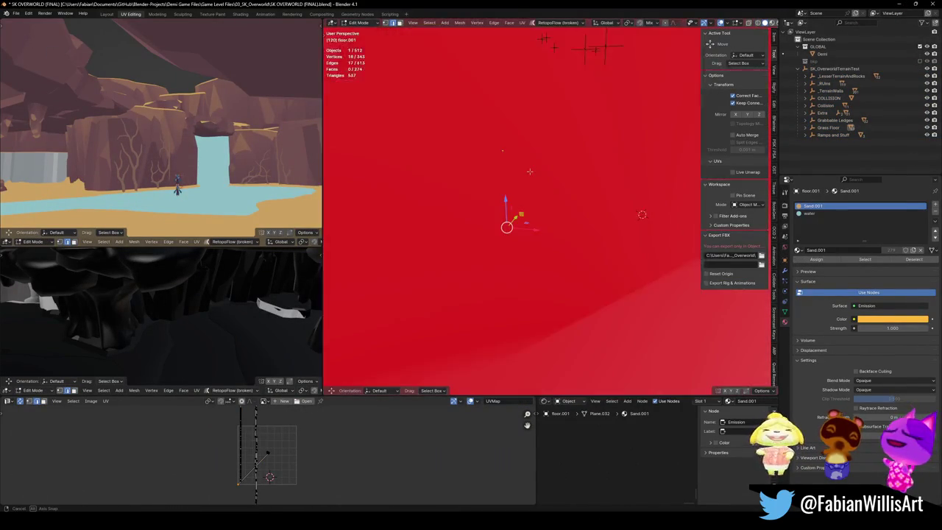
pyautogui.click(538, 198)
pyautogui.hotkey('alt', 'z')
pyautogui.hotkey('shift', '`')
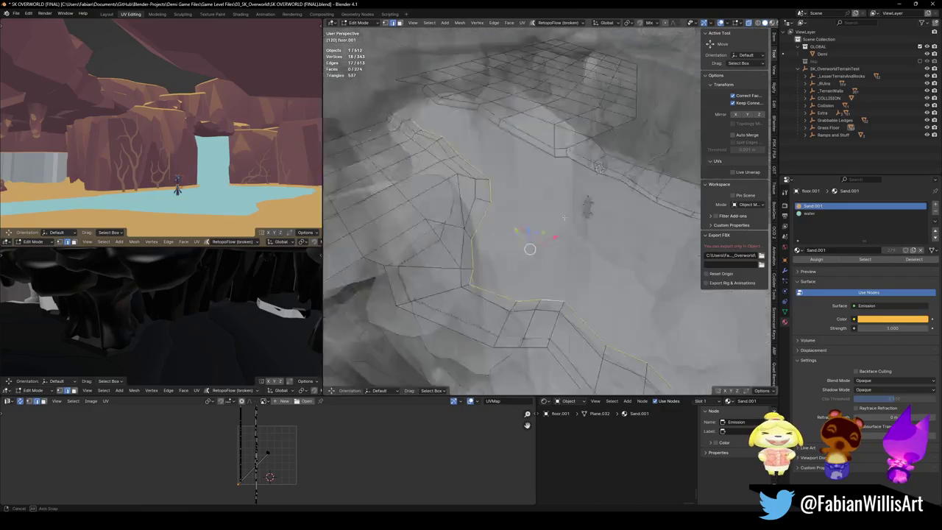
pyautogui.click(597, 144)
pyautogui.hotkey('alt', 'z')
pyautogui.hotkey('shift', '`')
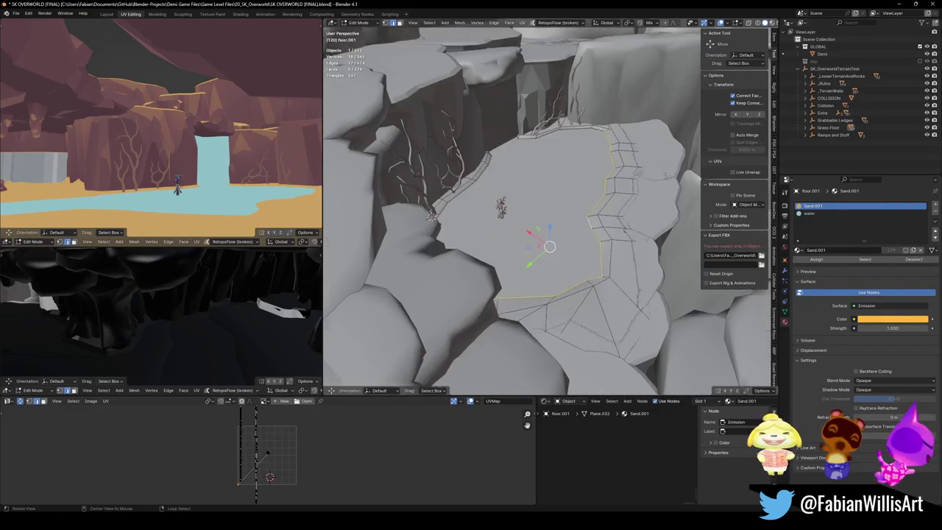
pyautogui.click(549, 199)
pyautogui.keyDown('alt'); pyautogui.keyDown('shift'); pyautogui.click(548, 199); pyautogui.keyUp('shift'); pyautogui.keyUp('alt')
# Step: Add one more edge loop and extrude the selected edges about 3.73 m downward
pyautogui.hotkey('alt', 'z')
pyautogui.hotkey('shift', '`')
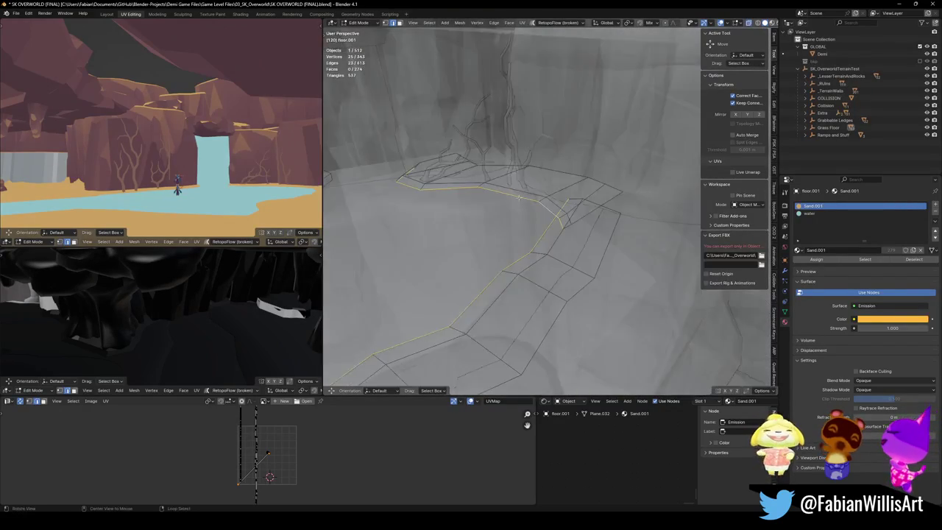
pyautogui.click(488, 187)
pyautogui.keyDown('alt'); pyautogui.keyDown('shift'); pyautogui.click(486, 186); pyautogui.keyUp('shift'); pyautogui.keyUp('alt')
pyautogui.hotkey('shift', '`')
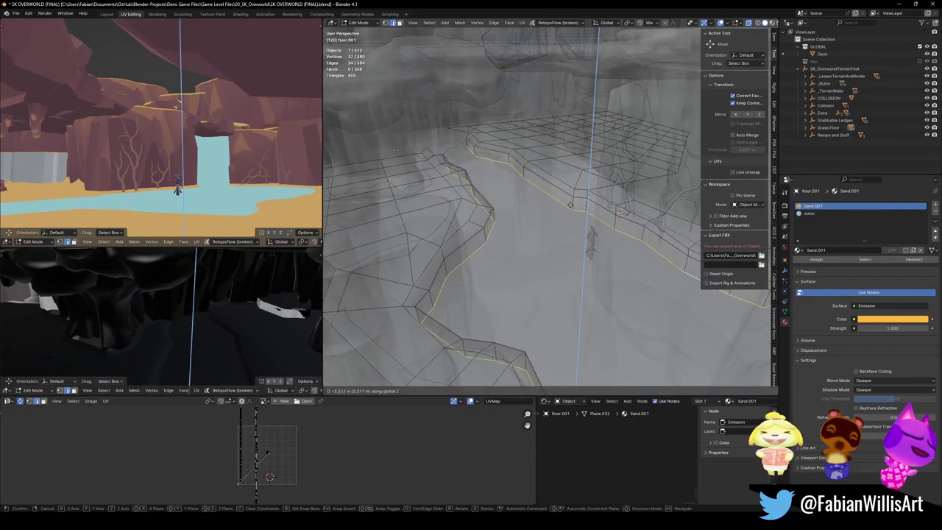
pyautogui.press('Return')
pyautogui.hotkey('alt', 'z')
# Step: Save the overworld blend file and select all terrain collection objects
pyautogui.press('Tab')
pyautogui.moveTo(502, 206); pyautogui.dragTo(515, 193)
pyautogui.hotkey('ctrl', 's')
pyautogui.click(843, 70)
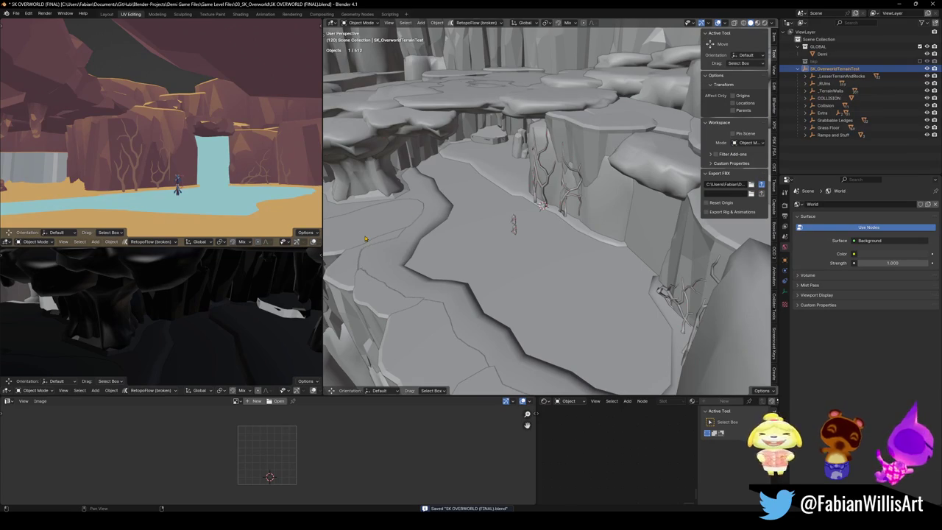
pyautogui.press('a')
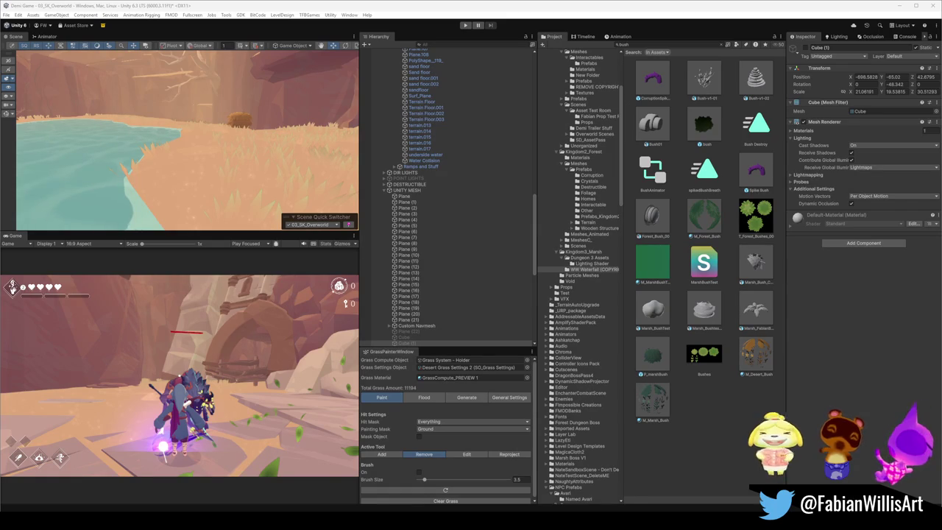
# Step: Fly along the river in the Scene view, then select the oasis water
pyautogui.moveTo(291, 142)
pyautogui.mouseDown()
pyautogui.moveTo(225, 158)
pyautogui.moveTo(307, 158)
pyautogui.moveTo(192, 150)
pyautogui.moveTo(319, 135)
pyautogui.mouseUp()
pyautogui.moveTo(231, 150)
pyautogui.mouseDown()
pyautogui.moveTo(246, 143)
pyautogui.moveTo(117, 162)
pyautogui.moveTo(164, 154)
pyautogui.moveTo(298, 164)
pyautogui.moveTo(248, 175)
pyautogui.moveTo(264, 187)
pyautogui.moveTo(291, 171)
pyautogui.mouseUp()
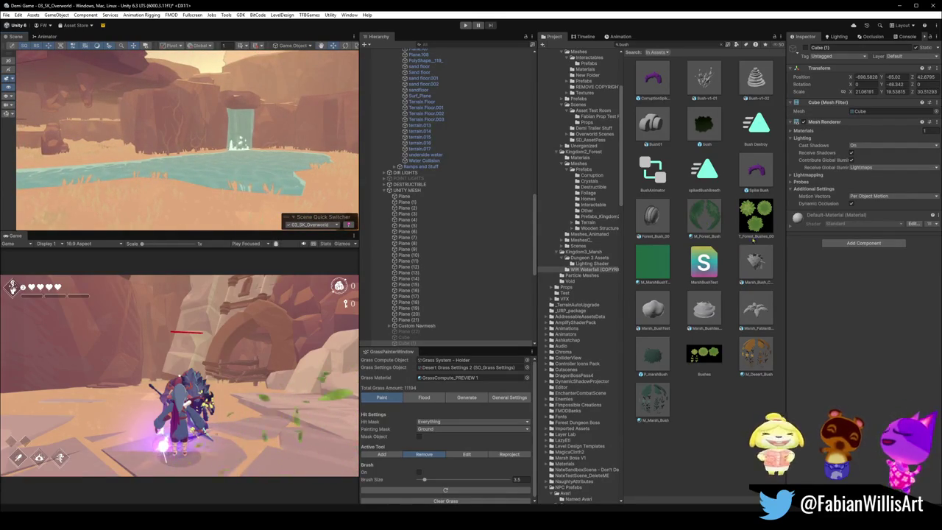
pyautogui.click(212, 168)
# Step: Raise the oasis foam intensity to about 97.8 and lower the foam scale to 2.8
pyautogui.moveTo(212, 169)
pyautogui.mouseDown()
pyautogui.moveTo(197, 210)
pyautogui.moveTo(787, 398)
pyautogui.mouseUp()
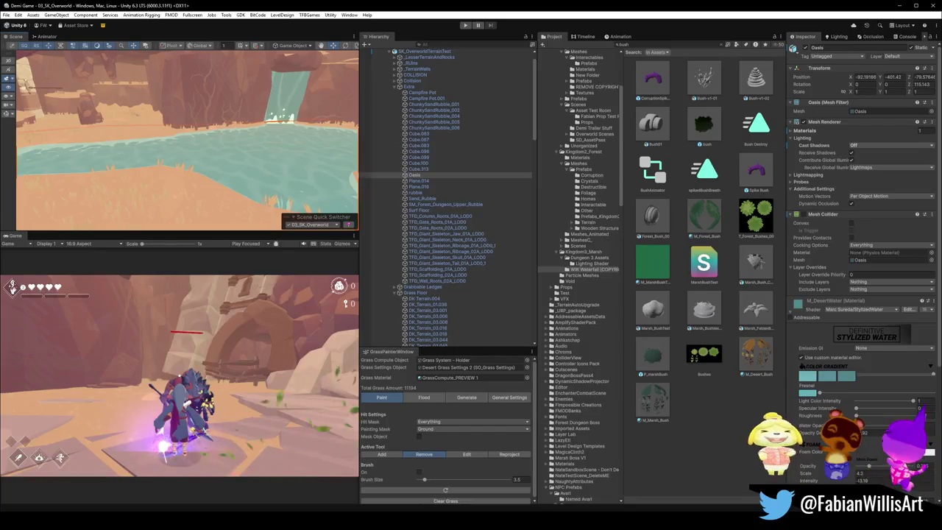
pyautogui.moveTo(808, 481); pyautogui.dragTo(847, 481)
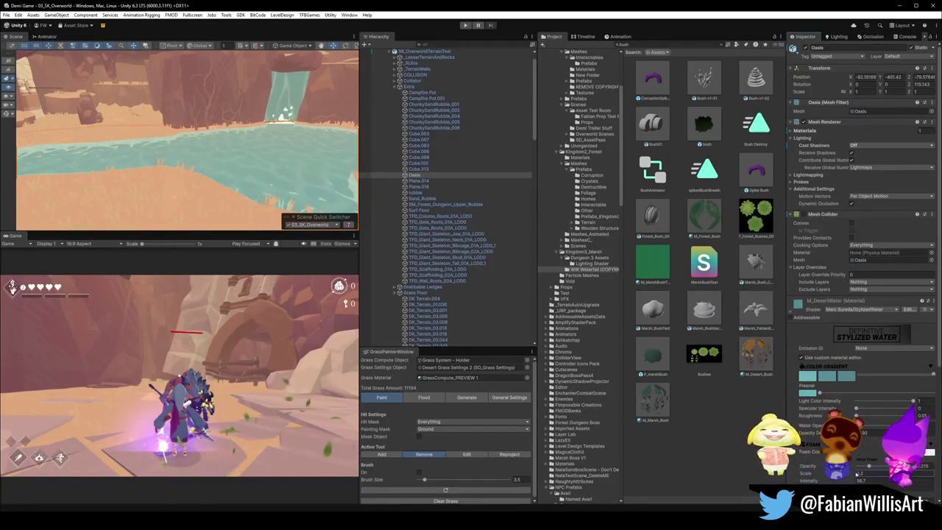
pyautogui.moveTo(853, 472); pyautogui.dragTo(852, 474)
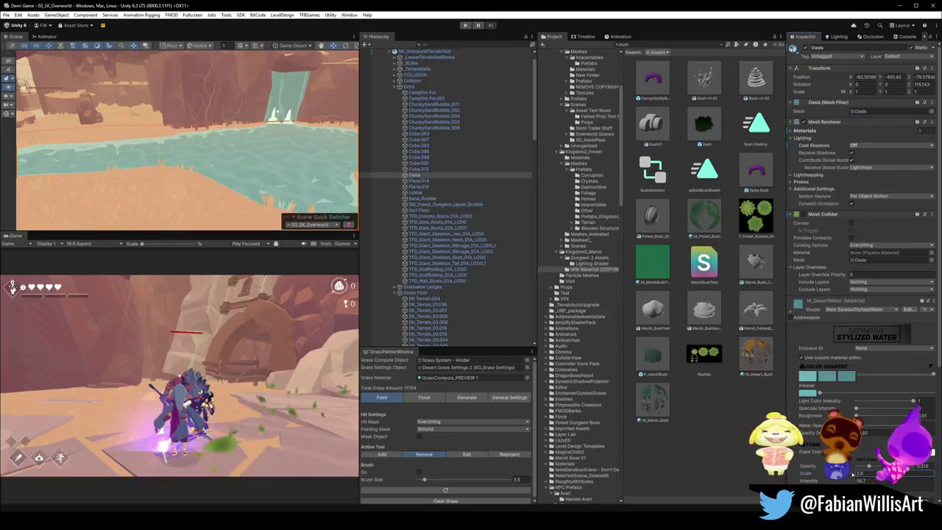
pyautogui.scroll(-3, 860, 464)
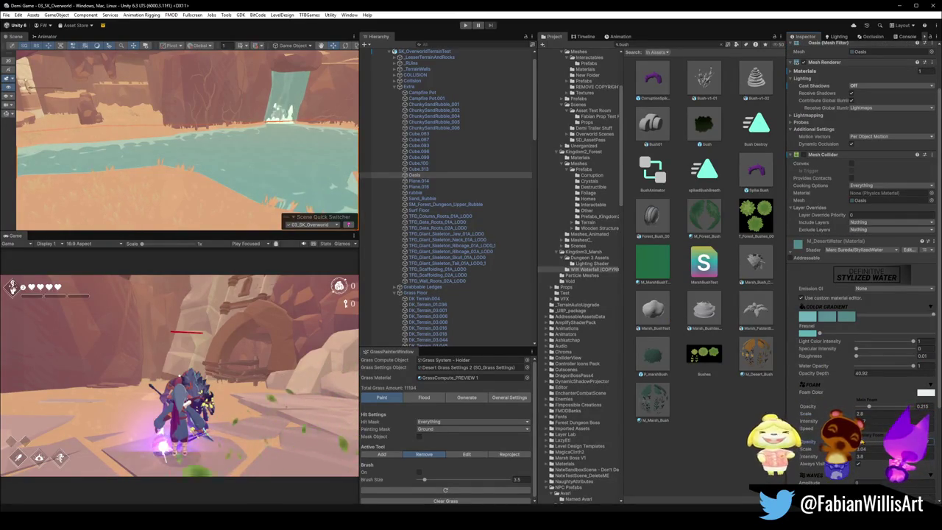
pyautogui.moveTo(272, 168)
pyautogui.mouseDown()
pyautogui.moveTo(301, 181)
pyautogui.moveTo(194, 155)
pyautogui.mouseUp()
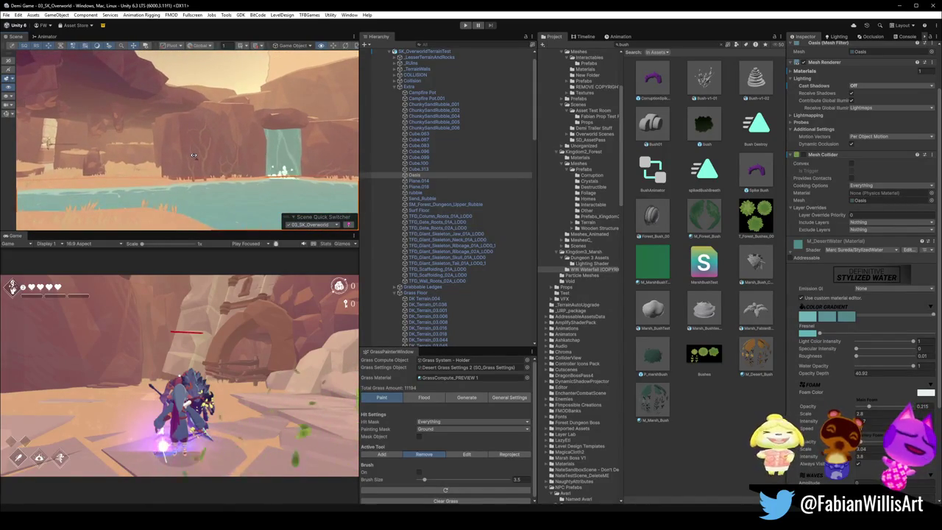
# Step: Set the foam colour to a slightly brighter pale aqua while viewing the waterfall
pyautogui.click(923, 394)
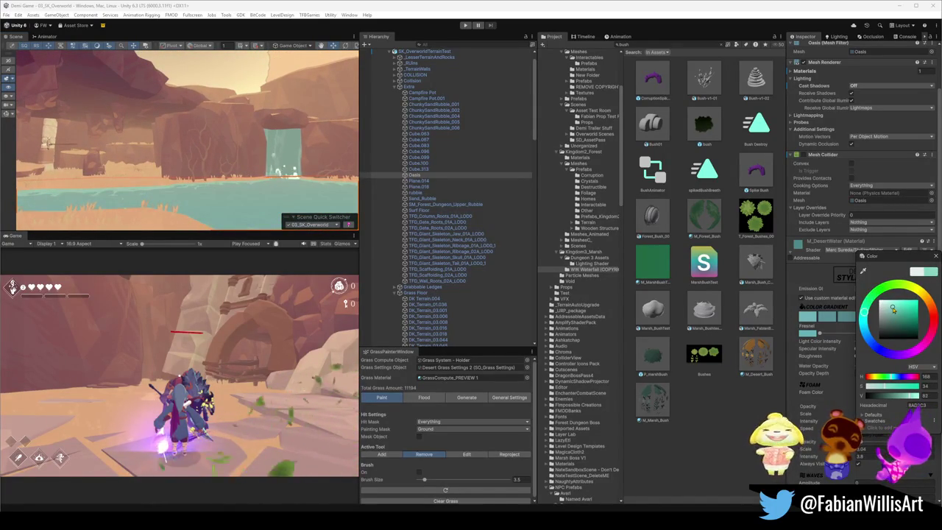
pyautogui.moveTo(317, 192)
pyautogui.mouseDown()
pyautogui.moveTo(294, 156)
pyautogui.moveTo(178, 152)
pyautogui.moveTo(236, 122)
pyautogui.moveTo(336, 144)
pyautogui.mouseUp()
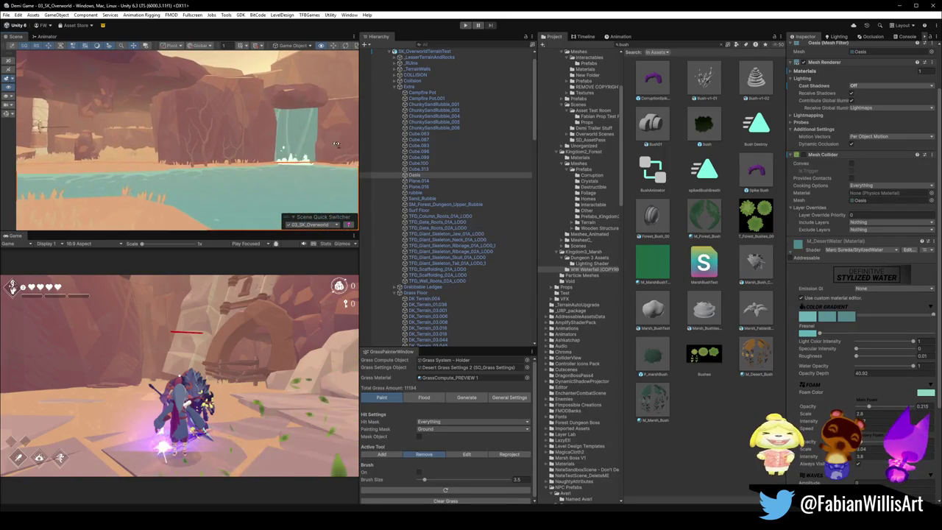
pyautogui.click(924, 394)
pyautogui.moveTo(895, 317); pyautogui.dragTo(895, 312)
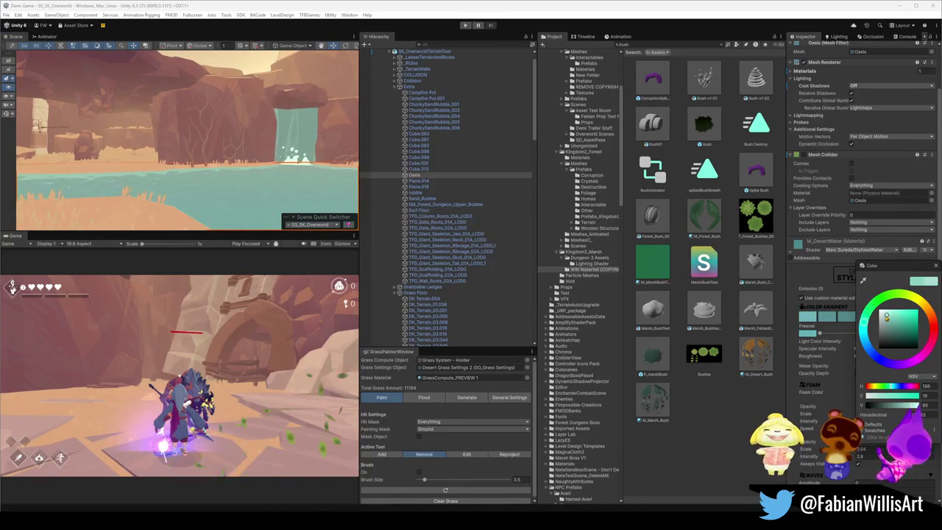
pyautogui.moveTo(171, 159)
pyautogui.mouseDown()
pyautogui.moveTo(246, 167)
pyautogui.moveTo(207, 162)
pyautogui.moveTo(259, 188)
pyautogui.moveTo(317, 181)
pyautogui.moveTo(271, 185)
pyautogui.moveTo(271, 169)
pyautogui.mouseUp()
pyautogui.moveTo(175, 161)
pyautogui.mouseDown()
pyautogui.moveTo(262, 126)
pyautogui.moveTo(233, 138)
pyautogui.moveTo(258, 137)
pyautogui.mouseUp()
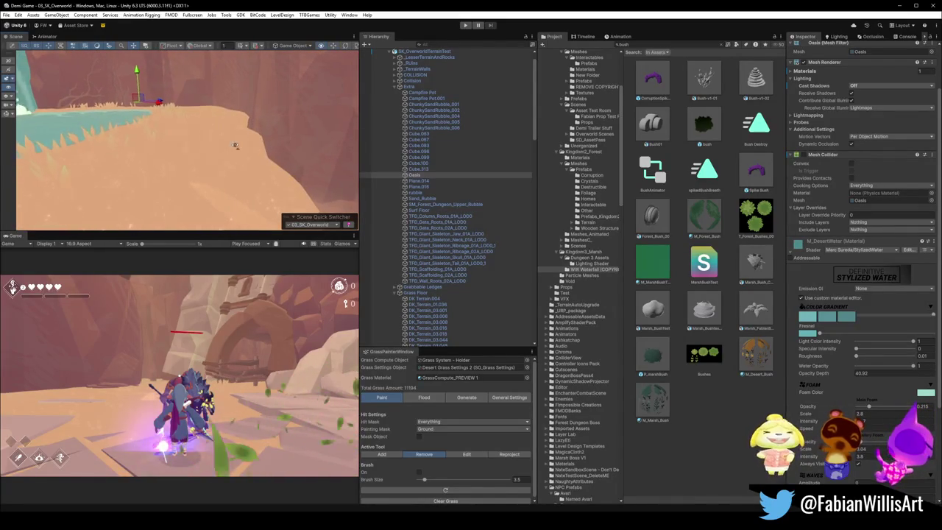
pyautogui.click(178, 213)
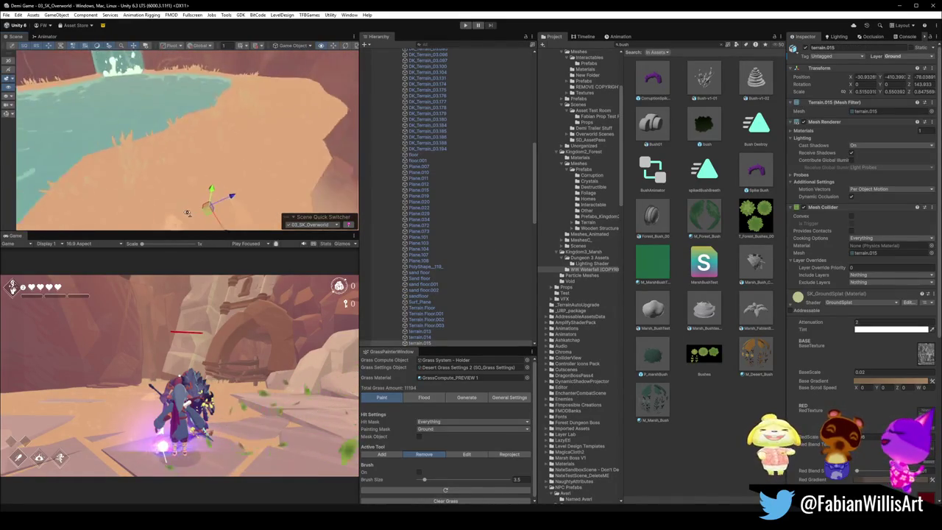
# Step: Select terrain.008, switch the grass brush to Add, and check the terrain's layer
pyautogui.moveTo(178, 213); pyautogui.dragTo(250, 184)
pyautogui.click(216, 175)
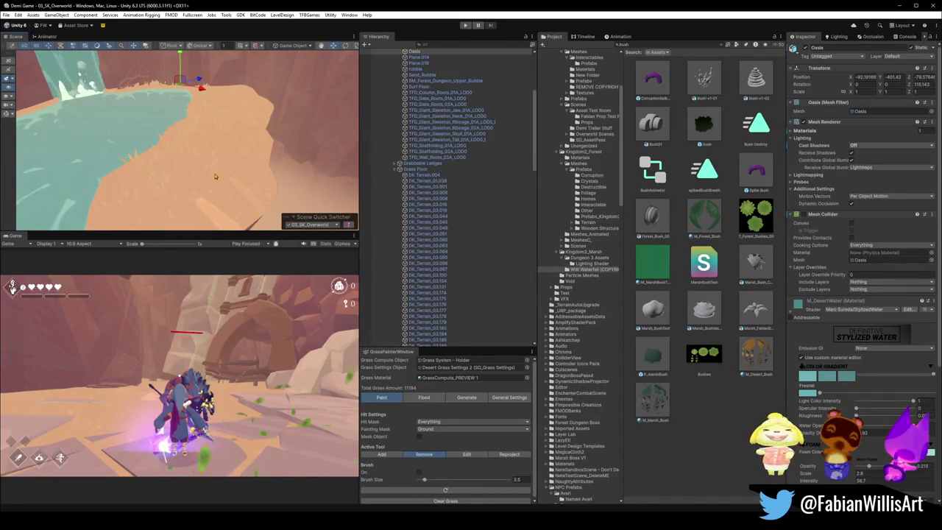
pyautogui.click(234, 156)
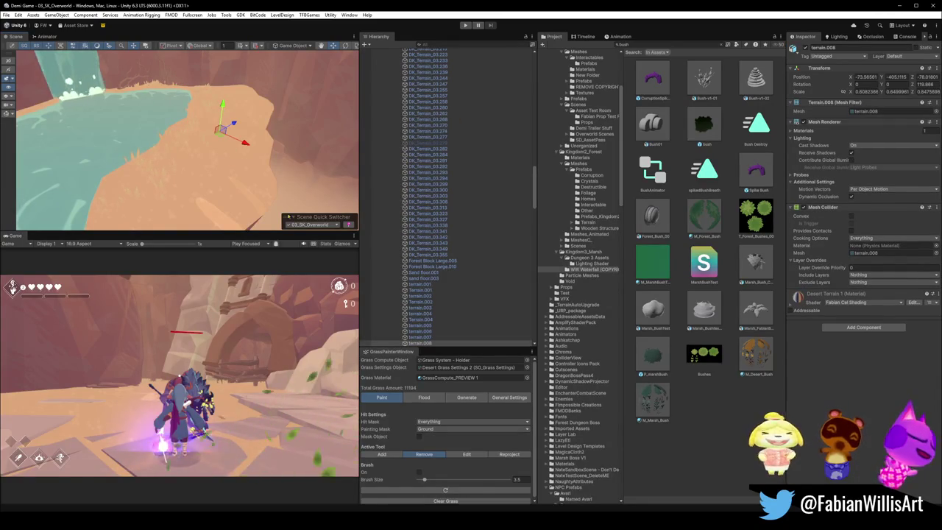
pyautogui.click(388, 456)
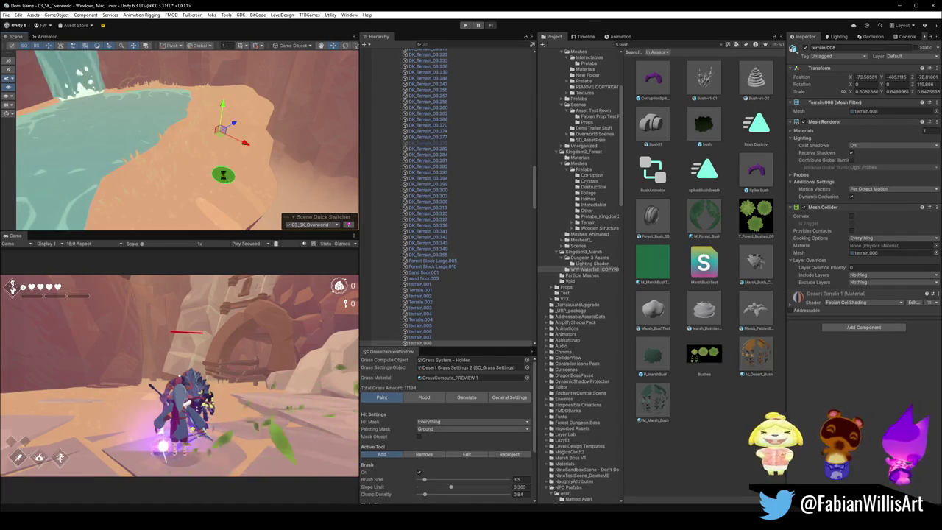
pyautogui.moveTo(224, 175)
pyautogui.mouseDown()
pyautogui.moveTo(235, 167)
pyautogui.moveTo(209, 157)
pyautogui.moveTo(221, 164)
pyautogui.mouseUp()
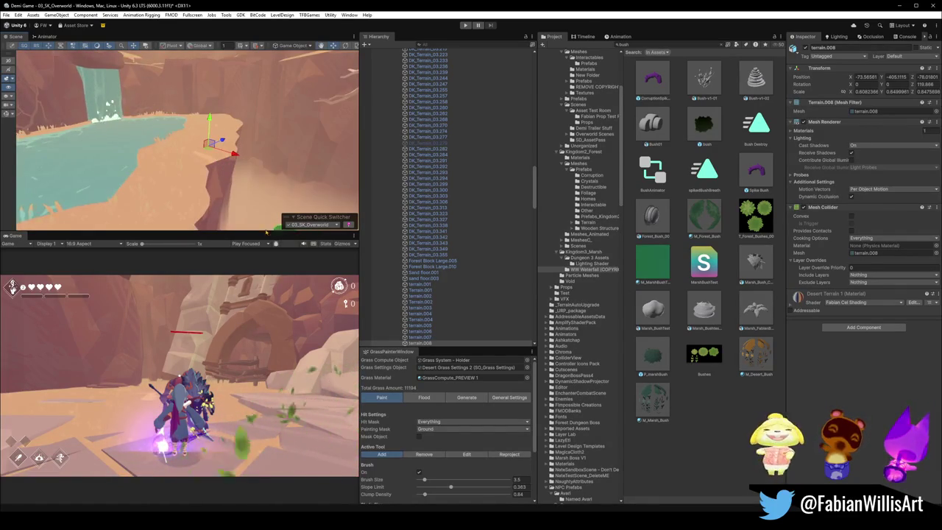
pyautogui.click(913, 57)
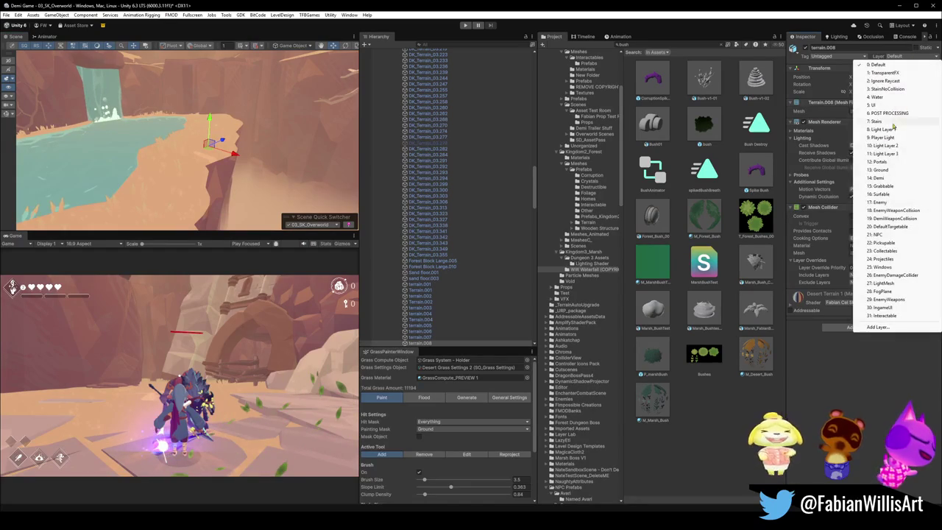
pyautogui.click(887, 189)
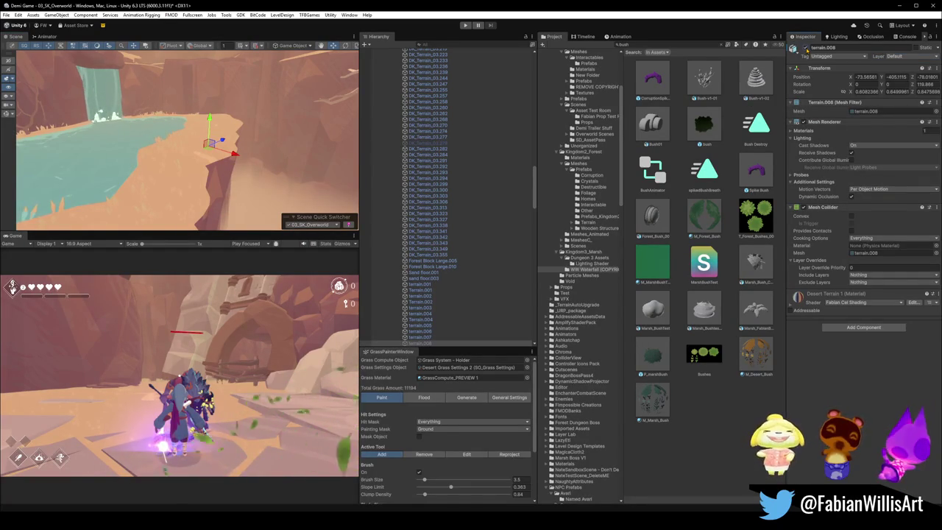
# Step: Select the terrain.015 shore piece and bring up the Grass Painter Generate settings
pyautogui.click(193, 157)
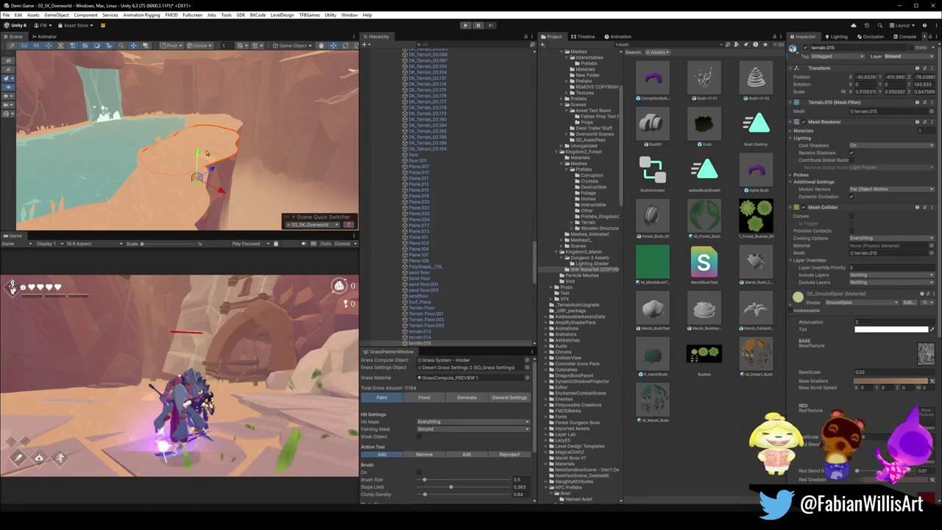
pyautogui.moveTo(274, 125); pyautogui.dragTo(331, 140)
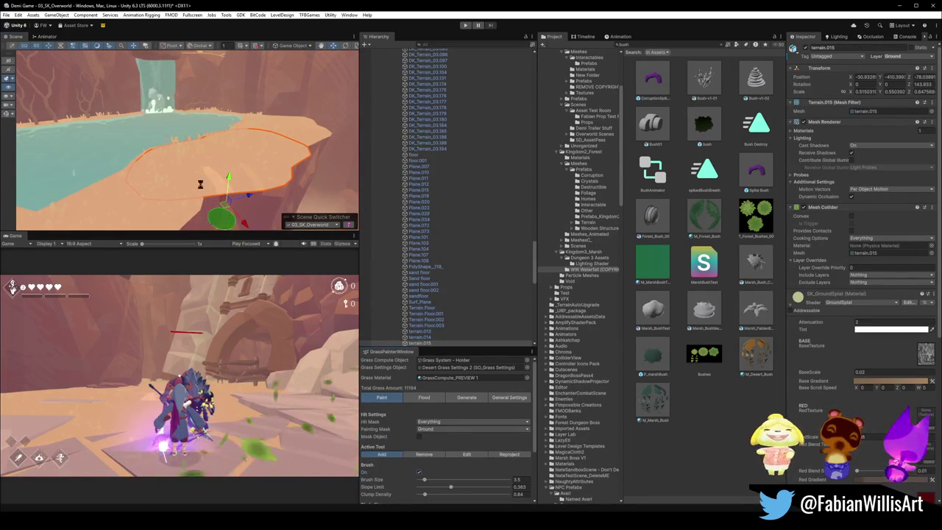
pyautogui.scroll(2, 229, 165)
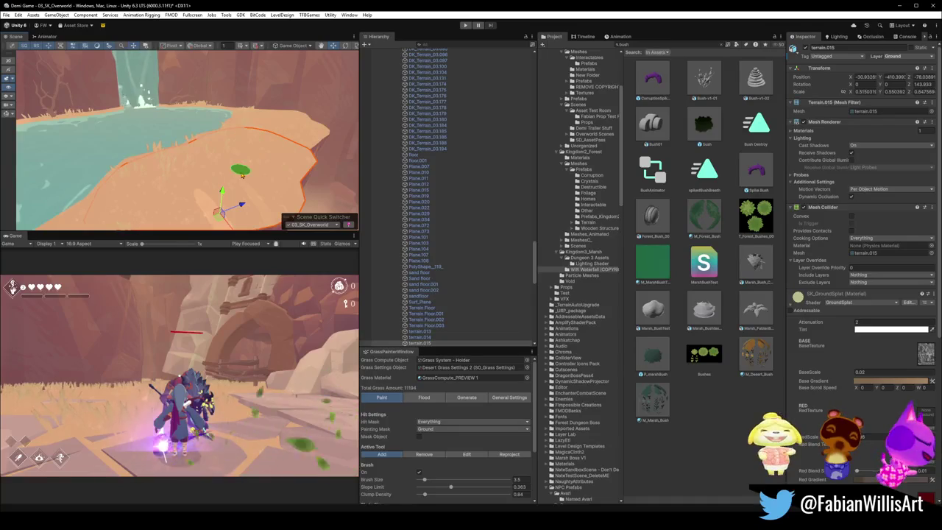
pyautogui.scroll(3, 250, 166)
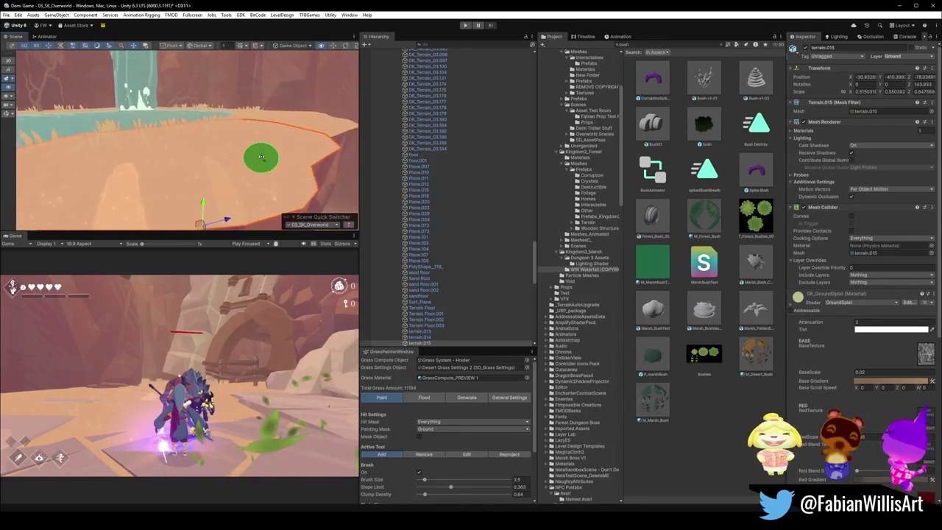
pyautogui.moveTo(261, 157)
pyautogui.mouseDown()
pyautogui.moveTo(288, 147)
pyautogui.moveTo(214, 143)
pyautogui.moveTo(256, 161)
pyautogui.moveTo(185, 162)
pyautogui.mouseUp()
pyautogui.moveTo(204, 120)
pyautogui.mouseDown()
pyautogui.moveTo(202, 153)
pyautogui.moveTo(225, 147)
pyautogui.mouseUp()
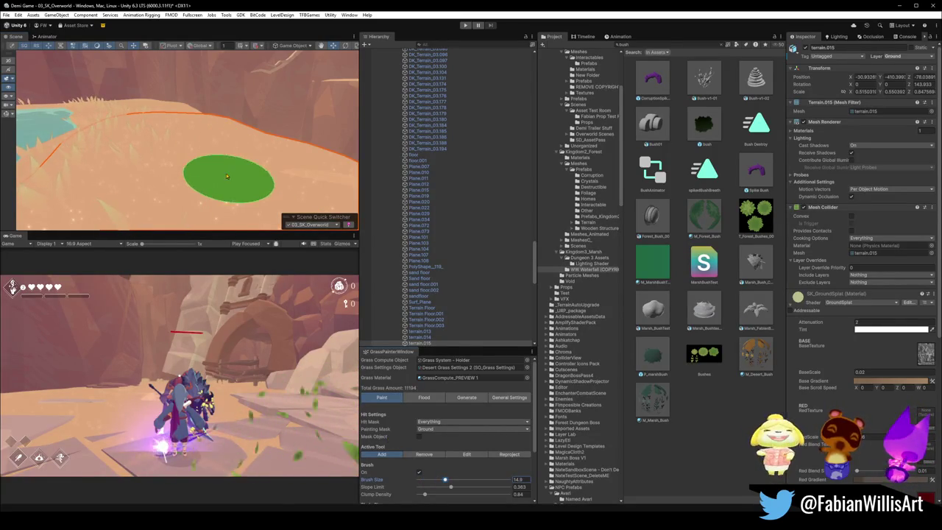
pyautogui.scroll(4, 206, 171)
pyautogui.moveTo(206, 171)
pyautogui.mouseDown()
pyautogui.moveTo(179, 190)
pyautogui.moveTo(178, 172)
pyautogui.moveTo(199, 179)
pyautogui.moveTo(301, 152)
pyautogui.moveTo(254, 169)
pyautogui.moveTo(292, 147)
pyautogui.moveTo(270, 105)
pyautogui.mouseUp()
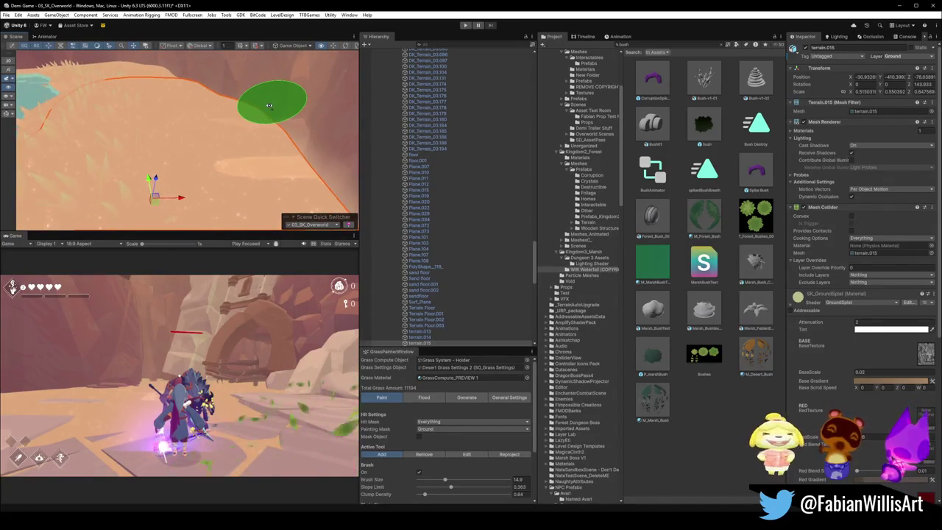
pyautogui.scroll(-2, 269, 105)
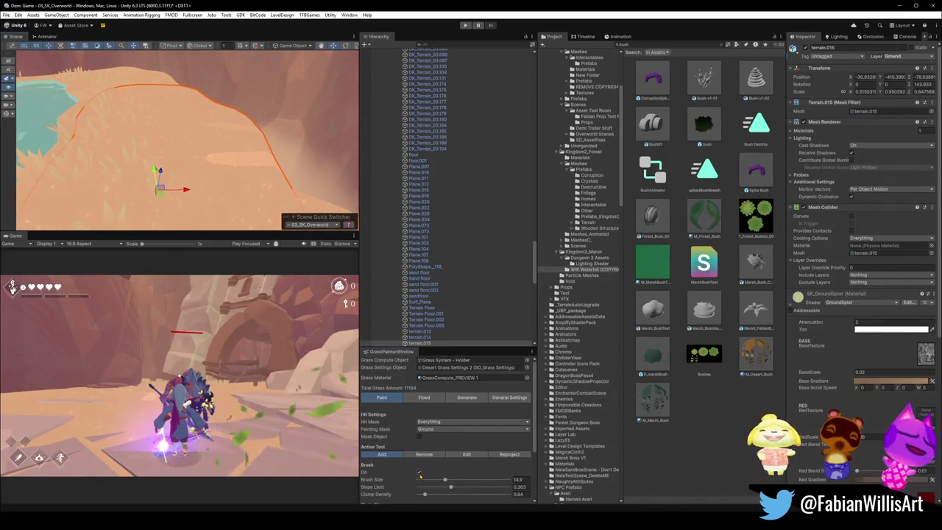
pyautogui.click(467, 398)
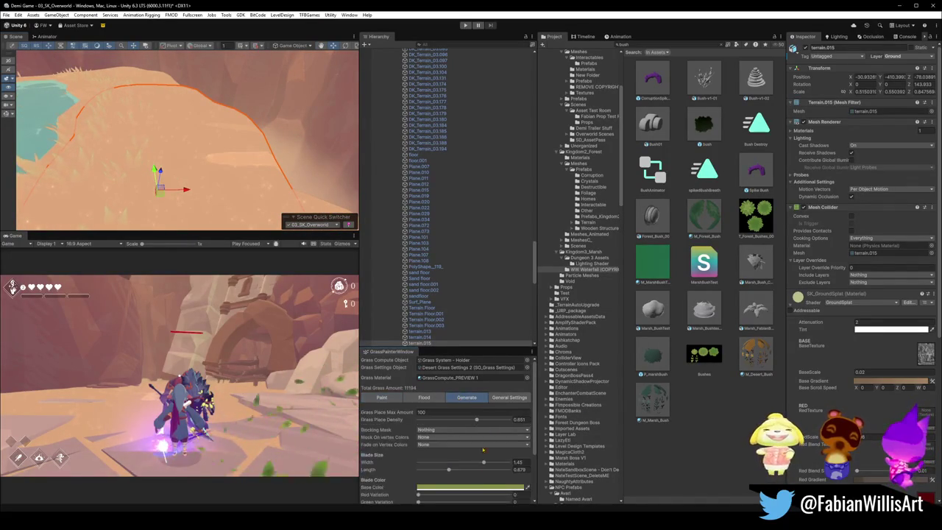
# Step: Generate grass across the selected shore terrain with Add Positions From Mesh
pyautogui.scroll(-5, 464, 441)
pyautogui.click(472, 471)
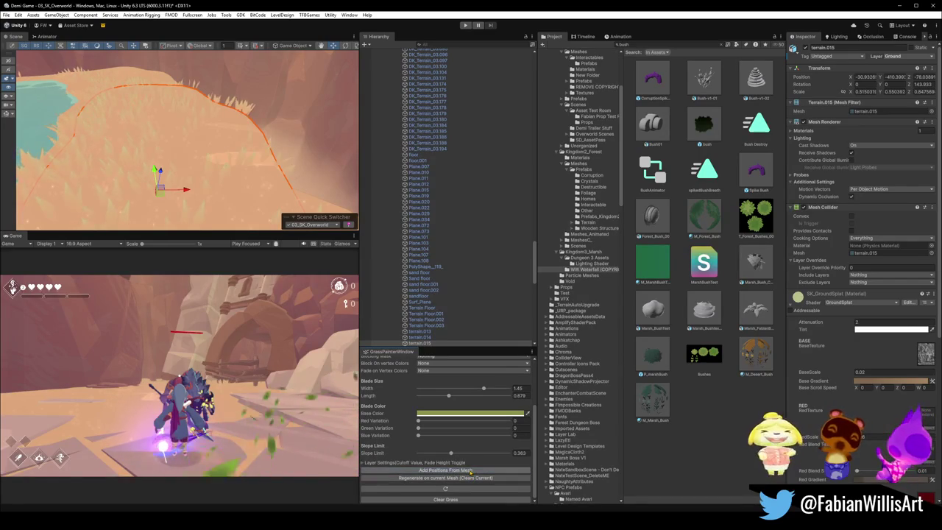
pyautogui.scroll(-3, 239, 105)
pyautogui.scroll(5, 221, 114)
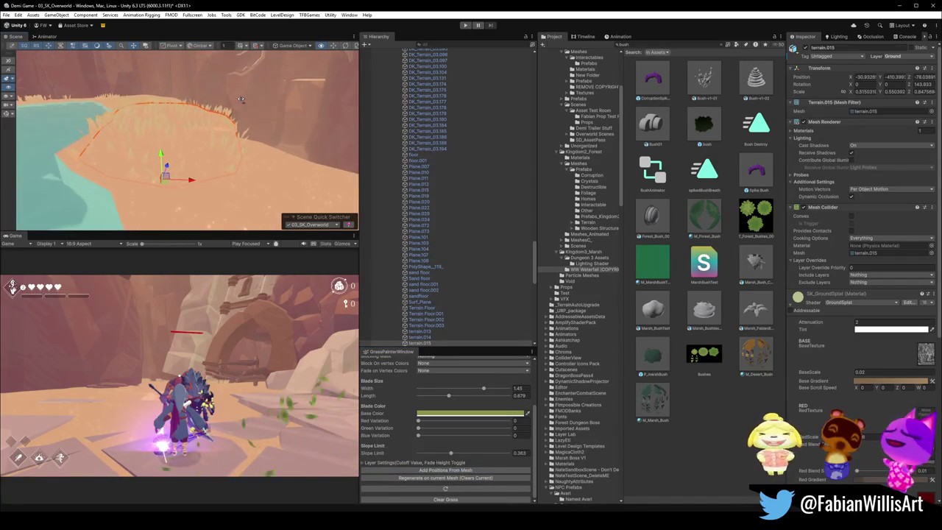
# Step: Select the terrain.017 and floor.001 pieces as the grass total reaches 11562
pyautogui.click(194, 122)
pyautogui.click(194, 123)
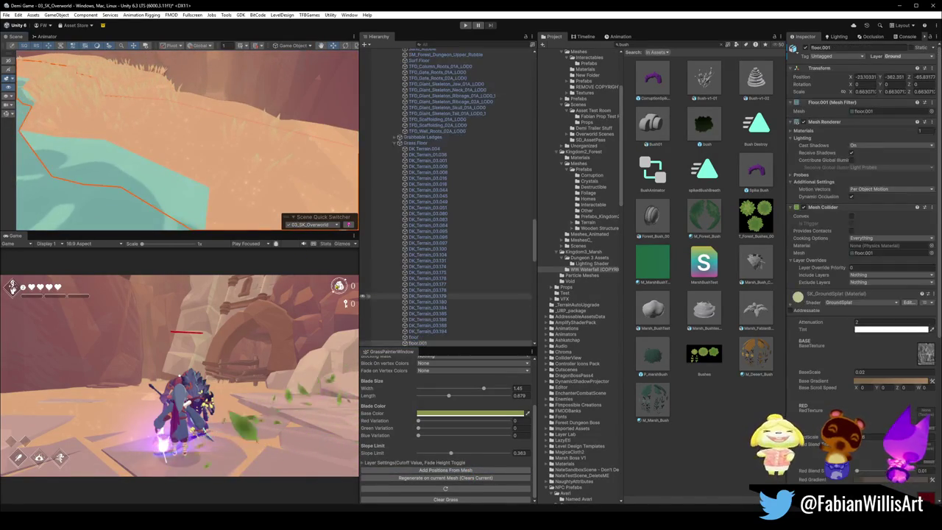
pyautogui.click(195, 123)
pyautogui.click(195, 123)
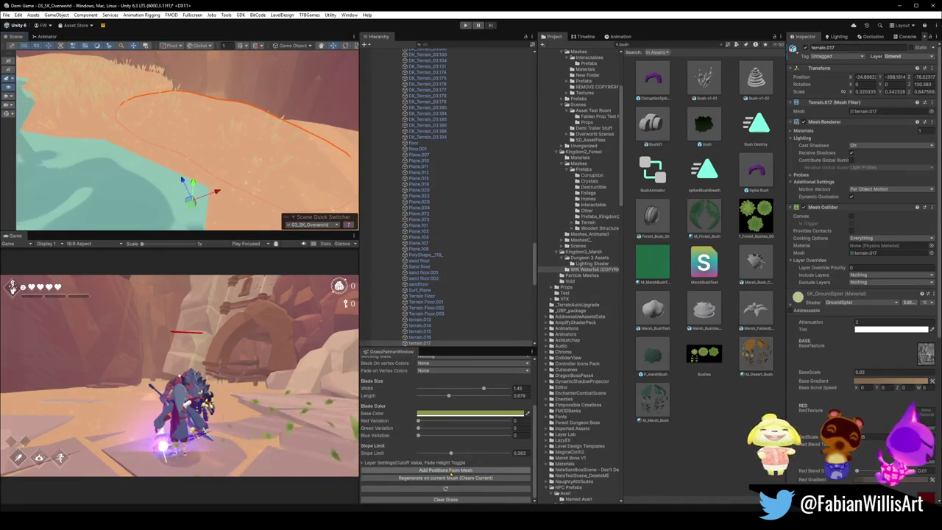
pyautogui.moveTo(183, 181); pyautogui.dragTo(159, 83)
pyautogui.scroll(5, 159, 84)
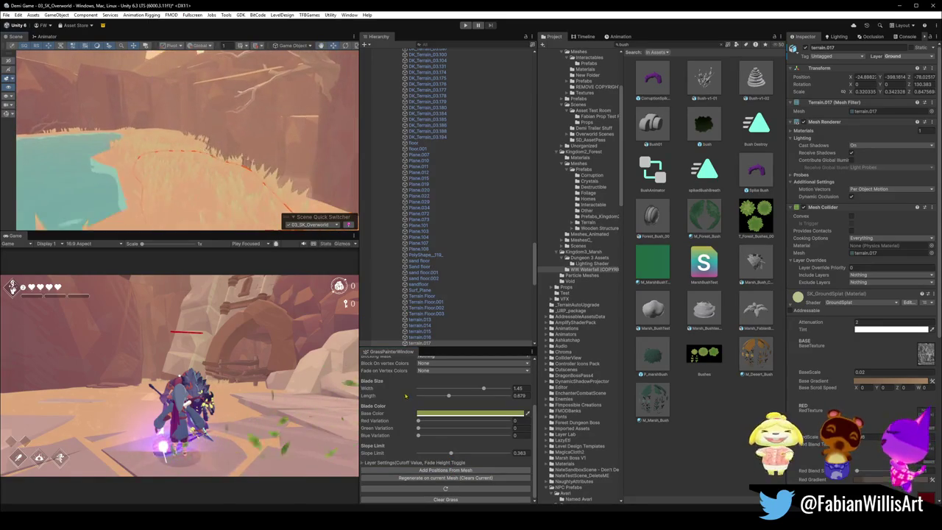
pyautogui.click(288, 175)
pyautogui.moveTo(288, 174)
pyautogui.mouseDown()
pyautogui.moveTo(171, 179)
pyautogui.moveTo(205, 191)
pyautogui.moveTo(234, 219)
pyautogui.moveTo(456, 278)
pyautogui.mouseUp()
pyautogui.click(182, 189)
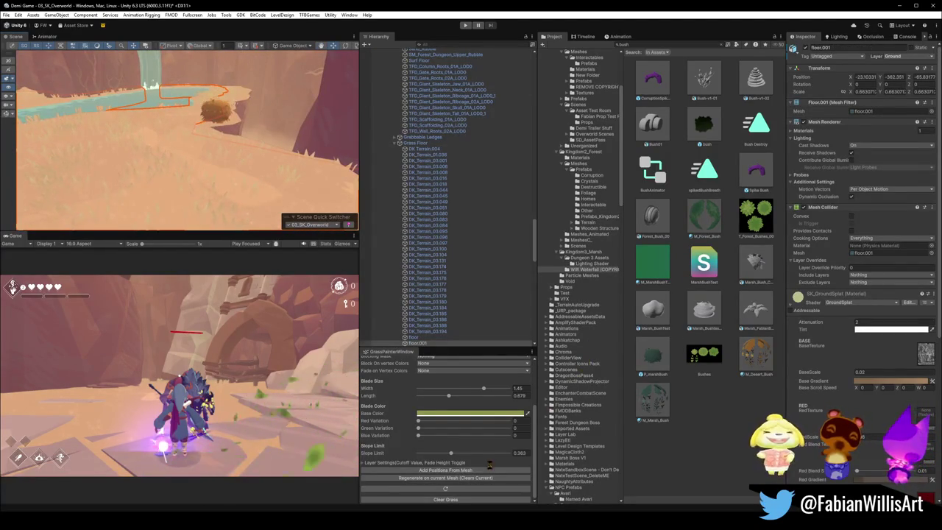
pyautogui.moveTo(152, 143); pyautogui.dragTo(146, 100)
pyautogui.moveTo(146, 100)
pyautogui.mouseDown()
pyautogui.moveTo(268, 128)
pyautogui.moveTo(231, 147)
pyautogui.moveTo(249, 157)
pyautogui.mouseUp()
pyautogui.click(195, 154)
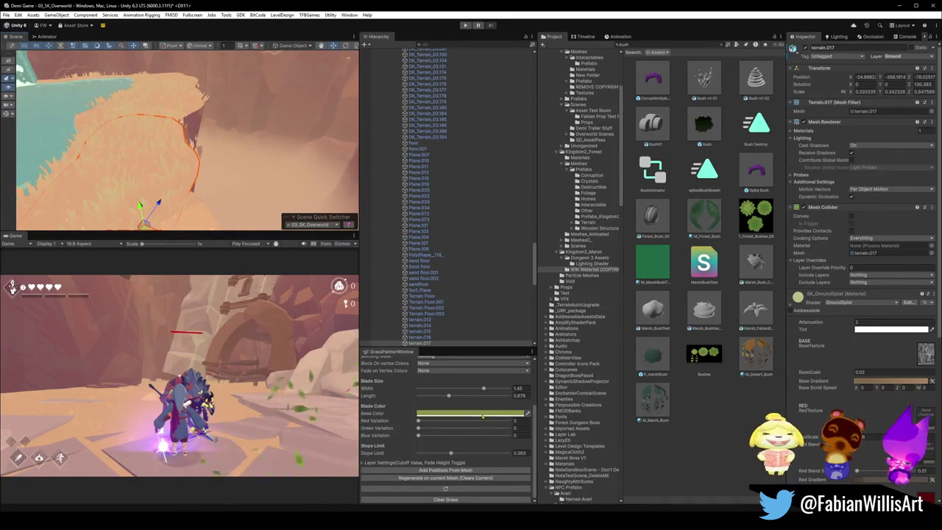
pyautogui.scroll(5, 419, 465)
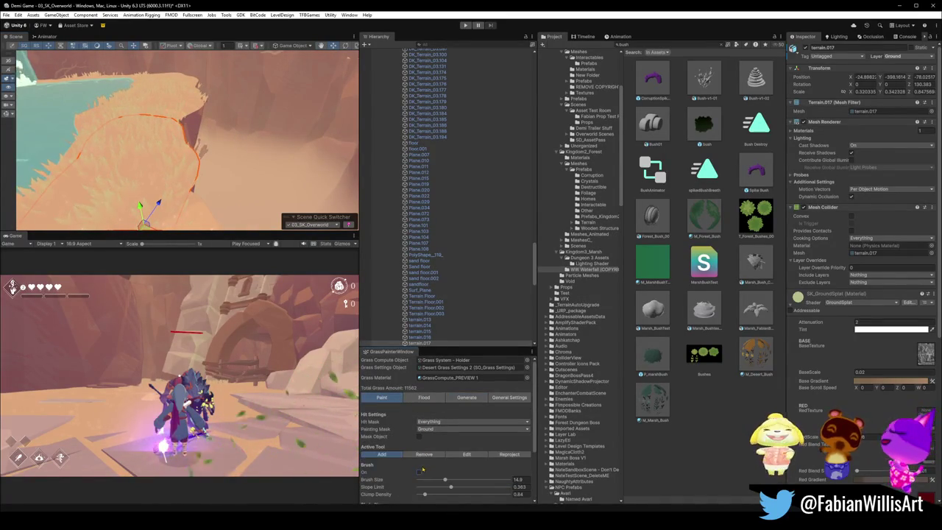
# Step: Switch the brush to Remove and erase stray cliff-edge grass, leaving 11529 blades
pyautogui.click(423, 456)
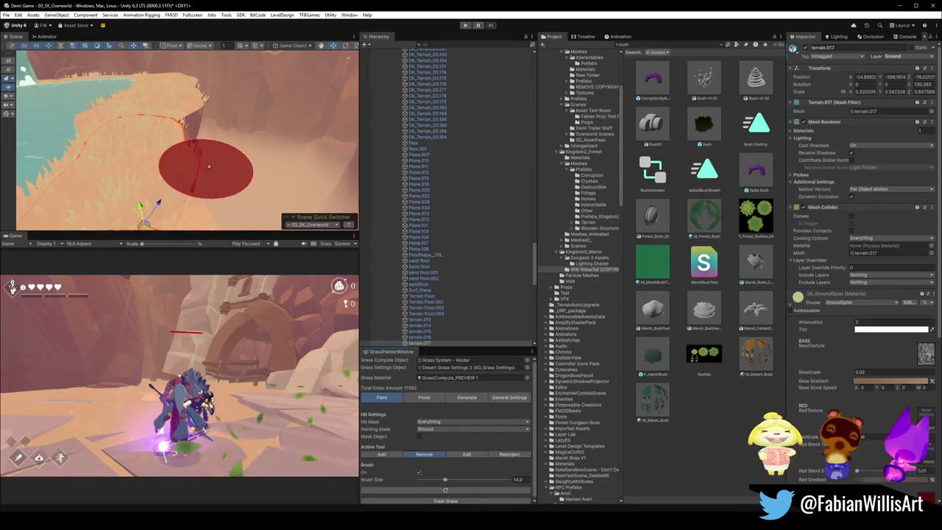
pyautogui.scroll(5, 206, 166)
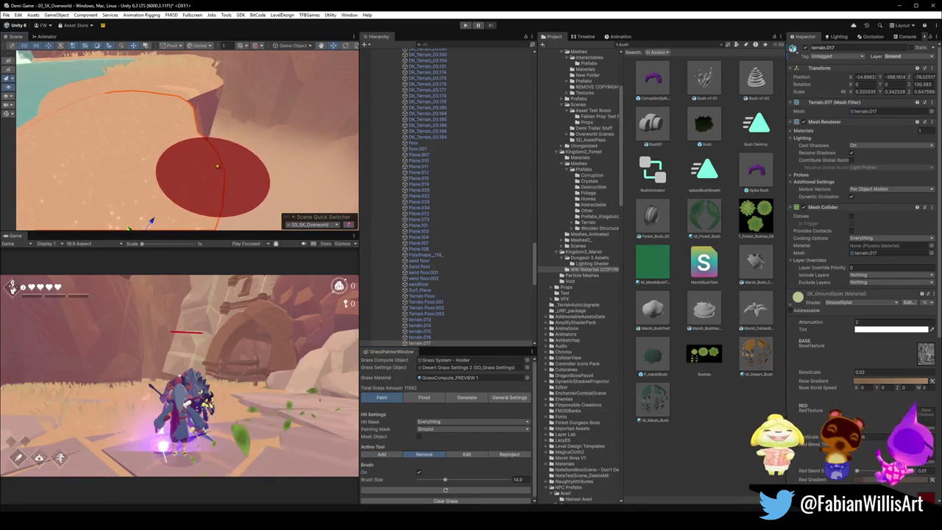
pyautogui.moveTo(217, 166)
pyautogui.mouseDown()
pyautogui.moveTo(315, 162)
pyautogui.moveTo(263, 154)
pyautogui.moveTo(221, 169)
pyautogui.moveTo(278, 182)
pyautogui.mouseUp()
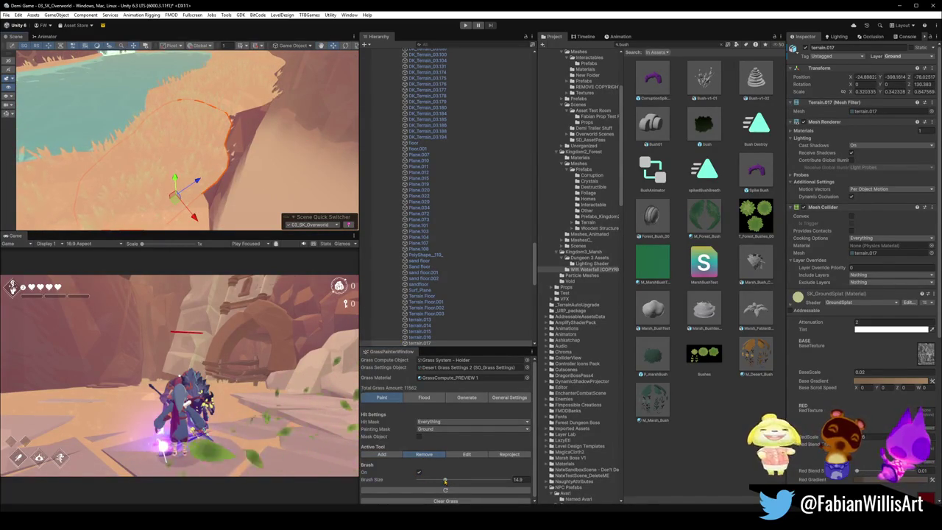
pyautogui.moveTo(216, 165)
pyautogui.mouseDown()
pyautogui.moveTo(248, 127)
pyautogui.moveTo(220, 168)
pyautogui.mouseUp()
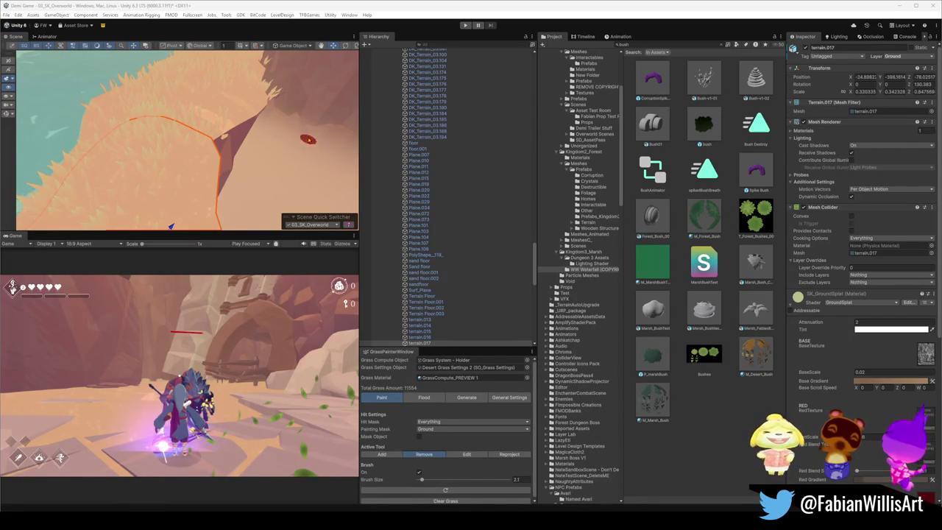
pyautogui.click(307, 144)
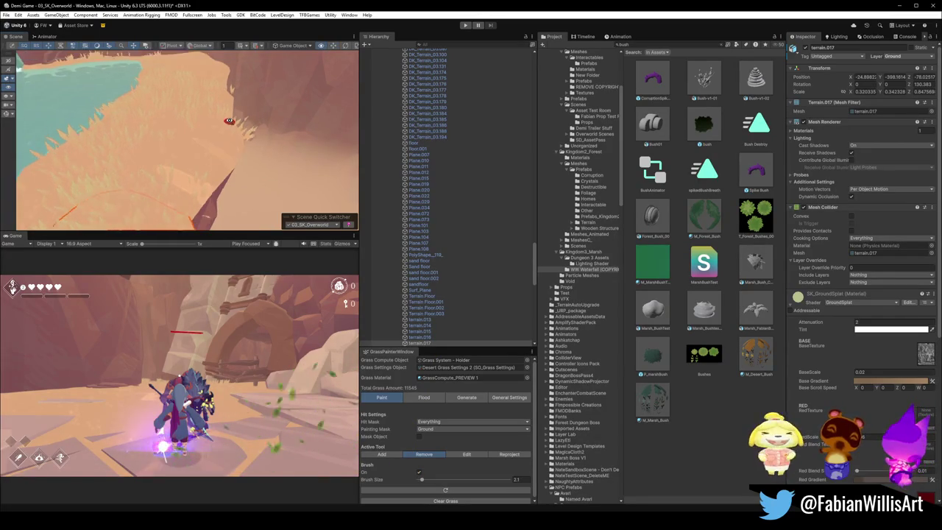
pyautogui.press('Up')
pyautogui.press('Up')
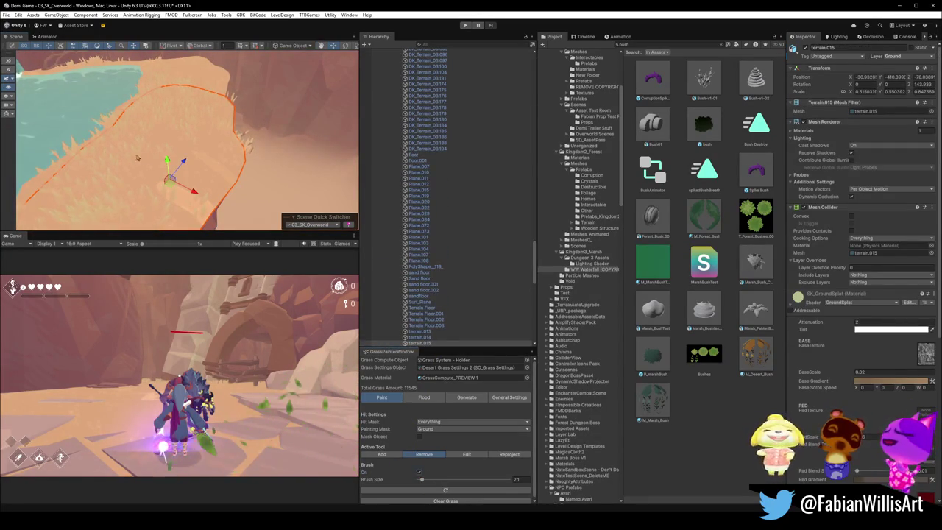
pyautogui.moveTo(211, 211)
pyautogui.mouseDown()
pyautogui.moveTo(237, 141)
pyautogui.moveTo(223, 174)
pyautogui.moveTo(206, 154)
pyautogui.moveTo(227, 139)
pyautogui.moveTo(213, 199)
pyautogui.mouseUp()
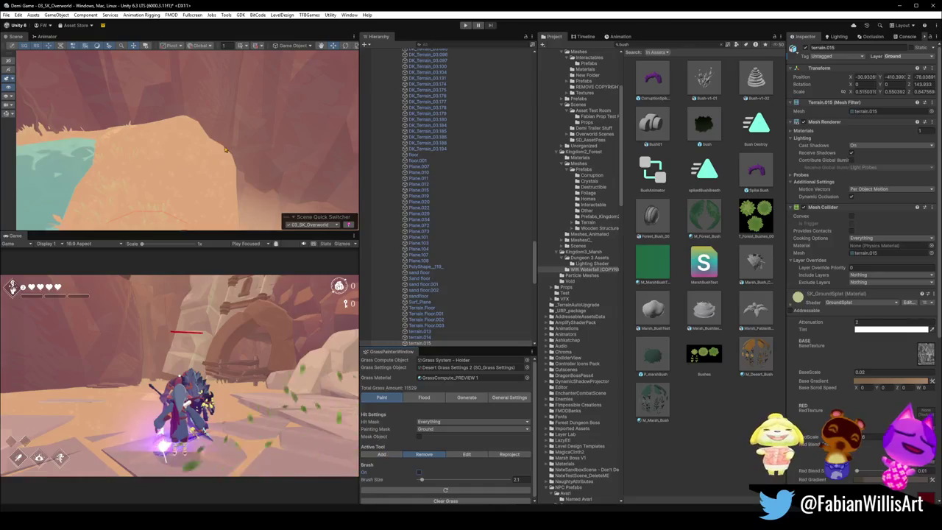
# Step: Select the terrain.016 cliff piece and generate grass on it
pyautogui.click(193, 184)
pyautogui.click(198, 175)
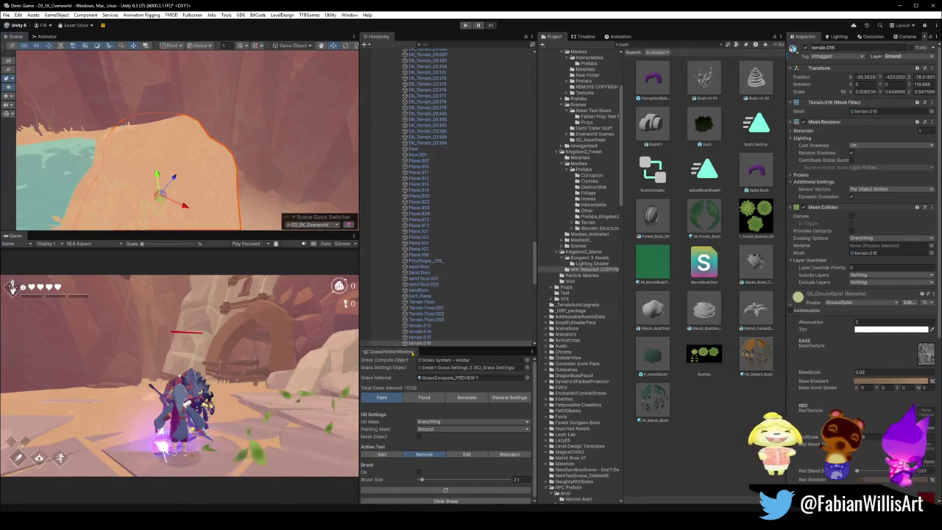
pyautogui.click(467, 397)
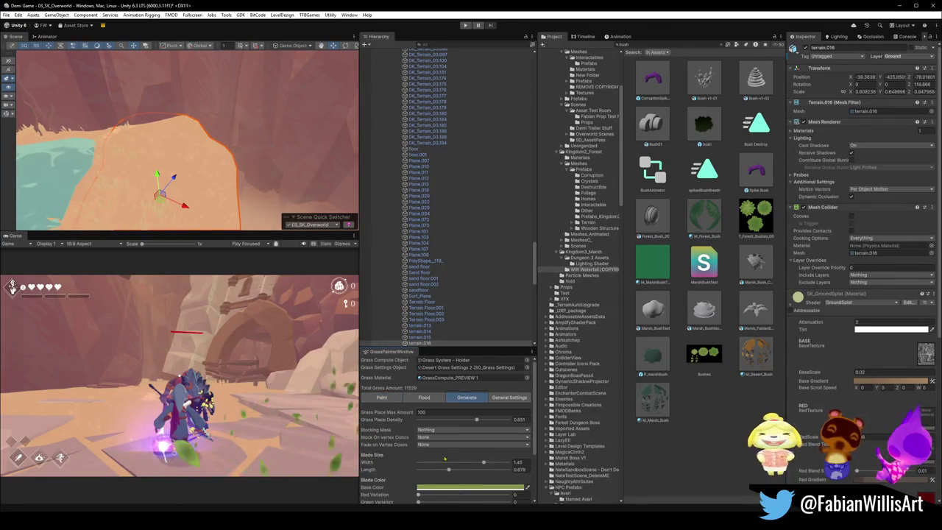
pyautogui.scroll(-5, 442, 462)
pyautogui.moveTo(276, 152); pyautogui.dragTo(255, 158)
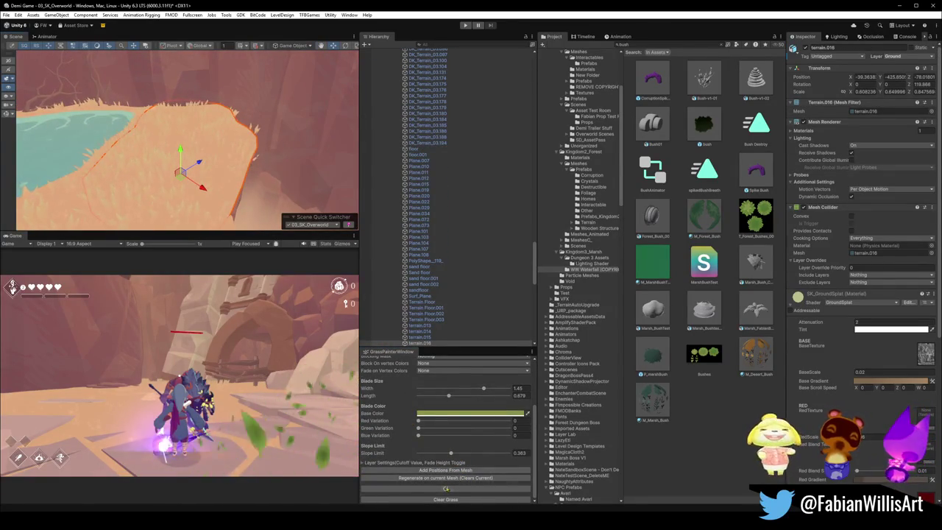
pyautogui.scroll(5, 422, 403)
# Step: Erase excess grass along the cliff edge, then select the orange bush by the waterfall
pyautogui.click(382, 397)
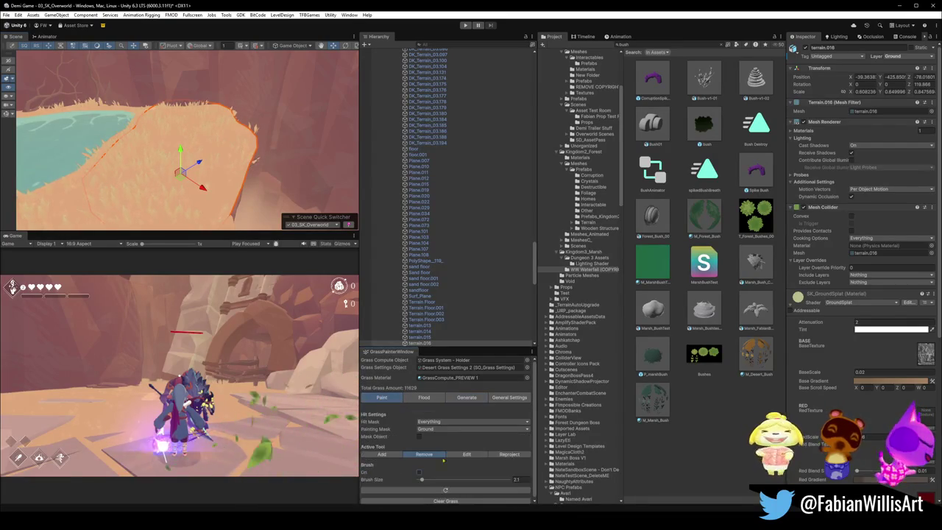
pyautogui.moveTo(239, 215)
pyautogui.mouseDown()
pyautogui.moveTo(250, 133)
pyautogui.moveTo(238, 115)
pyautogui.moveTo(273, 130)
pyautogui.moveTo(250, 132)
pyautogui.moveTo(248, 151)
pyautogui.moveTo(213, 91)
pyautogui.moveTo(220, 88)
pyautogui.moveTo(232, 118)
pyautogui.moveTo(195, 165)
pyautogui.moveTo(196, 124)
pyautogui.moveTo(175, 152)
pyautogui.moveTo(188, 168)
pyautogui.mouseUp()
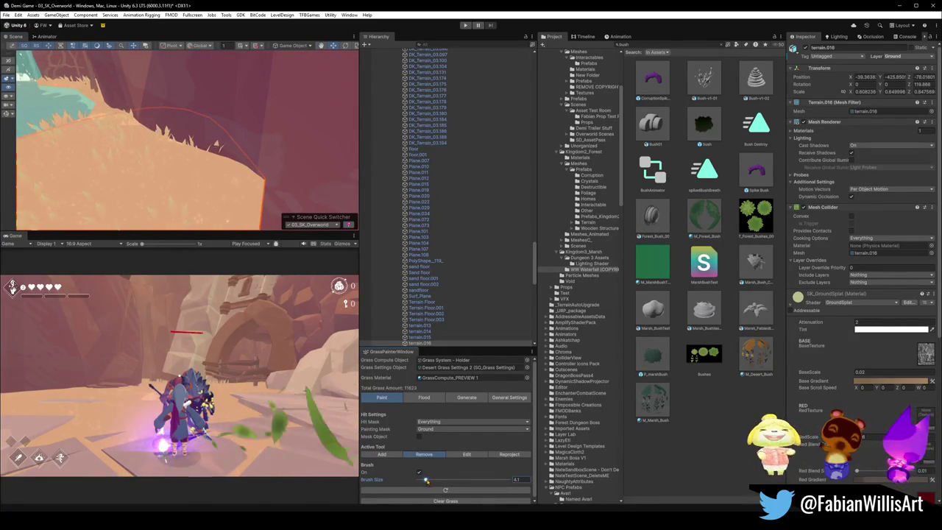
pyautogui.moveTo(168, 165)
pyautogui.mouseDown()
pyautogui.moveTo(206, 145)
pyautogui.moveTo(221, 169)
pyautogui.moveTo(202, 177)
pyautogui.moveTo(189, 168)
pyautogui.moveTo(221, 184)
pyautogui.moveTo(156, 131)
pyautogui.moveTo(225, 156)
pyautogui.moveTo(229, 188)
pyautogui.moveTo(235, 152)
pyautogui.moveTo(252, 152)
pyautogui.mouseUp()
pyautogui.click(236, 184)
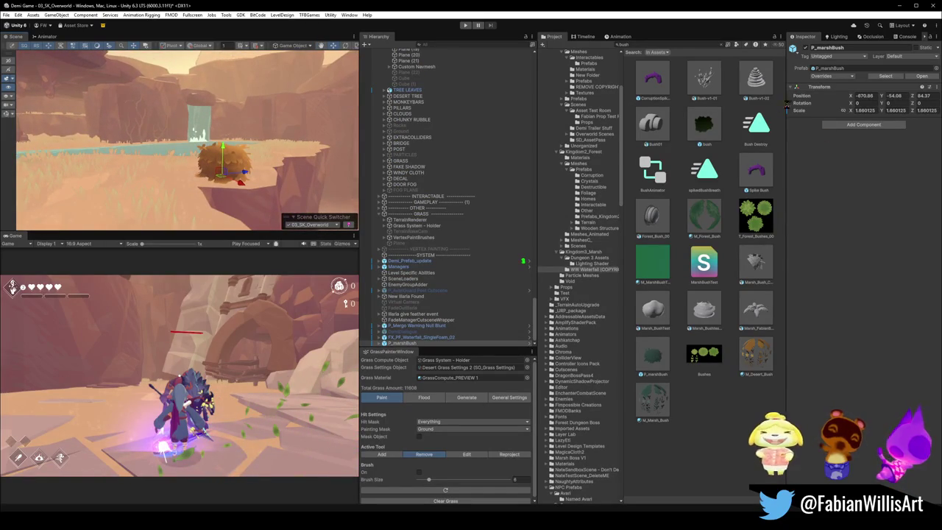
# Step: Tint the M_Desert_Bush material green and raise its Mask Clip Value
pyautogui.click(225, 158)
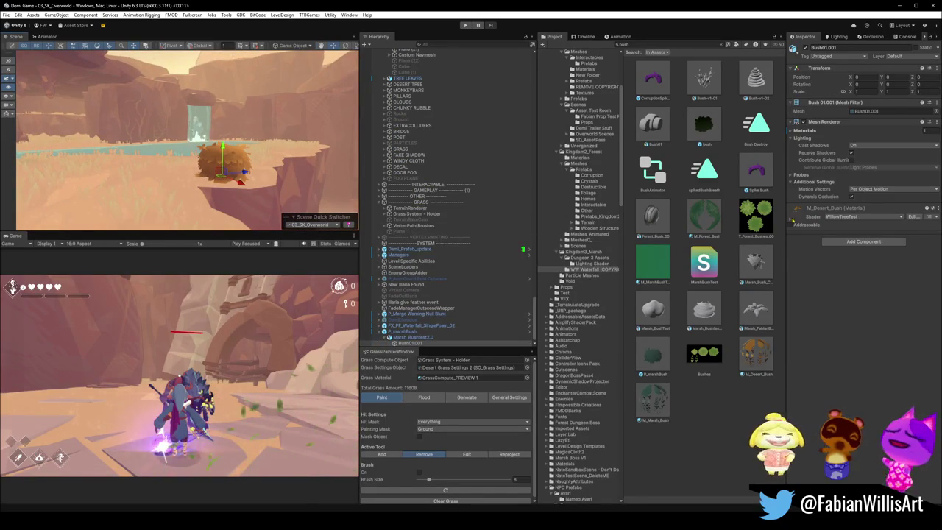
pyautogui.click(795, 209)
pyautogui.click(926, 294)
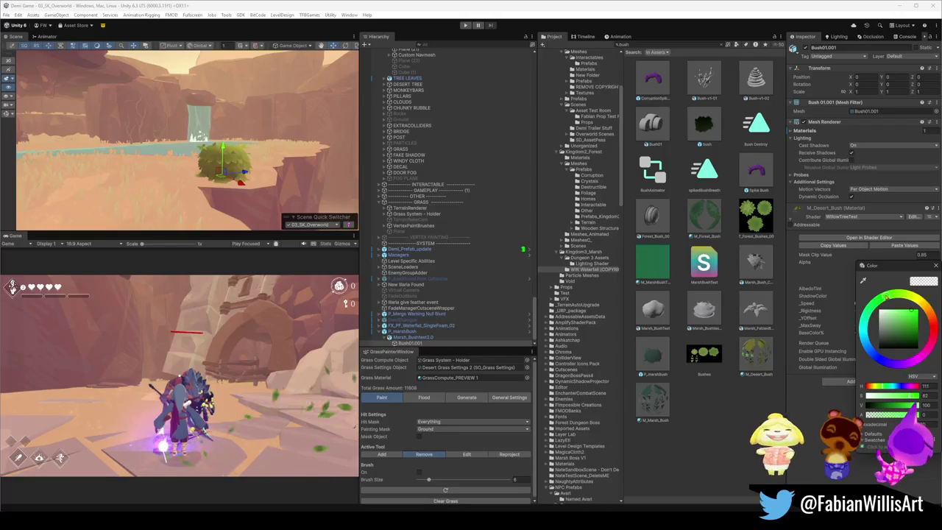
pyautogui.moveTo(899, 296)
pyautogui.mouseDown()
pyautogui.moveTo(910, 301)
pyautogui.moveTo(889, 296)
pyautogui.mouseUp()
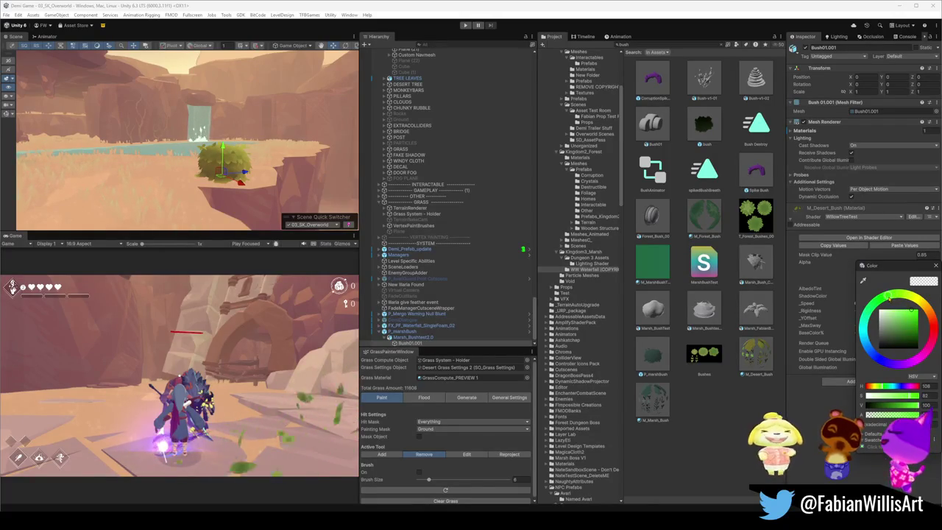
pyautogui.click(853, 371)
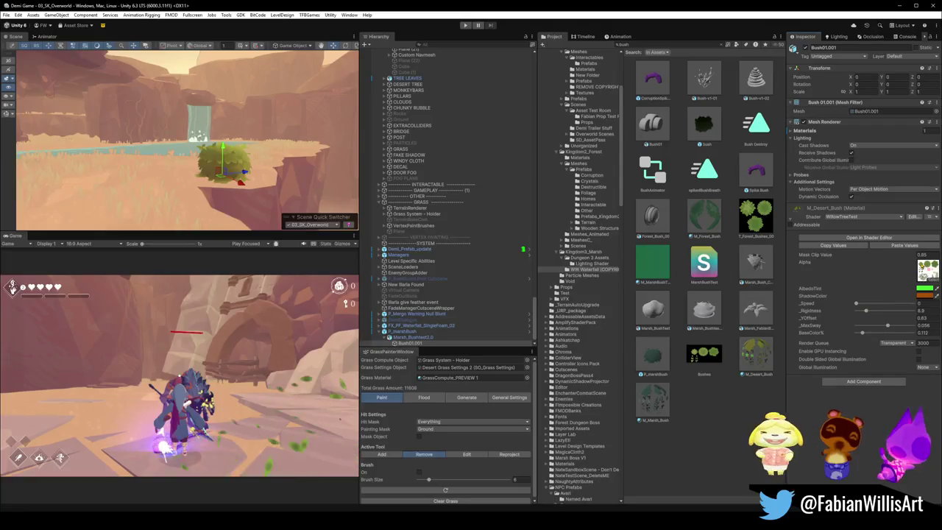
pyautogui.moveTo(915, 256); pyautogui.dragTo(921, 254)
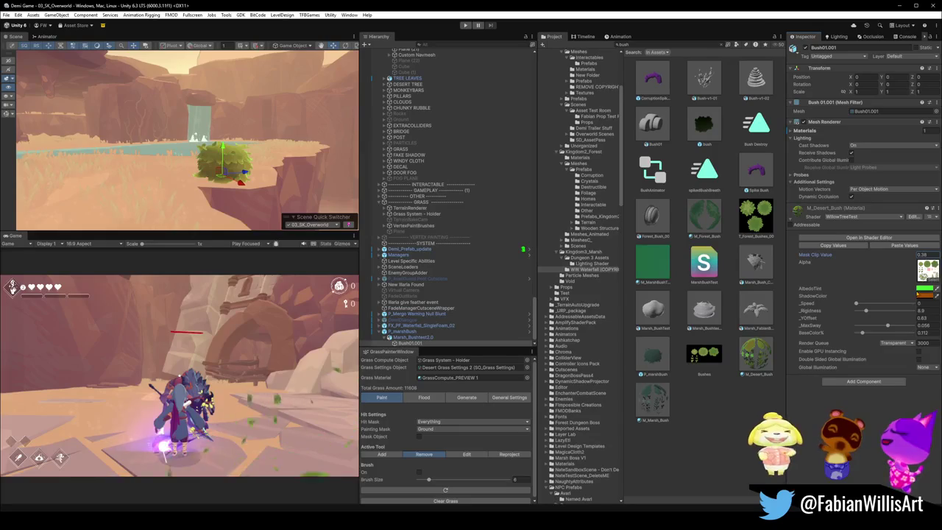
# Step: Try a paler orange albedo tint on the bush, then darken it
pyautogui.click(927, 289)
pyautogui.moveTo(889, 308); pyautogui.dragTo(887, 311)
pyautogui.click(929, 298)
pyautogui.moveTo(895, 314); pyautogui.dragTo(878, 323)
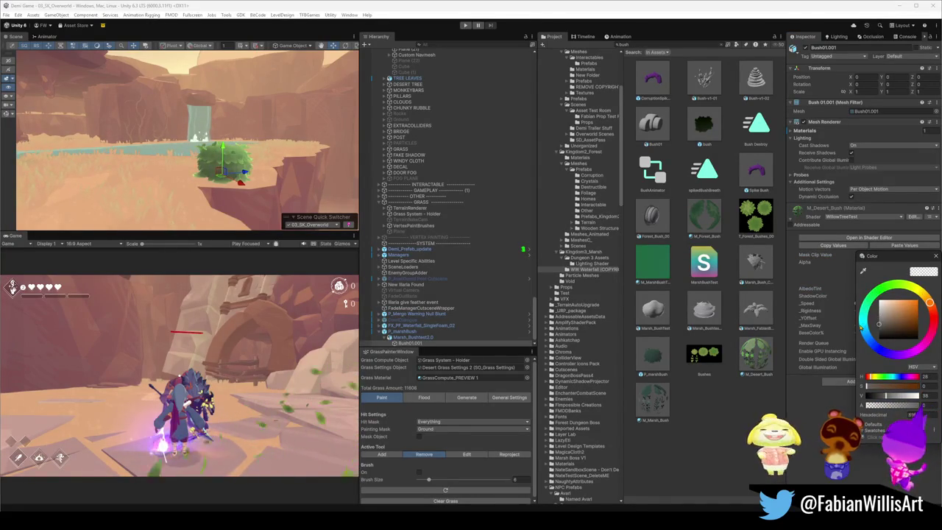
pyautogui.click(809, 428)
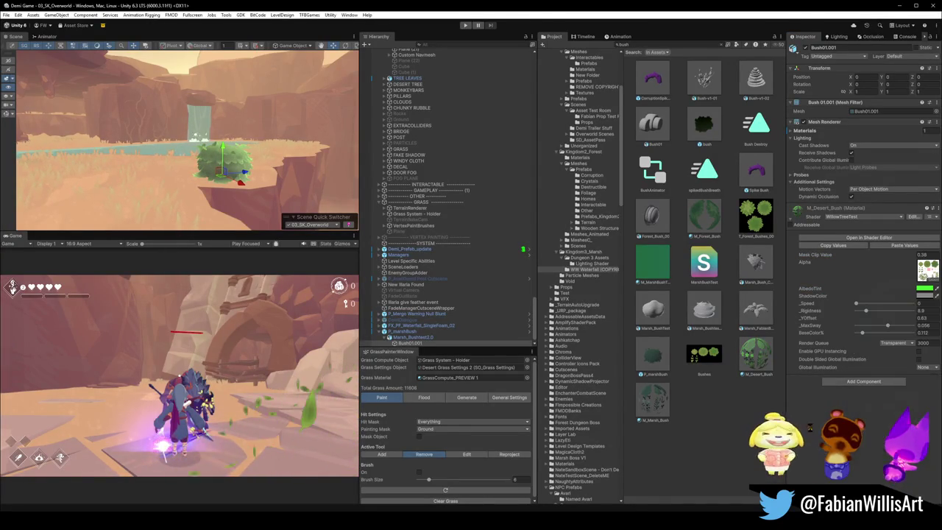
pyautogui.click(926, 288)
pyautogui.moveTo(890, 313)
pyautogui.mouseDown()
pyautogui.moveTo(906, 313)
pyautogui.moveTo(901, 322)
pyautogui.moveTo(904, 311)
pyautogui.mouseUp()
pyautogui.press('Escape')
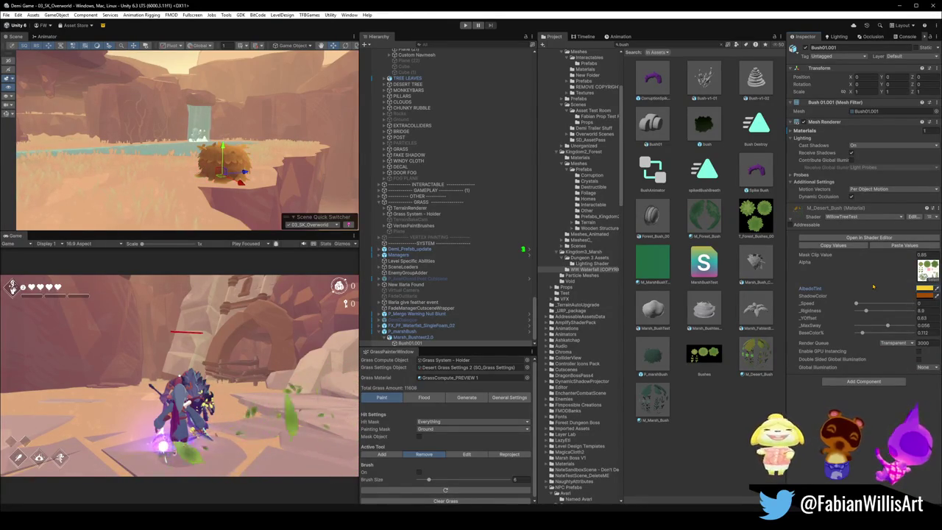
# Step: Cycle another bush material colour through vivid green, yellow-green and dark red
pyautogui.click(925, 295)
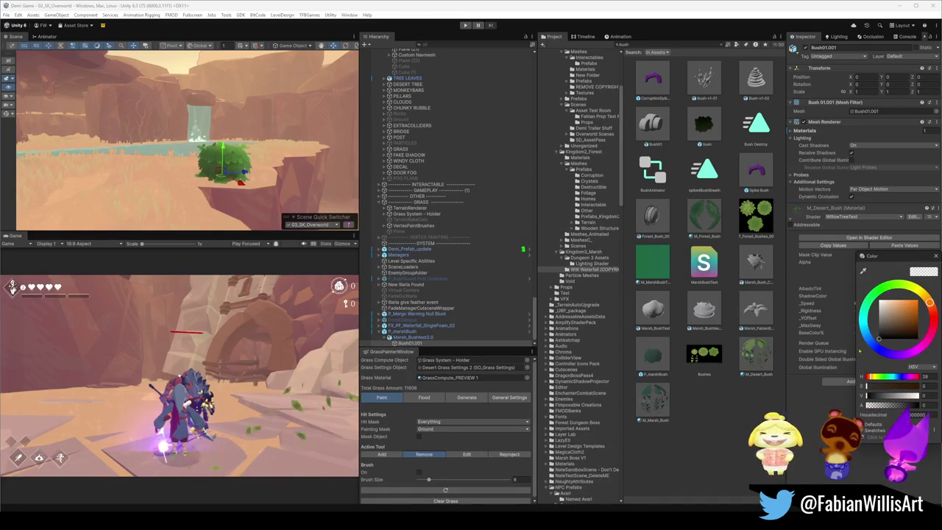
pyautogui.moveTo(929, 302); pyautogui.dragTo(881, 285)
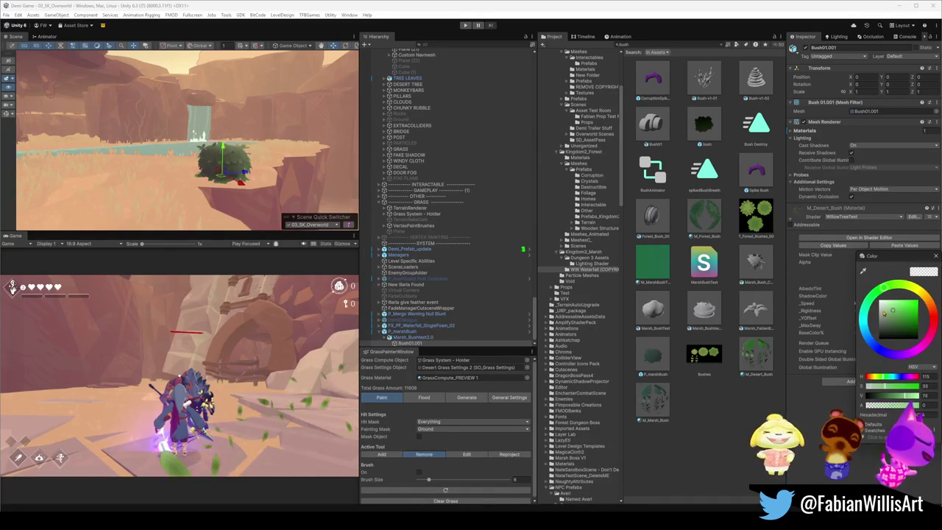
pyautogui.moveTo(883, 323); pyautogui.dragTo(917, 305)
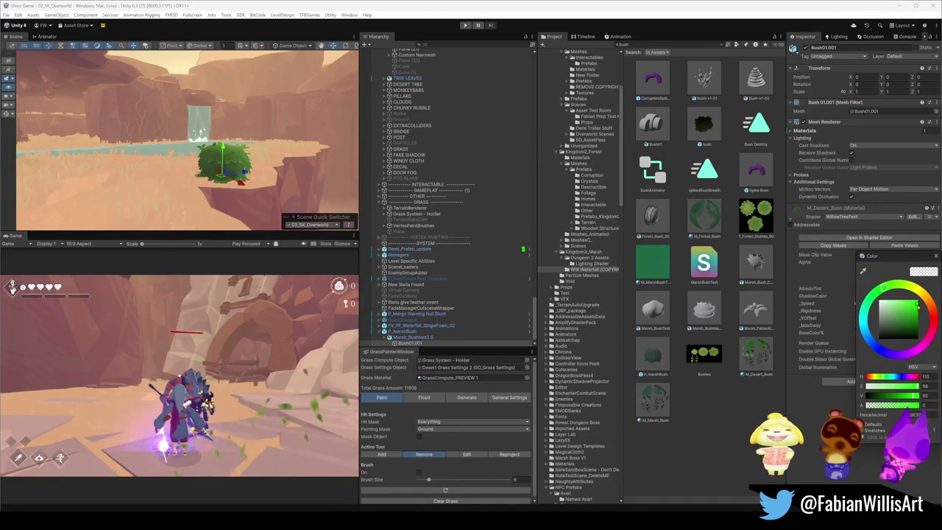
pyautogui.click(908, 287)
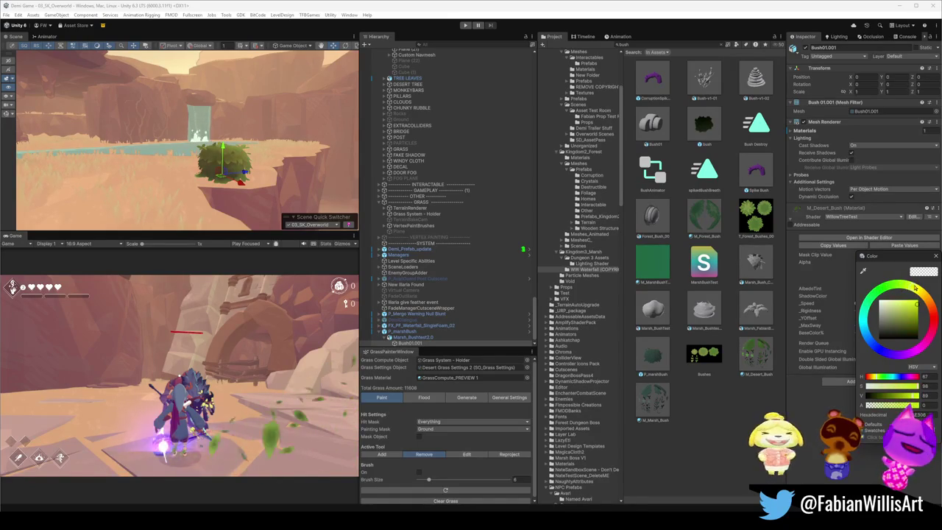
pyautogui.moveTo(918, 294); pyautogui.dragTo(917, 290)
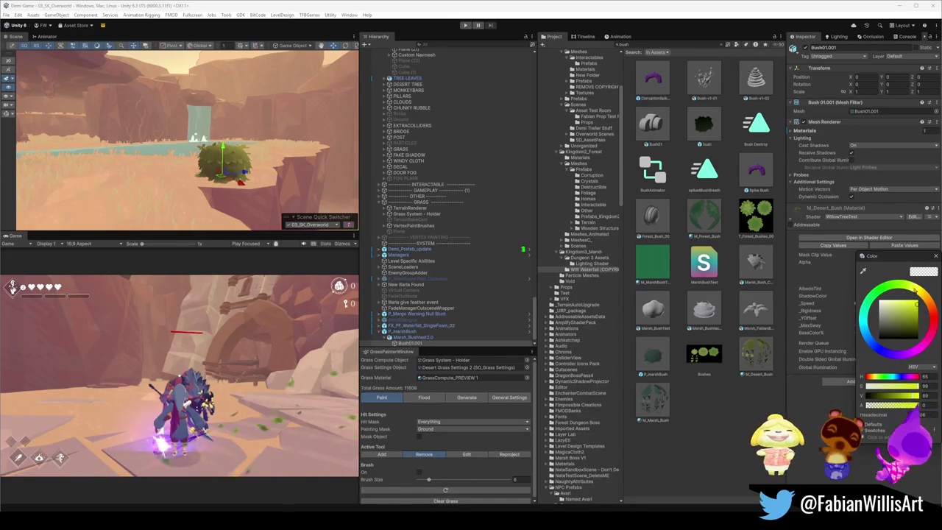
pyautogui.click(934, 319)
pyautogui.click(892, 315)
pyautogui.moveTo(892, 315); pyautogui.dragTo(898, 332)
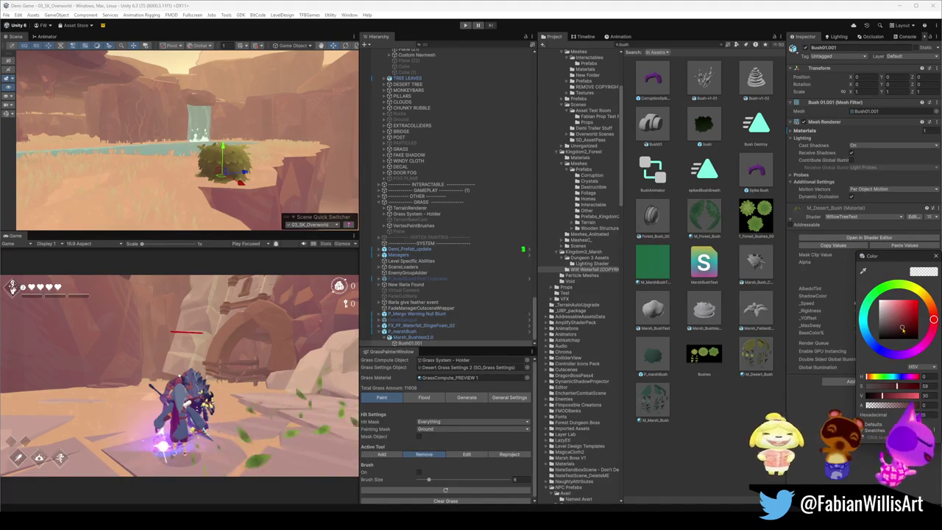
pyautogui.moveTo(291, 173); pyautogui.dragTo(300, 172)
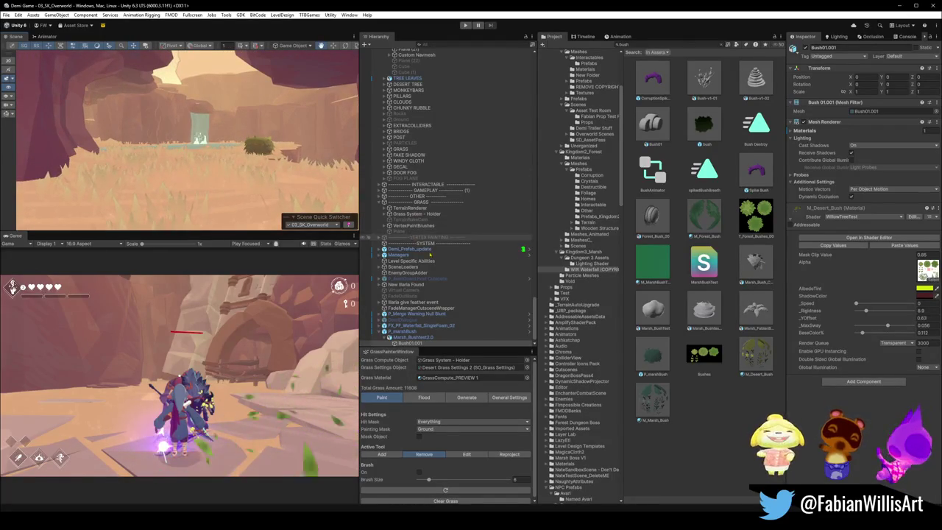
# Step: Run the Render Terrain Map action on the TerrainRenderer object
pyautogui.click(442, 208)
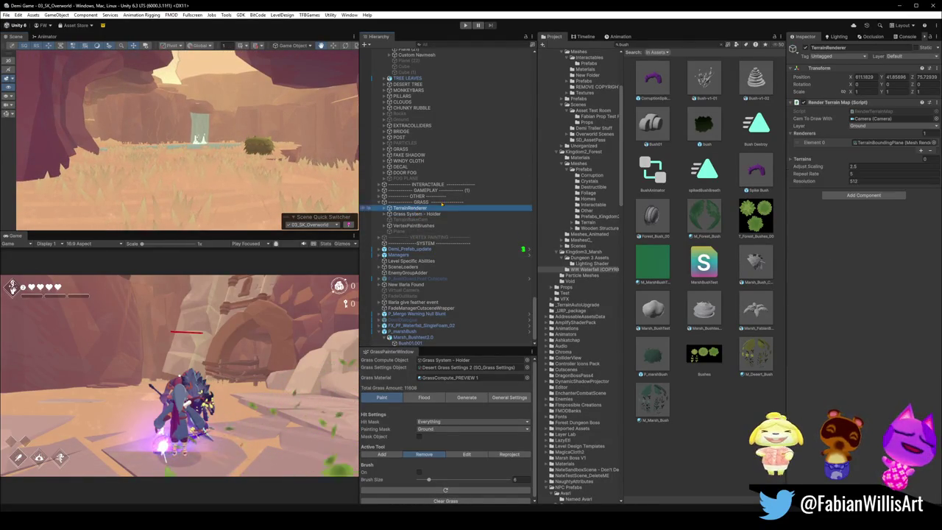
pyautogui.rightClick(830, 103)
pyautogui.click(859, 213)
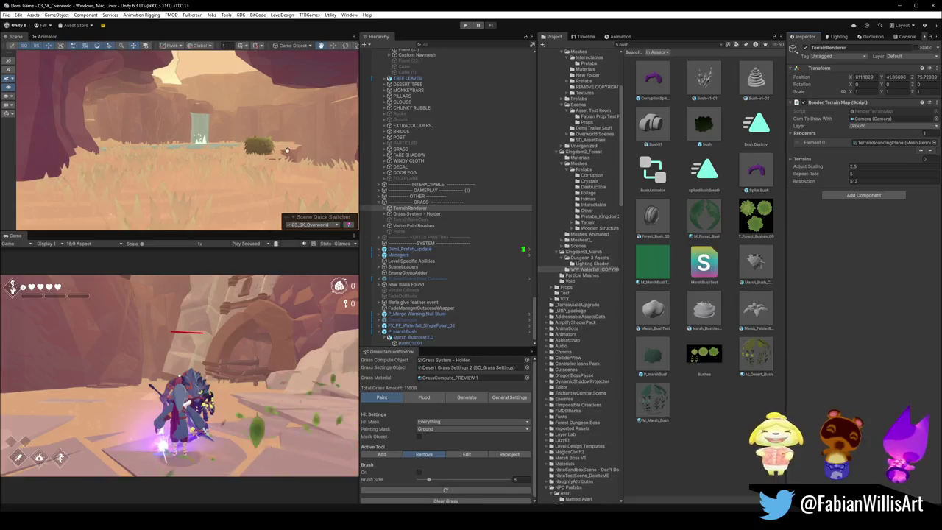
# Step: Fly to the waterfall pool and select the floor.001 ground mesh
pyautogui.moveTo(298, 148)
pyautogui.mouseDown()
pyautogui.moveTo(320, 163)
pyautogui.moveTo(203, 146)
pyautogui.moveTo(175, 167)
pyautogui.moveTo(27, 193)
pyautogui.mouseUp()
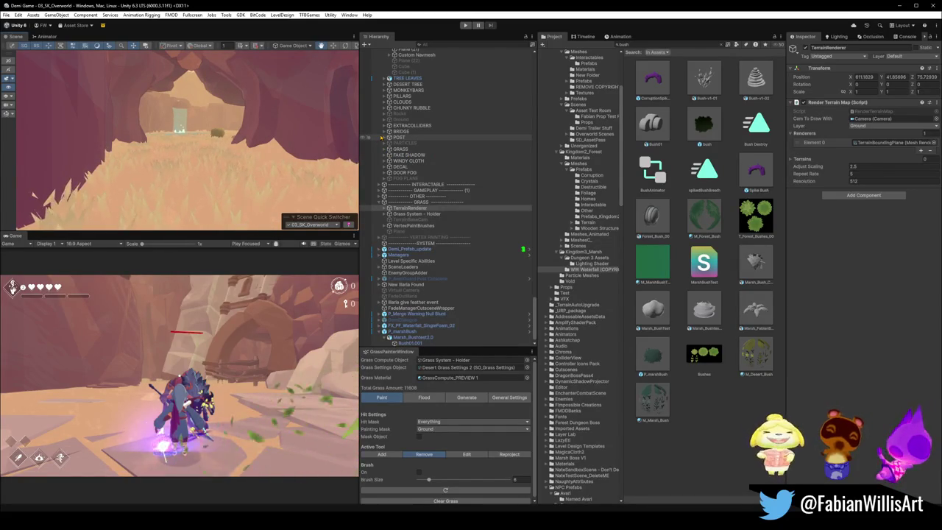
pyautogui.moveTo(214, 156); pyautogui.dragTo(217, 158)
pyautogui.moveTo(203, 194); pyautogui.dragTo(238, 181)
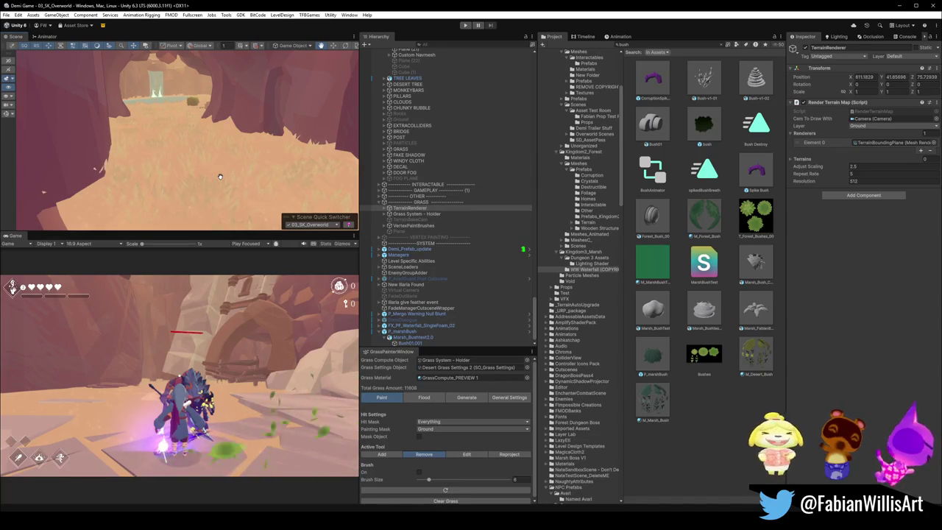
pyautogui.moveTo(196, 174)
pyautogui.mouseDown()
pyautogui.moveTo(190, 206)
pyautogui.moveTo(261, 148)
pyautogui.moveTo(340, 165)
pyautogui.moveTo(292, 136)
pyautogui.moveTo(248, 140)
pyautogui.moveTo(214, 172)
pyautogui.mouseUp()
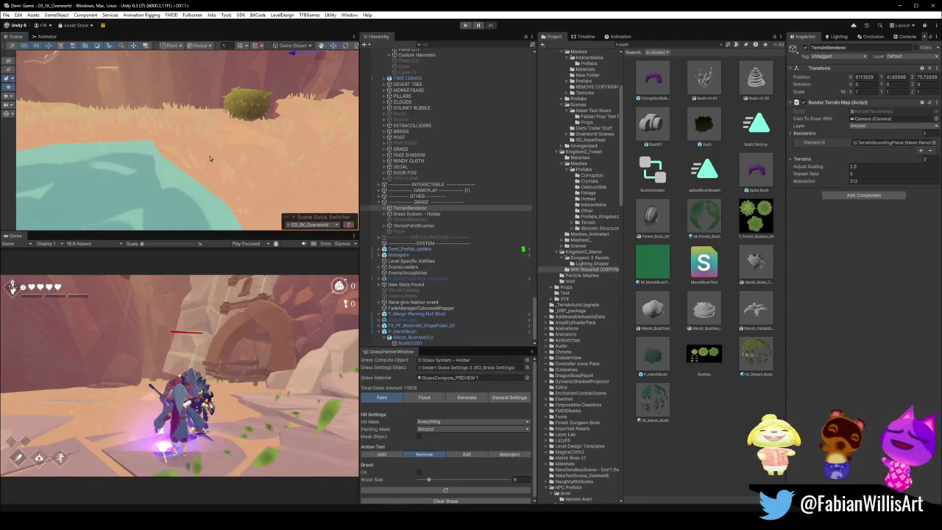
pyautogui.click(209, 159)
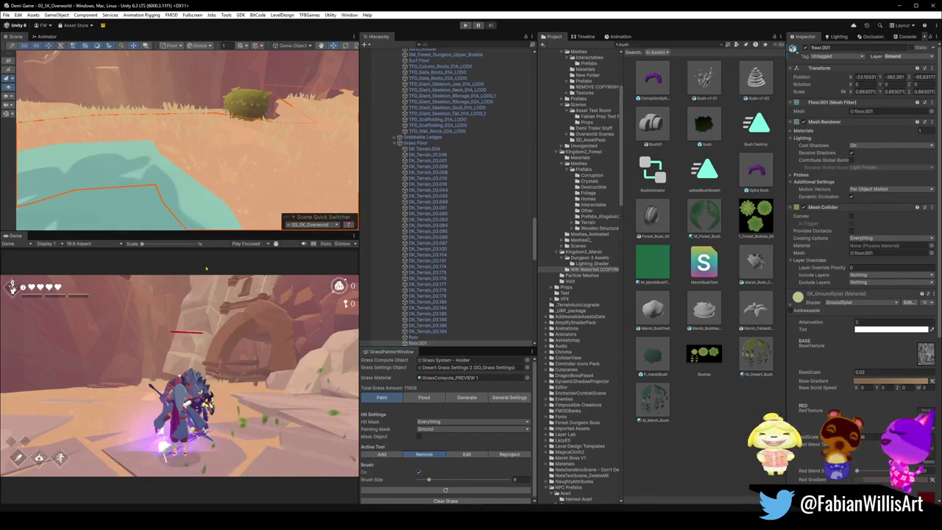
# Step: Remove grass along the shore with the brush size reduced to about 4.2
pyautogui.click(189, 171)
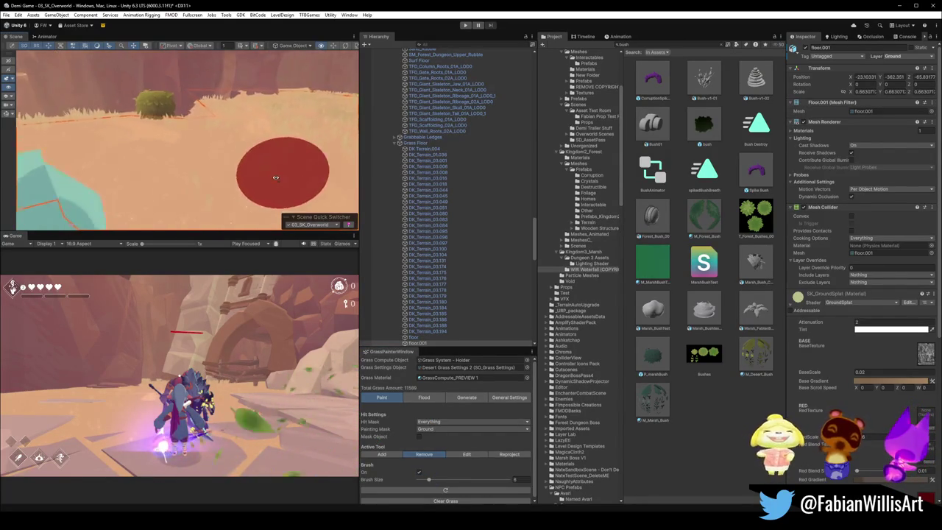
pyautogui.scroll(-3, 272, 177)
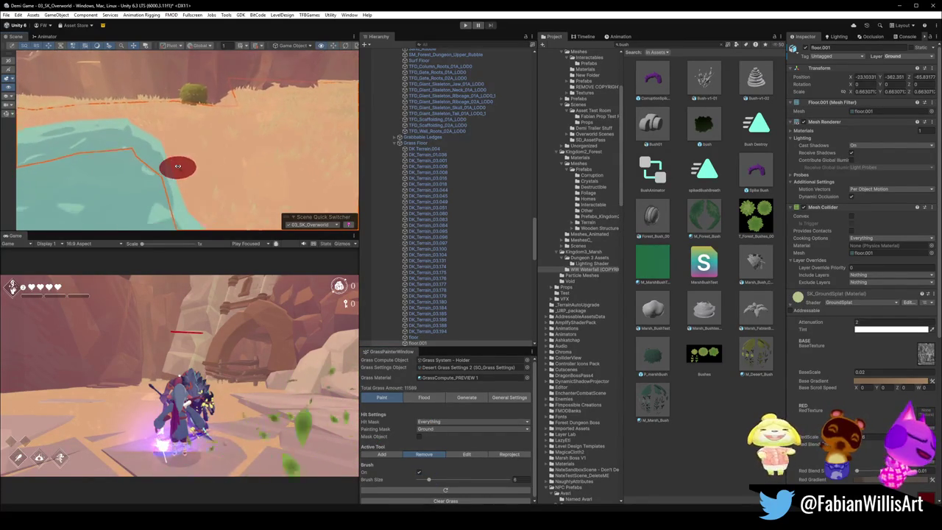
pyautogui.scroll(3, 178, 167)
pyautogui.moveTo(428, 479); pyautogui.dragTo(426, 480)
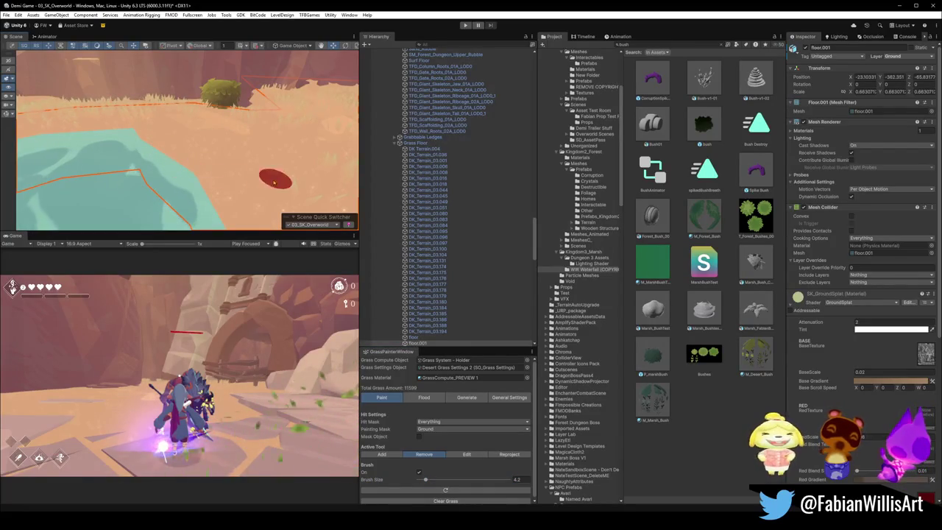
pyautogui.click(269, 177)
# Step: Clear the selection, frame the waterfall and pond, and select the bush beside the pool
pyautogui.moveTo(240, 171)
pyautogui.mouseDown()
pyautogui.moveTo(221, 172)
pyautogui.moveTo(264, 180)
pyautogui.moveTo(229, 147)
pyautogui.moveTo(185, 132)
pyautogui.moveTo(131, 147)
pyautogui.moveTo(253, 148)
pyautogui.moveTo(157, 155)
pyautogui.moveTo(171, 157)
pyautogui.mouseUp()
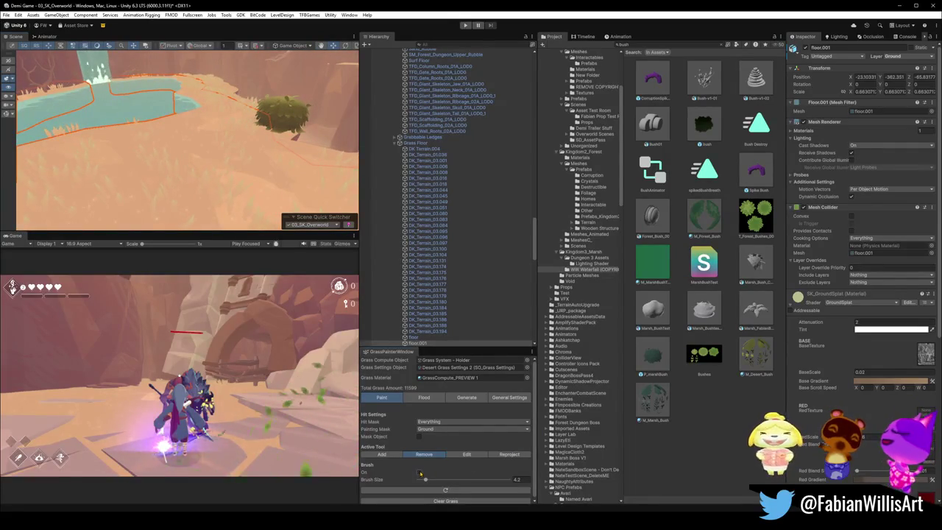
pyautogui.click(581, 387)
pyautogui.moveTo(234, 179); pyautogui.dragTo(131, 129)
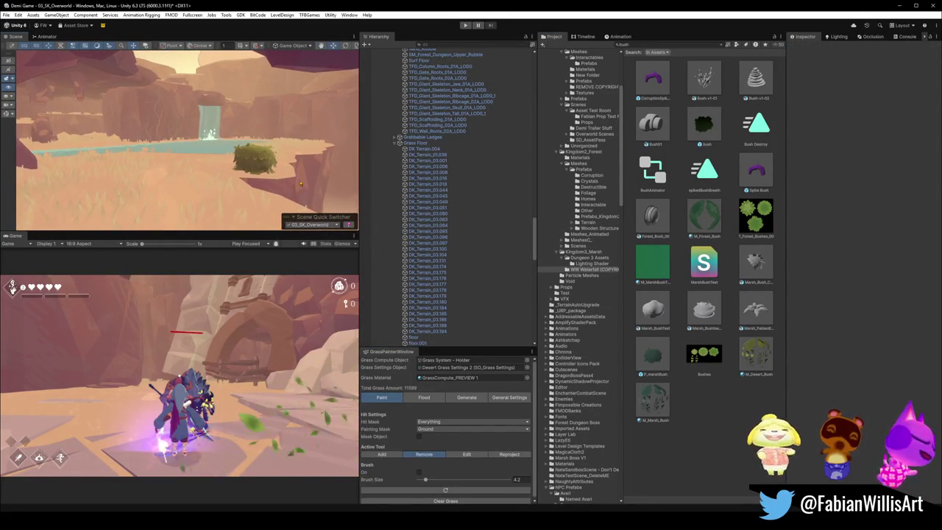
pyautogui.click(269, 166)
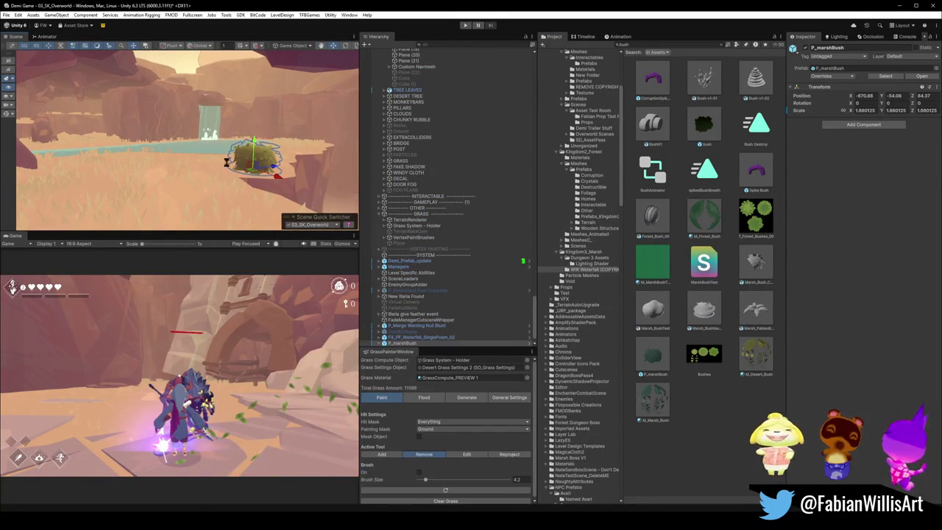
# Step: Inspect the bush, terrain and tree, then locate the grass material in the Foliage shaders folder
pyautogui.moveTo(224, 163)
pyautogui.mouseDown()
pyautogui.moveTo(281, 141)
pyautogui.moveTo(333, 95)
pyautogui.moveTo(226, 168)
pyautogui.moveTo(180, 160)
pyautogui.moveTo(221, 157)
pyautogui.moveTo(153, 136)
pyautogui.moveTo(321, 172)
pyautogui.mouseUp()
pyautogui.click(336, 91)
pyautogui.click(336, 91)
pyautogui.click(214, 166)
pyautogui.moveTo(274, 190); pyautogui.dragTo(256, 184)
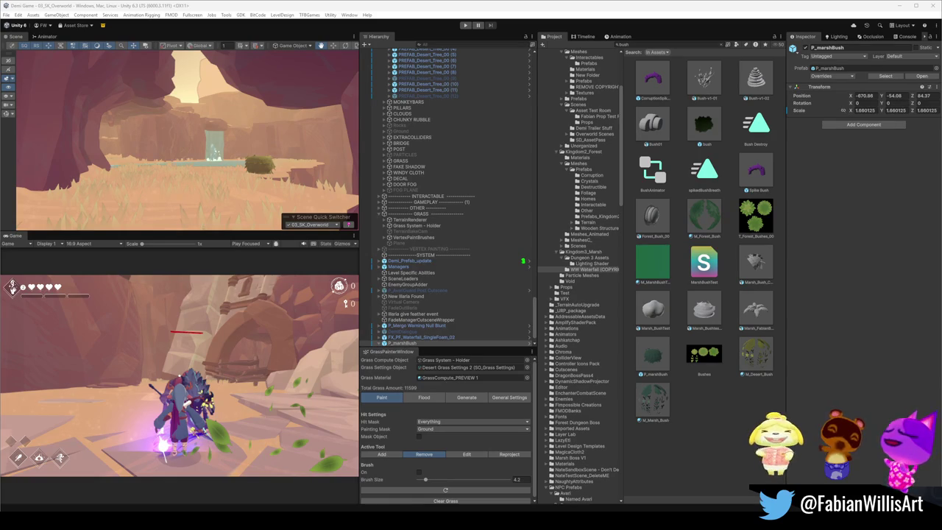
pyautogui.click(453, 378)
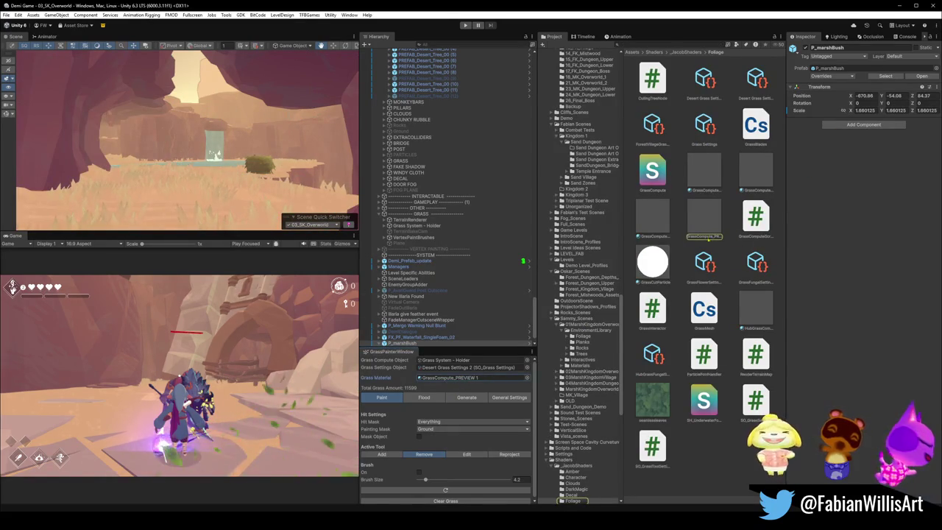
# Step: Set GrassCompute_PREVIEW 1's Blend Height to 2.78
pyautogui.click(705, 218)
pyautogui.moveTo(900, 80); pyautogui.dragTo(934, 79)
pyautogui.moveTo(333, 129)
pyautogui.mouseDown()
pyautogui.moveTo(144, 104)
pyautogui.moveTo(44, 103)
pyautogui.moveTo(920, 109)
pyautogui.moveTo(895, 109)
pyautogui.moveTo(905, 109)
pyautogui.mouseUp()
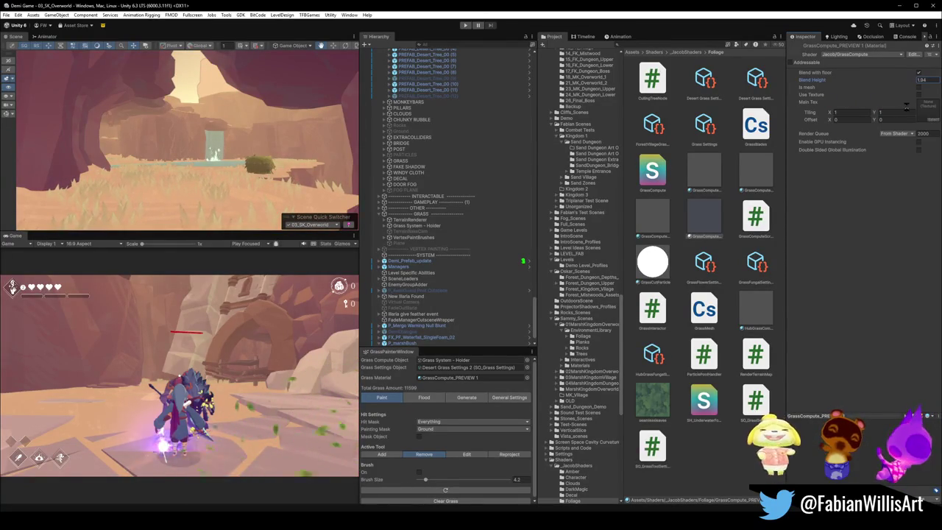
# Step: Switch the Grass Painter to Flood mode and bring up the blades' Base Color
pyautogui.click(427, 401)
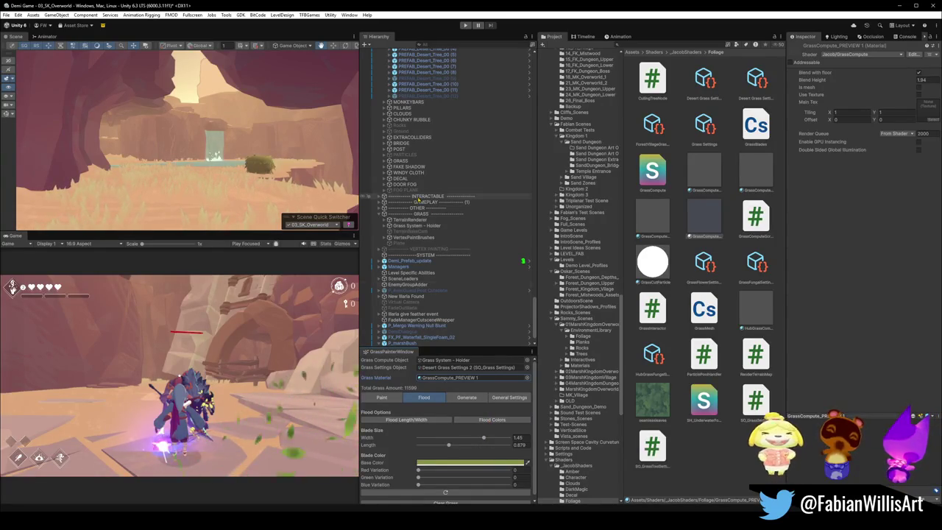
pyautogui.moveTo(309, 177)
pyautogui.mouseDown()
pyautogui.moveTo(271, 181)
pyautogui.moveTo(281, 181)
pyautogui.mouseUp()
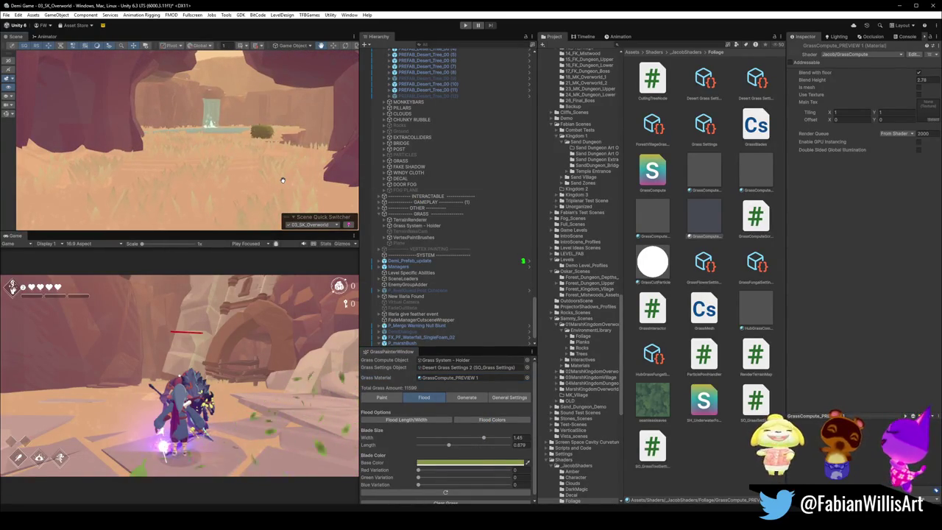
pyautogui.click(495, 418)
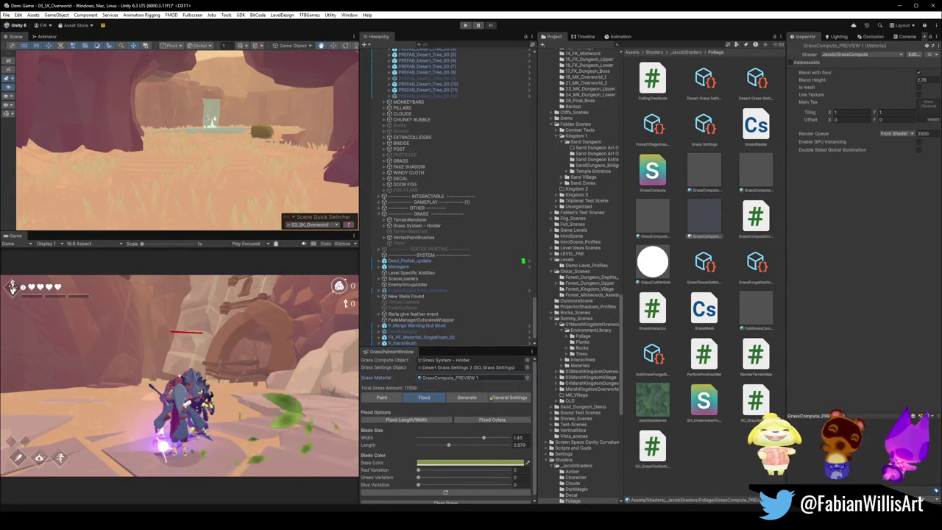
pyautogui.click(471, 462)
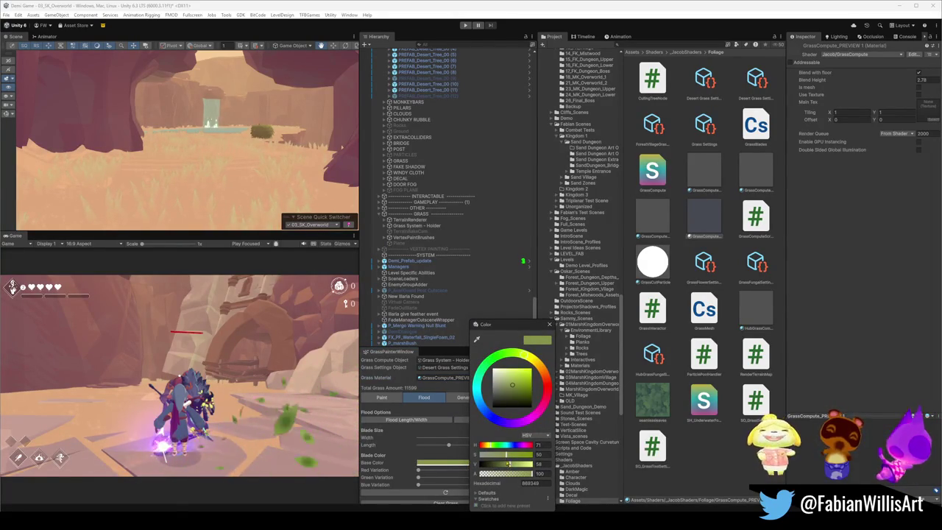
# Step: Boost the grass base colour's saturation, then darken it, flooding each change onto all grass
pyautogui.moveTo(507, 455); pyautogui.dragTo(515, 456)
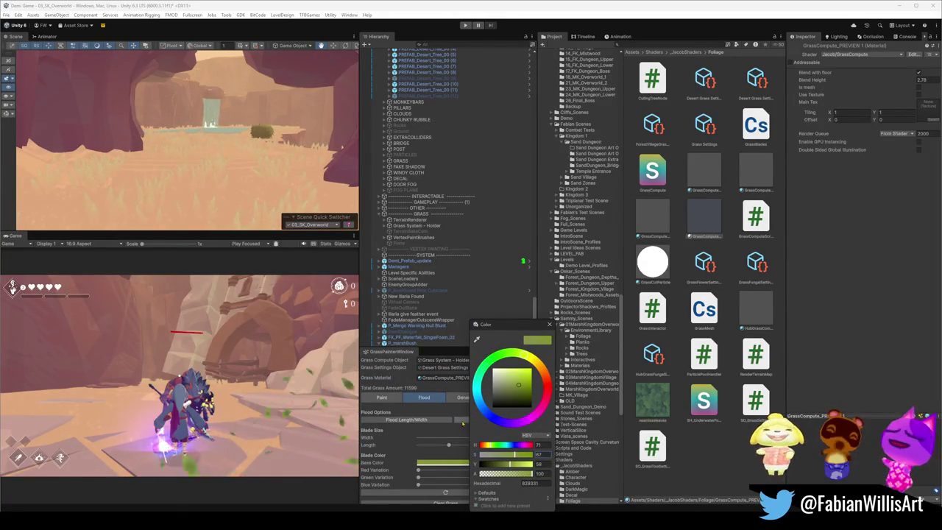
pyautogui.click(463, 421)
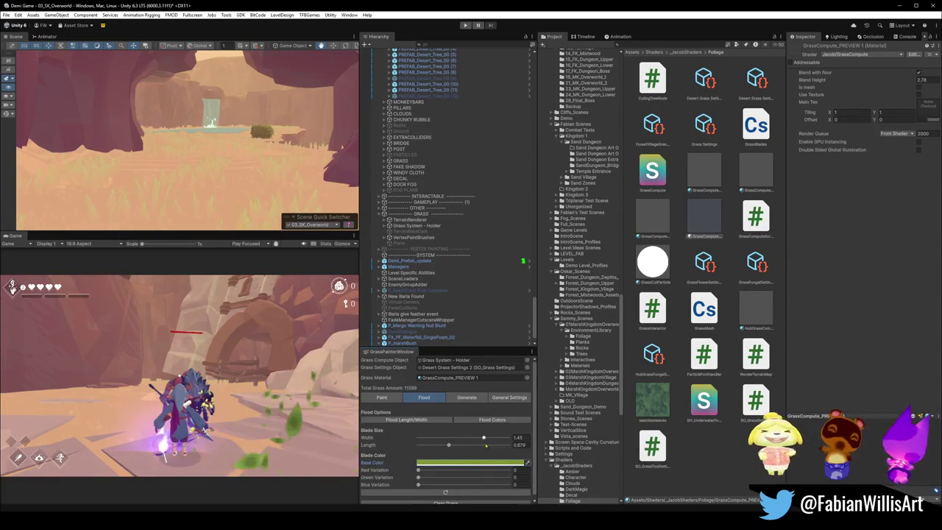
pyautogui.click(488, 464)
pyautogui.moveTo(527, 464); pyautogui.dragTo(523, 464)
pyautogui.click(474, 421)
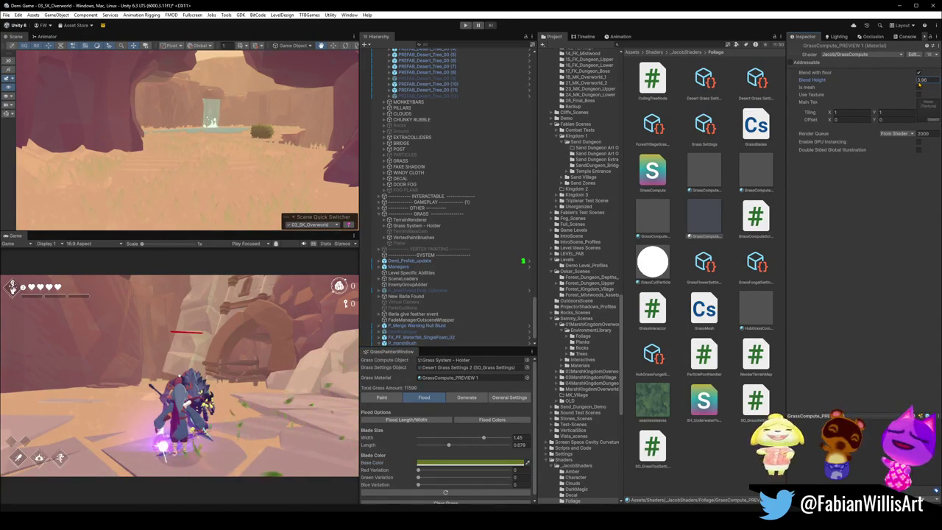
pyautogui.moveTo(236, 155); pyautogui.dragTo(268, 143)
# Step: Lower the base colour's saturation and brightness, reflooding the grass each time
pyautogui.click(452, 464)
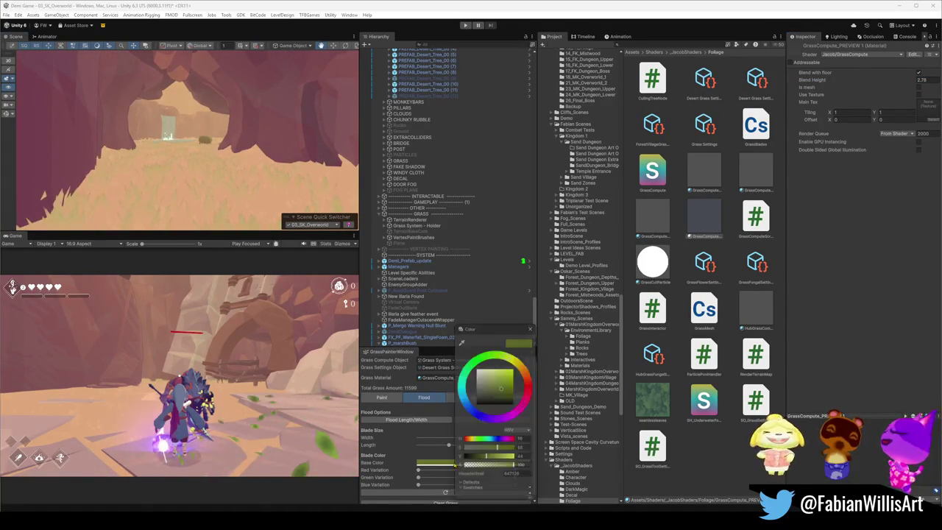
pyautogui.moveTo(499, 455); pyautogui.dragTo(488, 454)
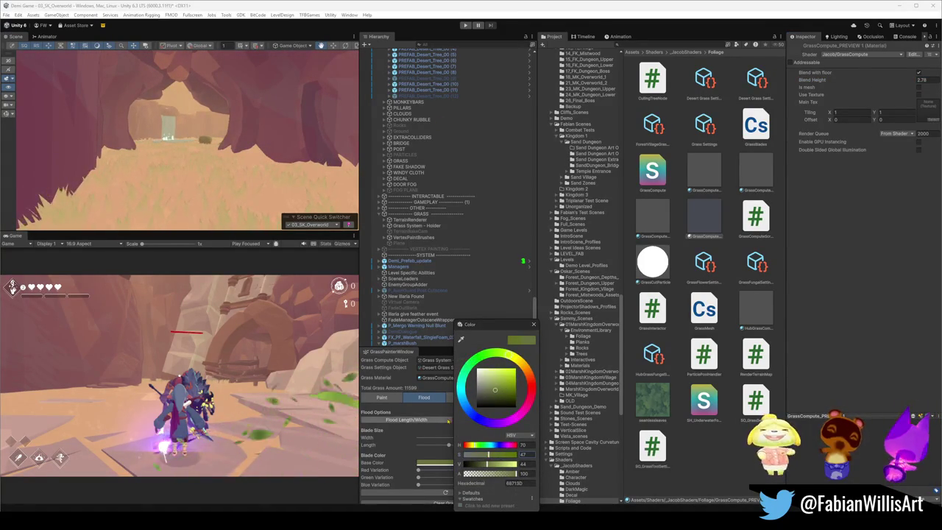
pyautogui.click(469, 422)
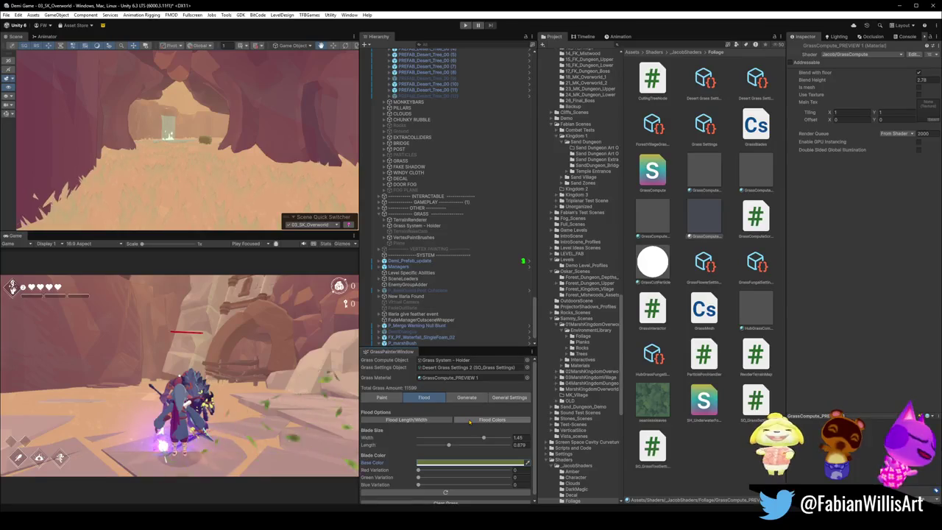
pyautogui.click(488, 464)
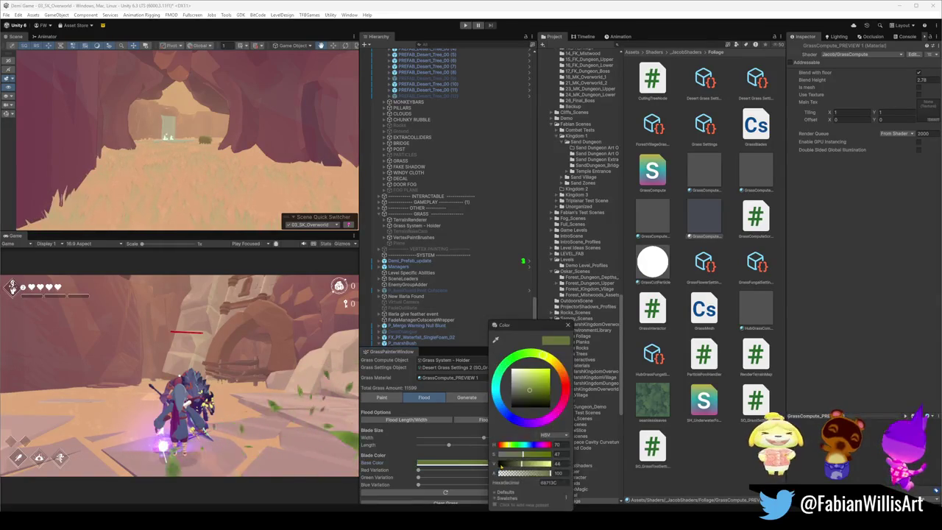
pyautogui.moveTo(526, 458); pyautogui.dragTo(521, 465)
pyautogui.click(475, 425)
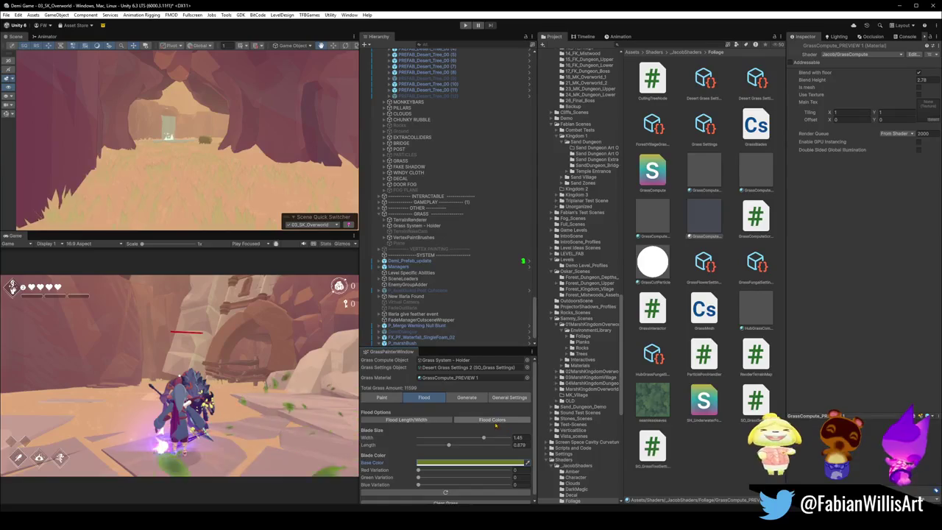
pyautogui.click(515, 462)
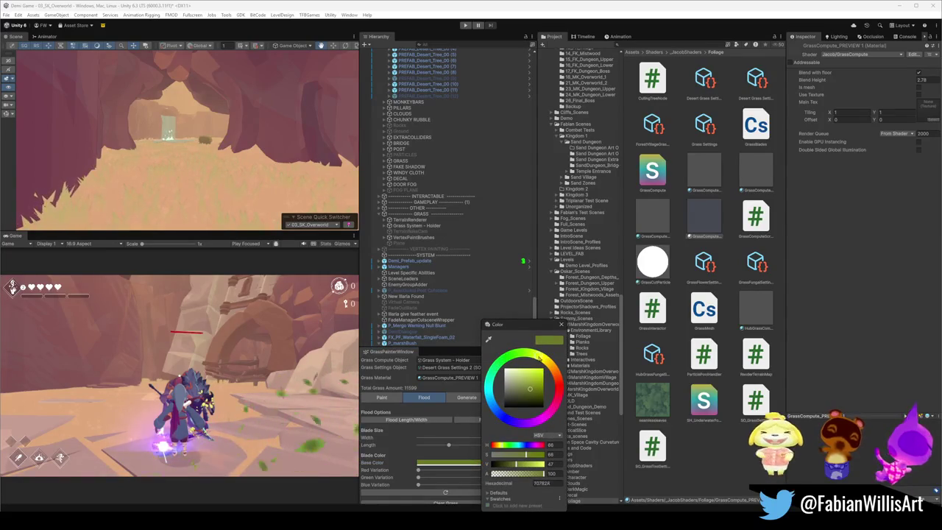
pyautogui.click(471, 423)
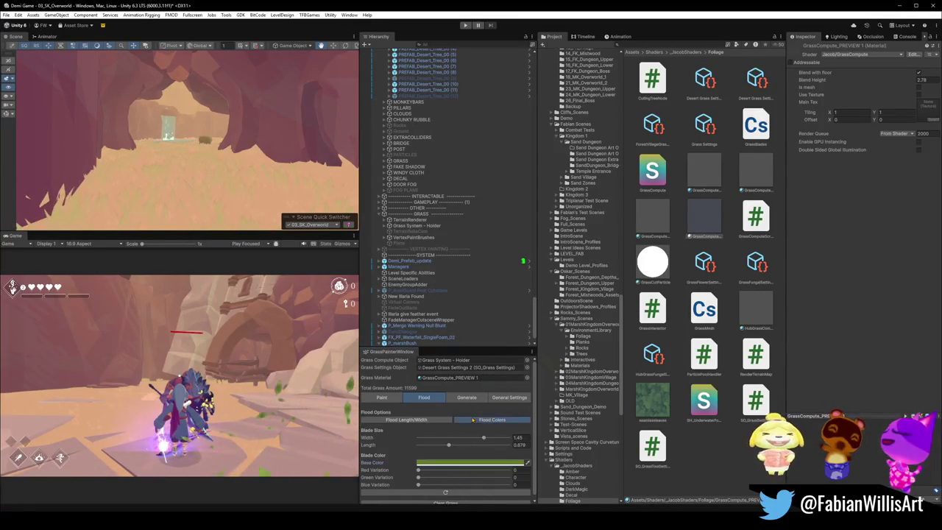
# Step: Settle the grass hue at 77 and flood the final olive green over all grass
pyautogui.click(441, 462)
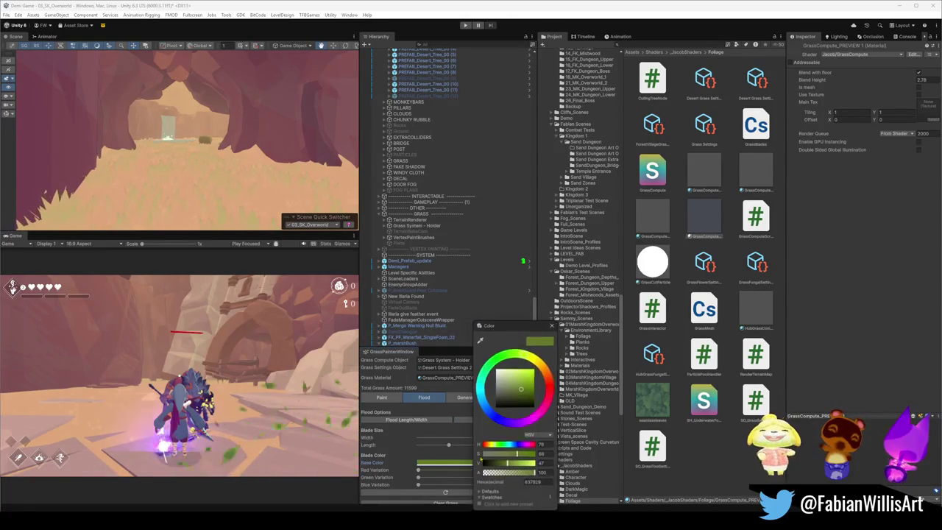
pyautogui.moveTo(524, 355); pyautogui.dragTo(516, 357)
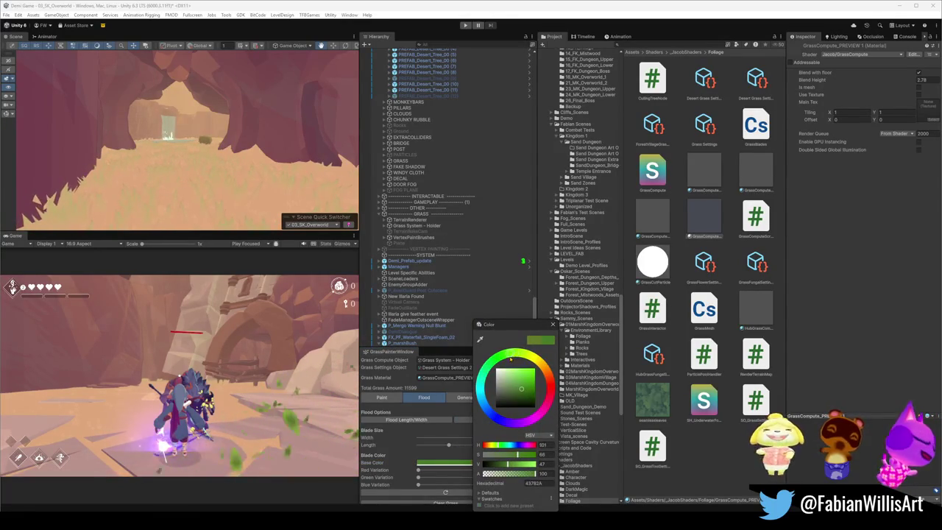
pyautogui.click(463, 421)
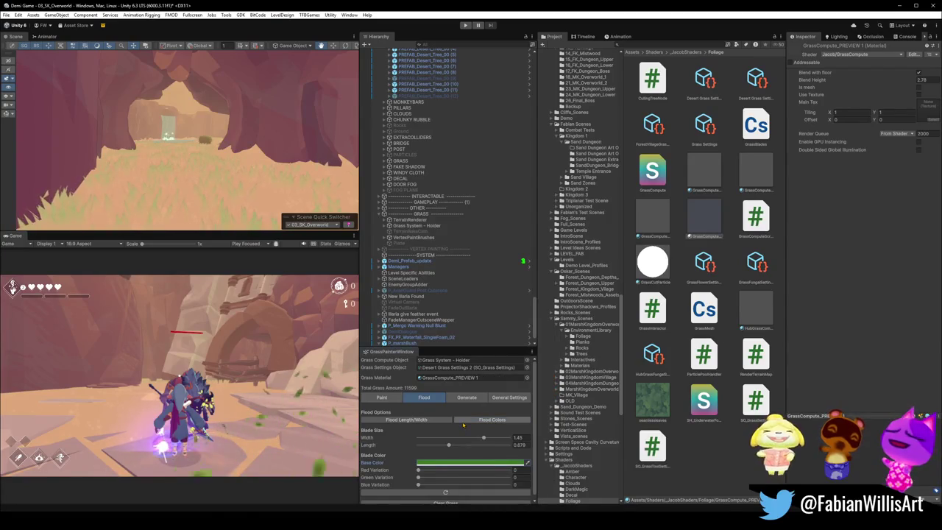
pyautogui.click(471, 462)
pyautogui.moveTo(519, 354); pyautogui.dragTo(527, 355)
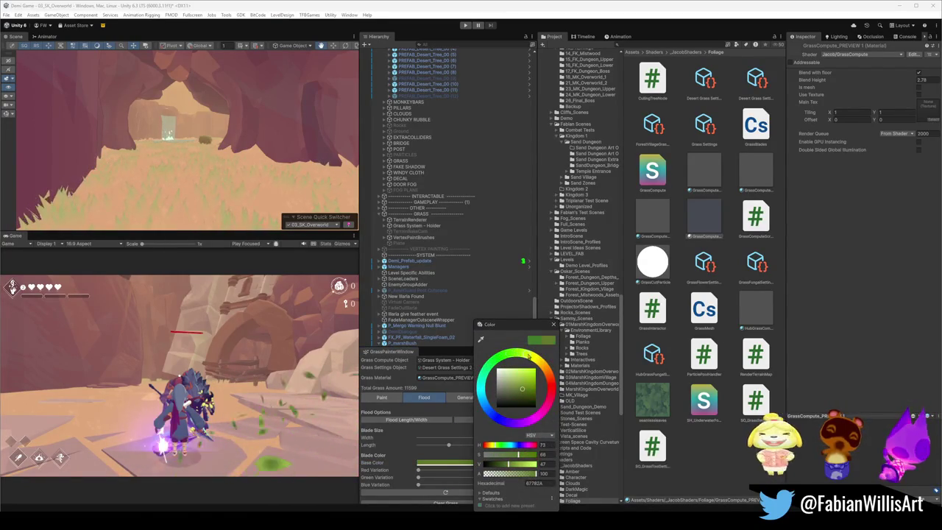
pyautogui.click(466, 421)
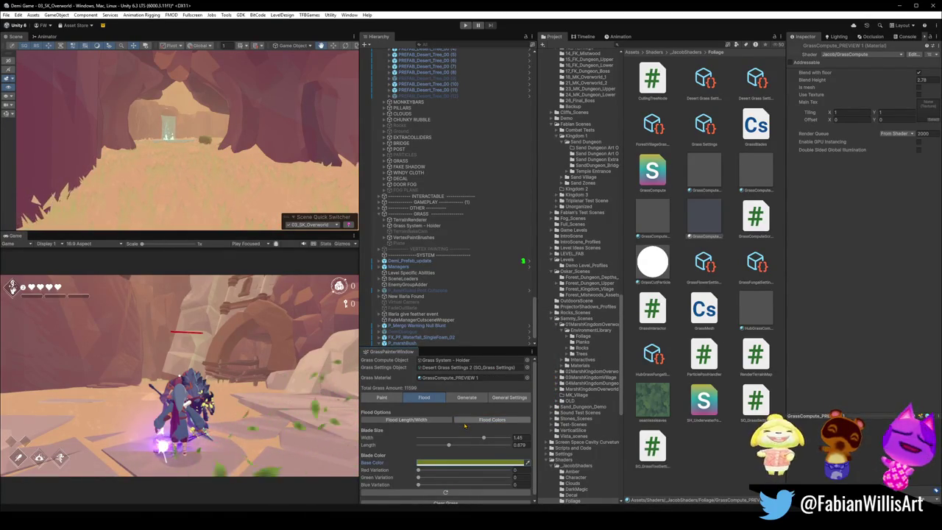
pyautogui.moveTo(254, 203)
pyautogui.mouseDown()
pyautogui.moveTo(297, 192)
pyautogui.moveTo(237, 203)
pyautogui.moveTo(227, 190)
pyautogui.moveTo(282, 161)
pyautogui.moveTo(159, 183)
pyautogui.moveTo(310, 207)
pyautogui.moveTo(223, 146)
pyautogui.moveTo(312, 140)
pyautogui.mouseUp()
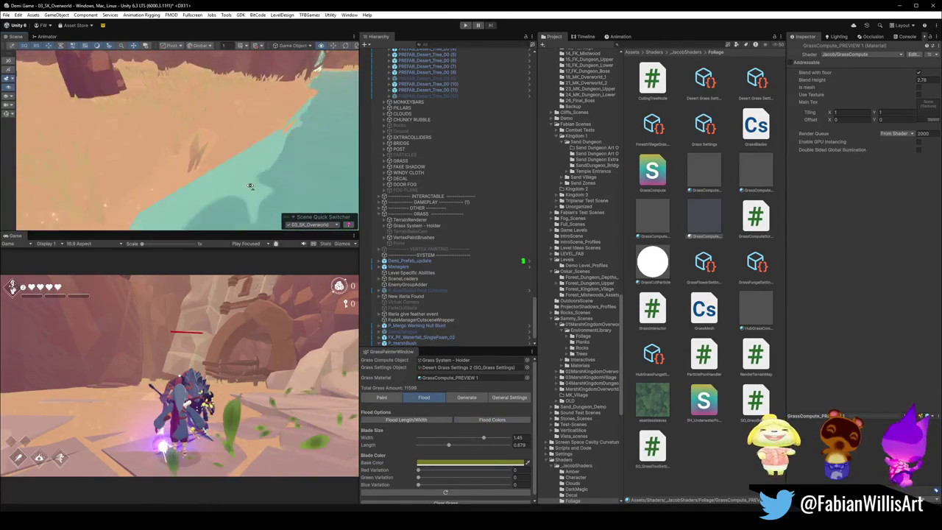
# Step: Orbit the Scene view toward the water and plateau of the oasis
pyautogui.moveTo(233, 174)
pyautogui.mouseDown()
pyautogui.moveTo(130, 164)
pyautogui.moveTo(258, 149)
pyautogui.moveTo(273, 211)
pyautogui.moveTo(263, 164)
pyautogui.moveTo(242, 187)
pyautogui.moveTo(162, 133)
pyautogui.moveTo(190, 147)
pyautogui.moveTo(346, 115)
pyautogui.moveTo(168, 156)
pyautogui.moveTo(177, 153)
pyautogui.mouseUp()
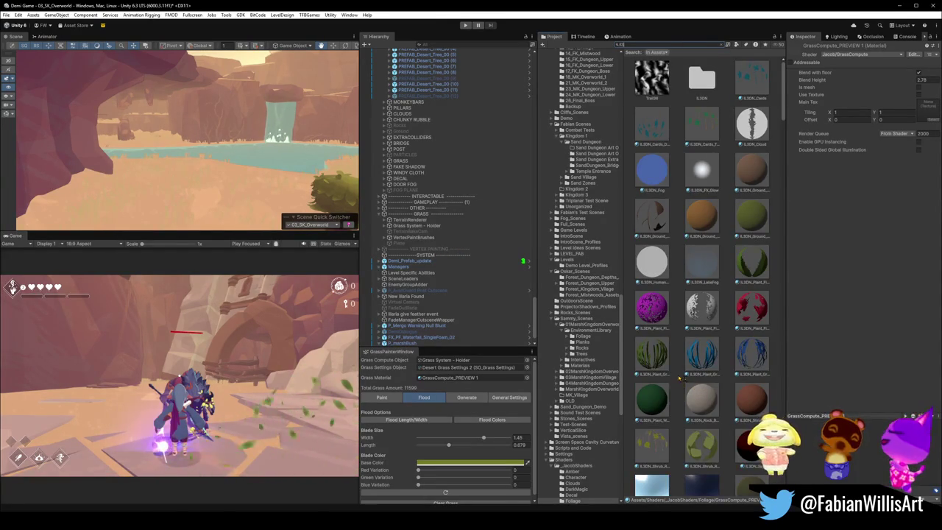
# Step: After trying other assets, place IL3DN_Shrub_Round_01_OneMesh beside the water, scaled to about 2.38
pyautogui.scroll(-10, 684, 375)
pyautogui.scroll(-8, 715, 365)
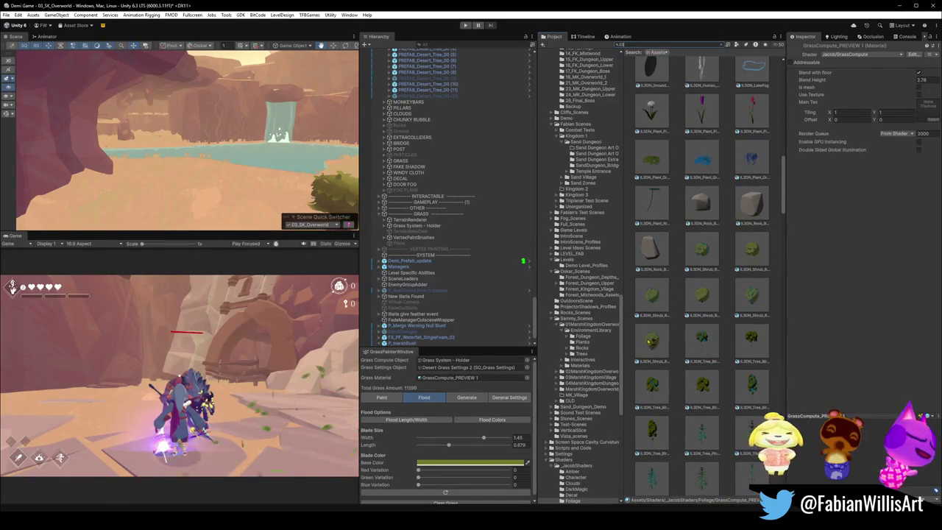
pyautogui.moveTo(651, 341)
pyautogui.mouseDown()
pyautogui.moveTo(456, 221)
pyautogui.moveTo(251, 208)
pyautogui.moveTo(167, 215)
pyautogui.moveTo(661, 309)
pyautogui.mouseUp()
pyautogui.moveTo(109, 194); pyautogui.dragTo(124, 208)
pyautogui.scroll(4, 702, 273)
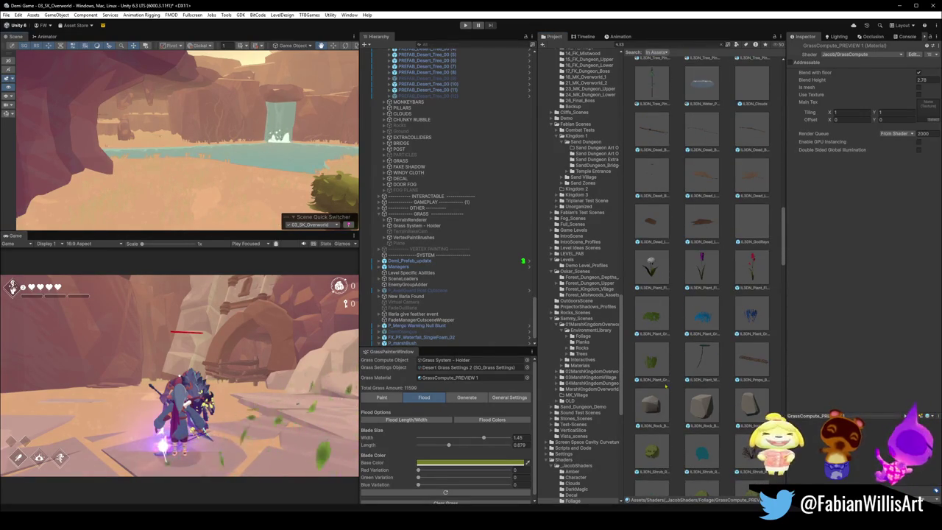
pyautogui.moveTo(651, 322)
pyautogui.mouseDown()
pyautogui.moveTo(134, 189)
pyautogui.moveTo(147, 212)
pyautogui.moveTo(702, 398)
pyautogui.mouseUp()
pyautogui.scroll(-3, 703, 398)
pyautogui.moveTo(703, 365)
pyautogui.mouseDown()
pyautogui.moveTo(483, 269)
pyautogui.moveTo(190, 217)
pyautogui.moveTo(265, 203)
pyautogui.moveTo(237, 214)
pyautogui.mouseUp()
pyautogui.scroll(-10, 721, 333)
pyautogui.scroll(-15, 721, 333)
pyautogui.scroll(-12, 725, 320)
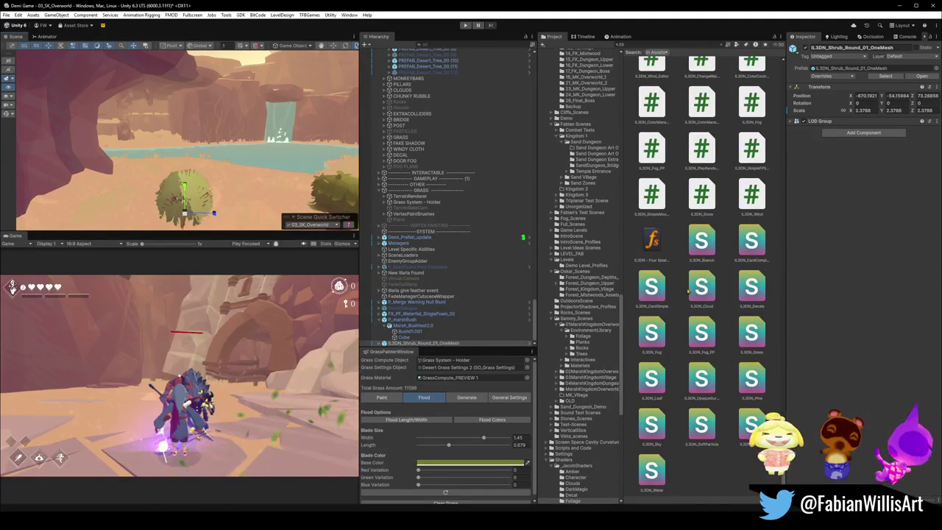
# Step: Change the shrub LOD0's Leaf material colour from green to orange
pyautogui.scroll(8, 181, 157)
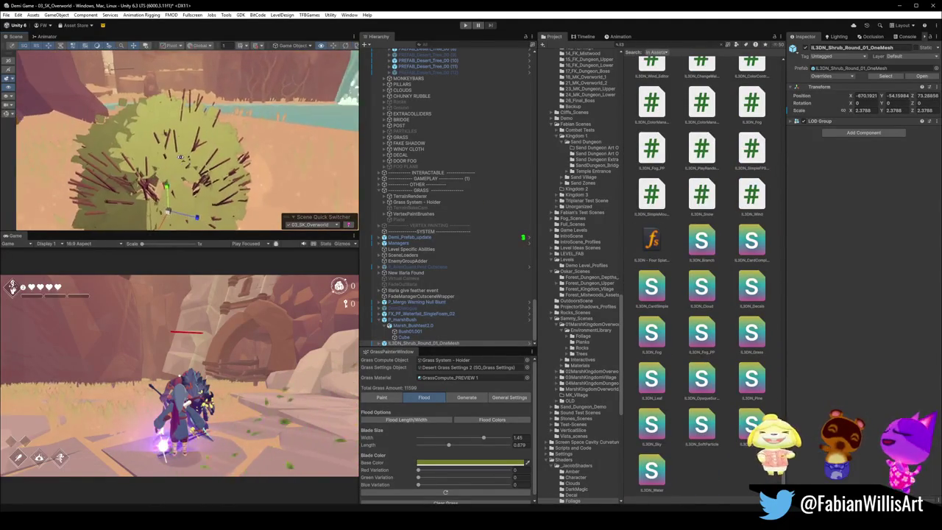
pyautogui.scroll(3, 181, 157)
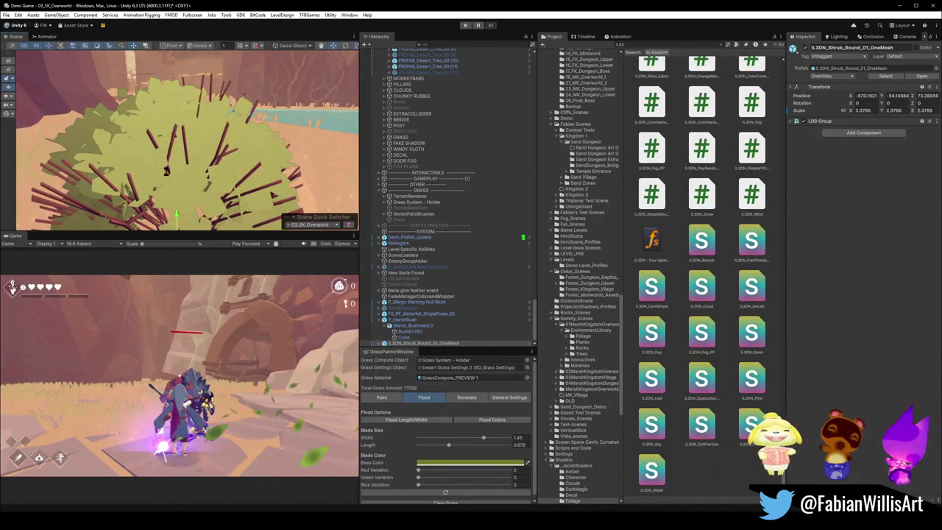
pyautogui.click(151, 174)
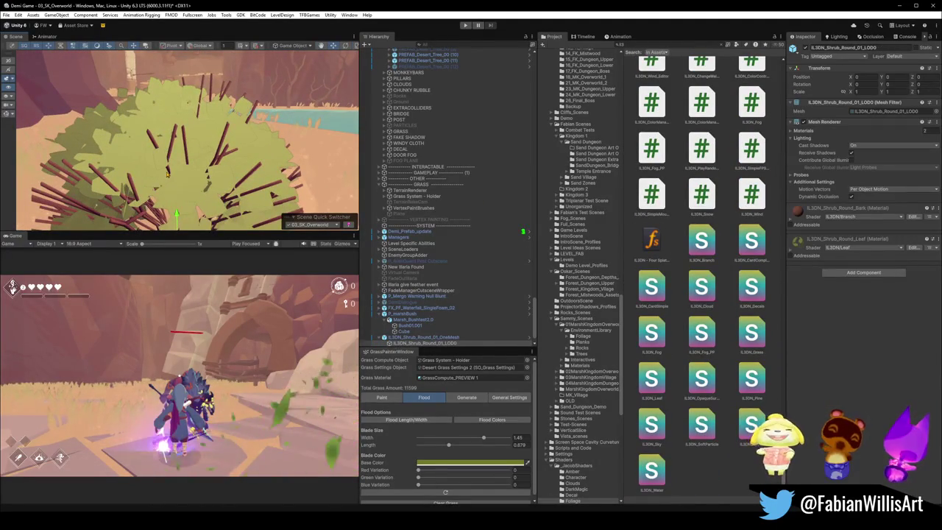
pyautogui.scroll(-5, 237, 172)
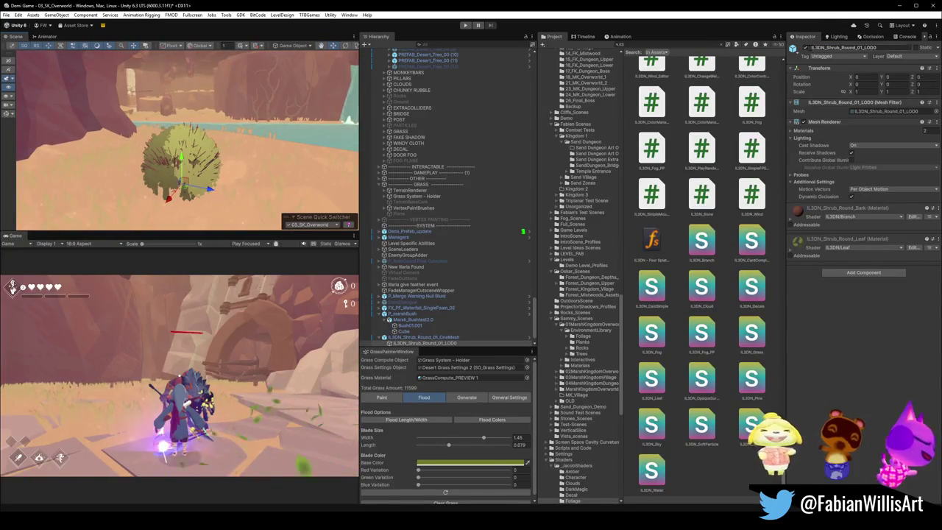
pyautogui.click(807, 48)
pyautogui.click(793, 48)
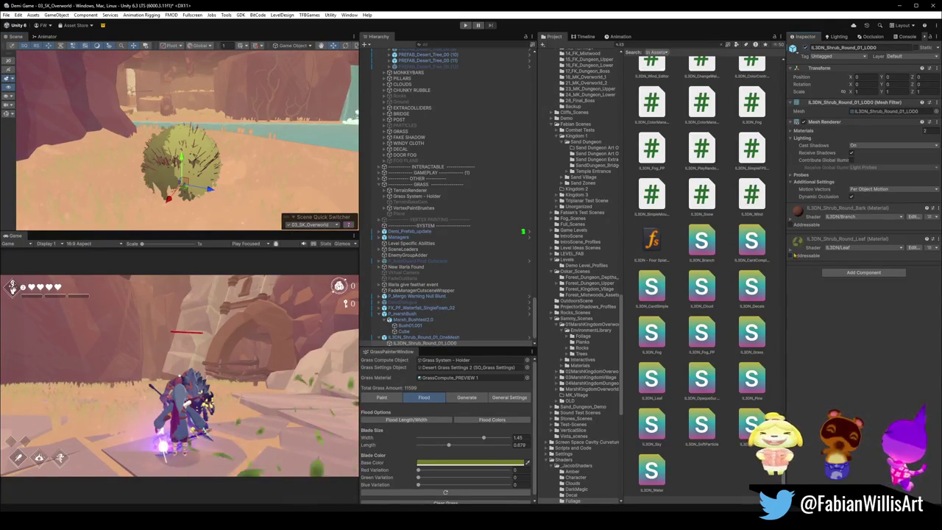
pyautogui.click(798, 240)
pyautogui.click(924, 282)
pyautogui.moveTo(924, 296); pyautogui.dragTo(912, 313)
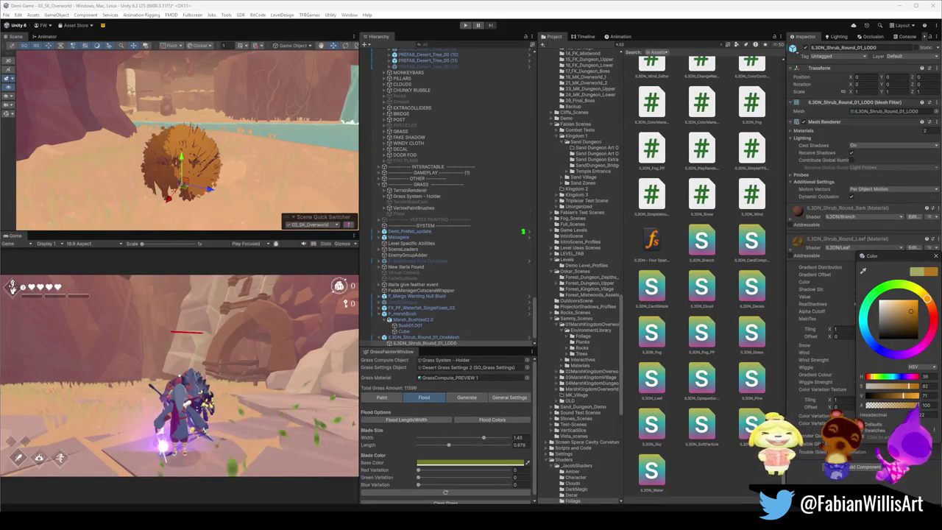
pyautogui.click(846, 385)
# Step: Set leaf Shadow Str. 0.63, Wind Strength 0.922, toggle Snow, and Color Variation about 0.21
pyautogui.click(855, 304)
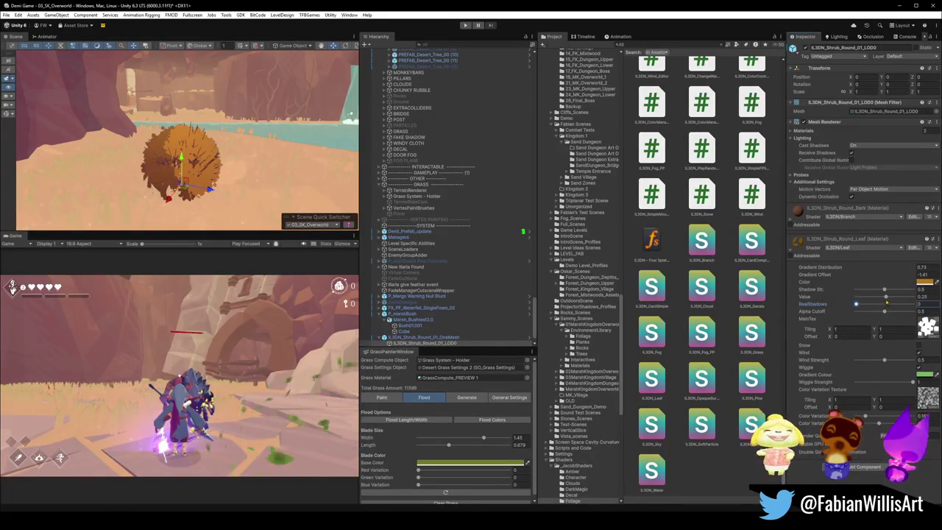
pyautogui.moveTo(884, 289)
pyautogui.mouseDown()
pyautogui.moveTo(893, 289)
pyautogui.moveTo(865, 298)
pyautogui.moveTo(896, 298)
pyautogui.moveTo(887, 313)
pyautogui.moveTo(920, 313)
pyautogui.moveTo(879, 310)
pyautogui.moveTo(913, 311)
pyautogui.mouseUp()
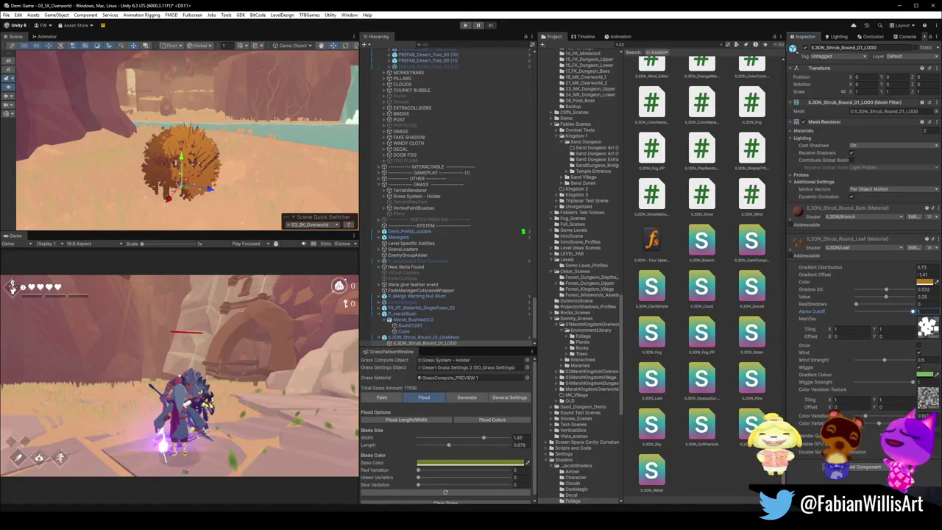
pyautogui.moveTo(886, 360)
pyautogui.mouseDown()
pyautogui.moveTo(910, 360)
pyautogui.moveTo(885, 361)
pyautogui.mouseUp()
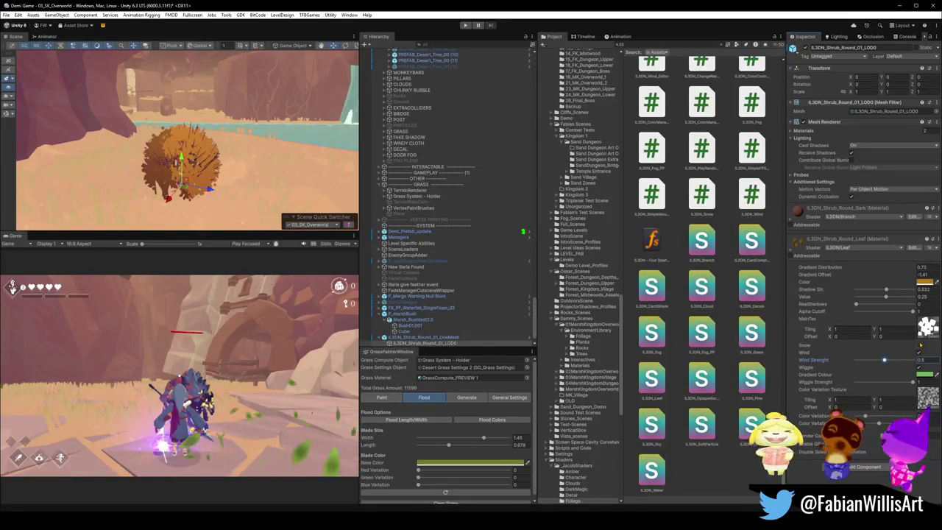
pyautogui.click(920, 344)
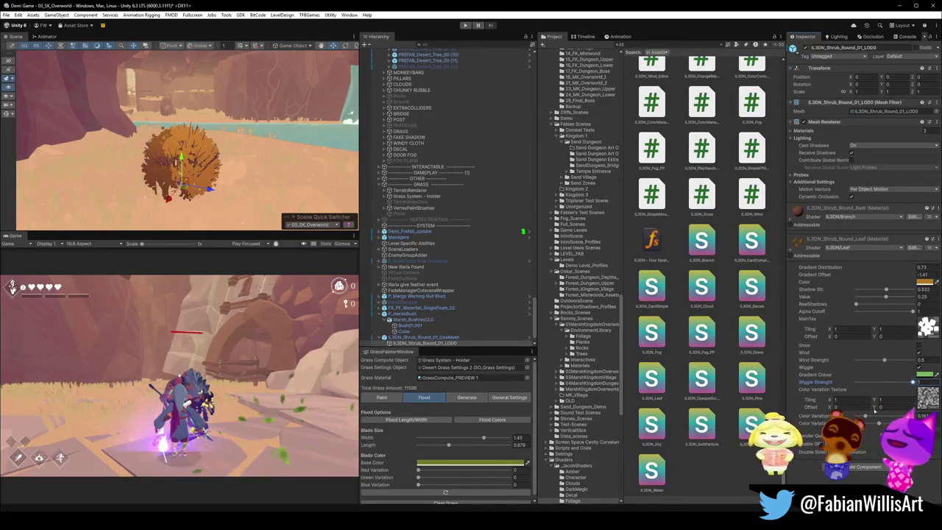
pyautogui.moveTo(892, 417); pyautogui.dragTo(865, 416)
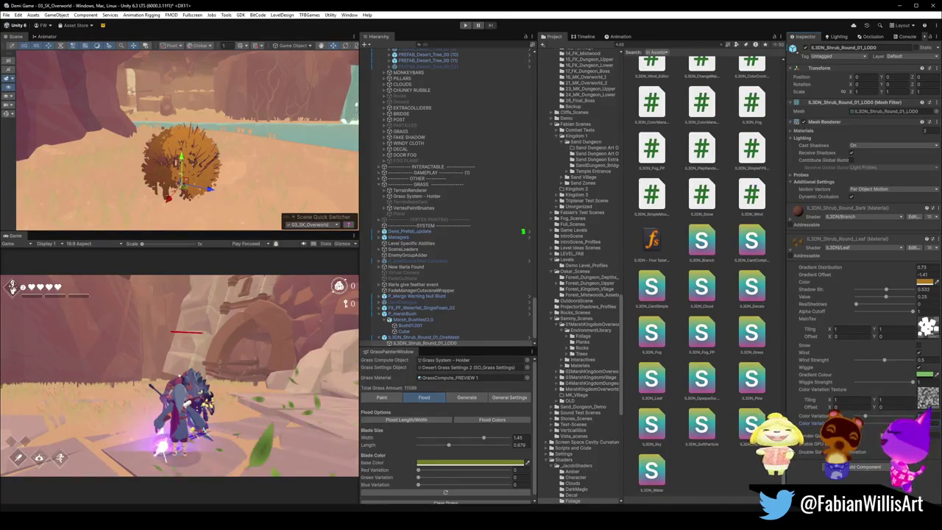
pyautogui.scroll(-5, 180, 117)
pyautogui.moveTo(179, 117); pyautogui.dragTo(206, 116)
pyautogui.scroll(3, 207, 115)
pyautogui.click(396, 338)
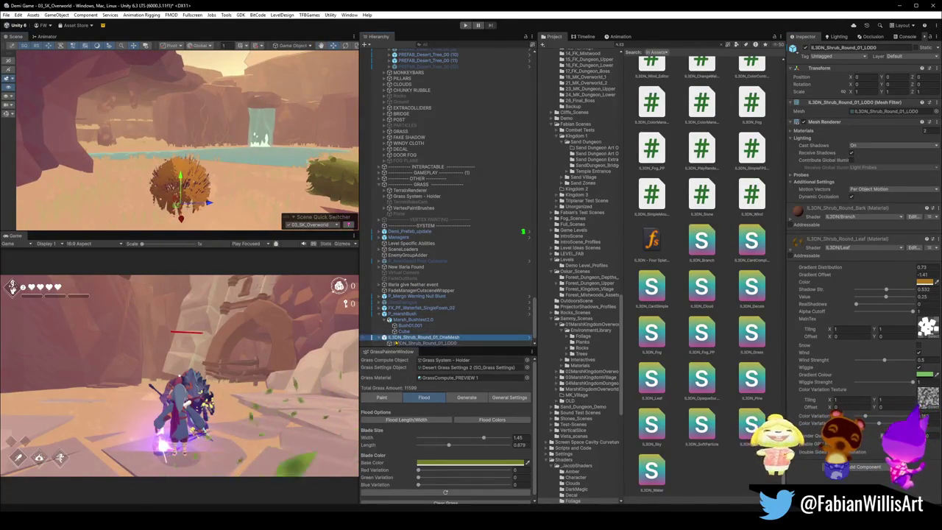
# Step: Wrap the round shrub in a new empty parent named 'Desert Bush' and frame it
pyautogui.click(385, 313)
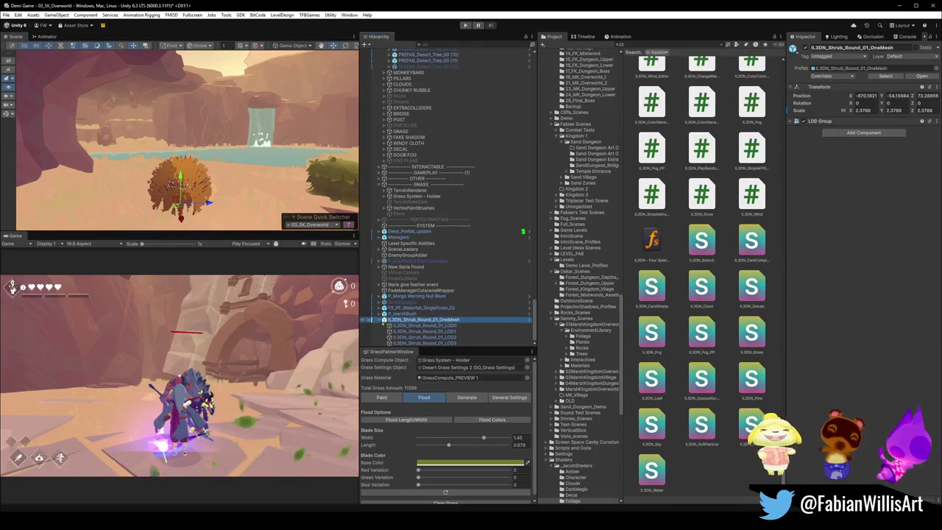
pyautogui.scroll(2, 380, 325)
pyautogui.click(403, 337)
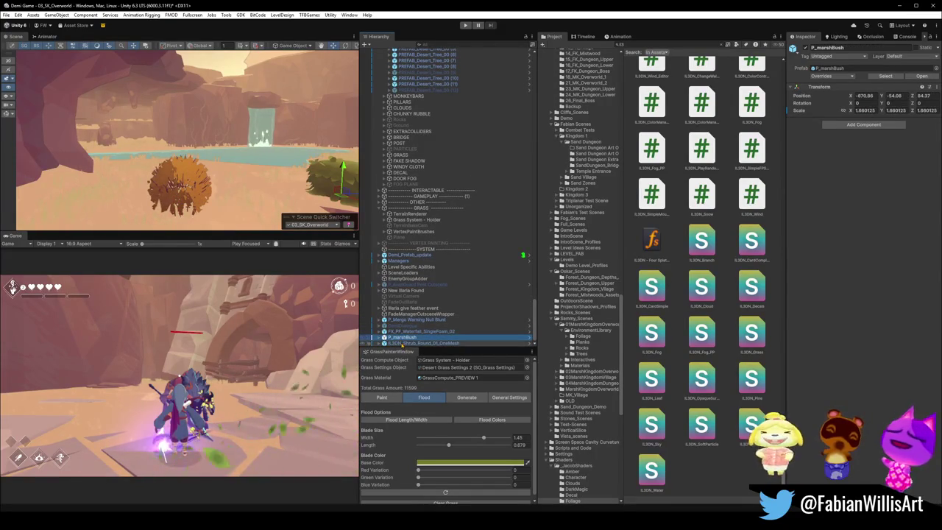
pyautogui.click(402, 343)
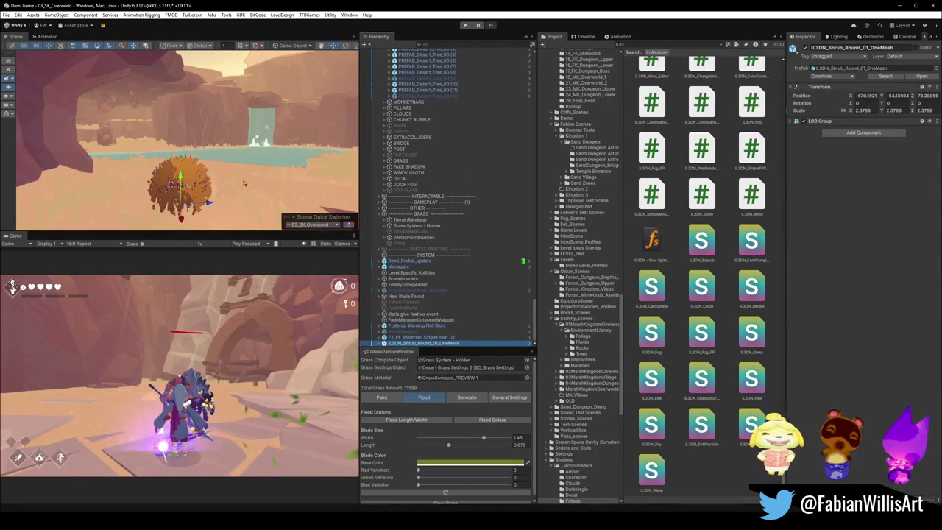
pyautogui.hotkey('ctrl', 'shift', 'g')
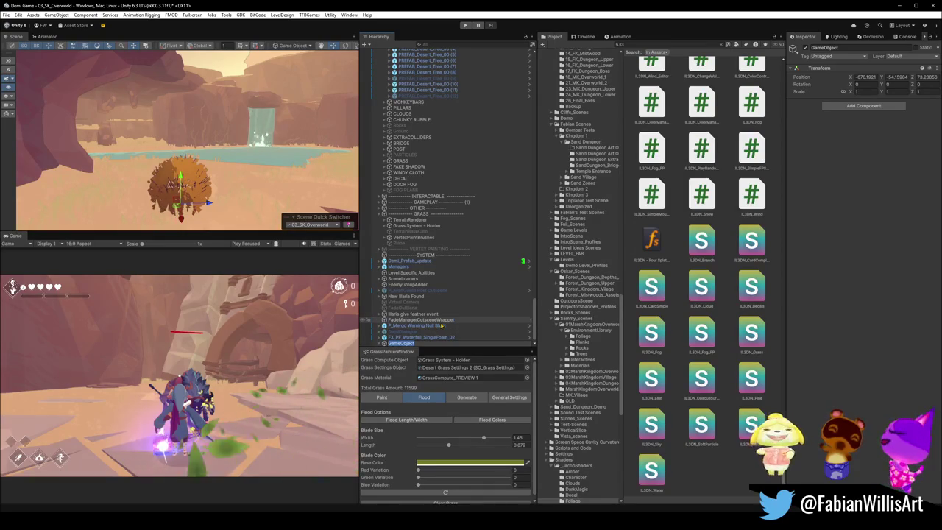
pyautogui.press('BackSpace')
pyautogui.write('Desert')
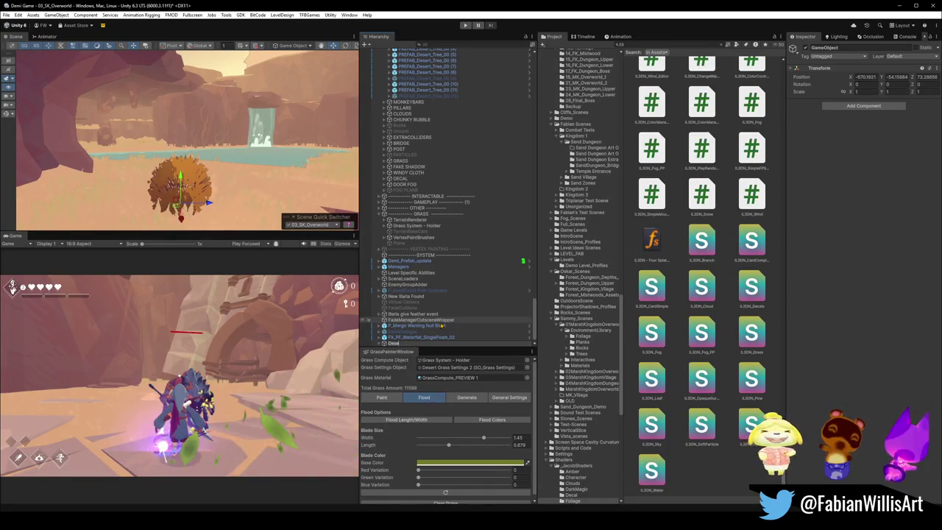
pyautogui.write(' Bush')
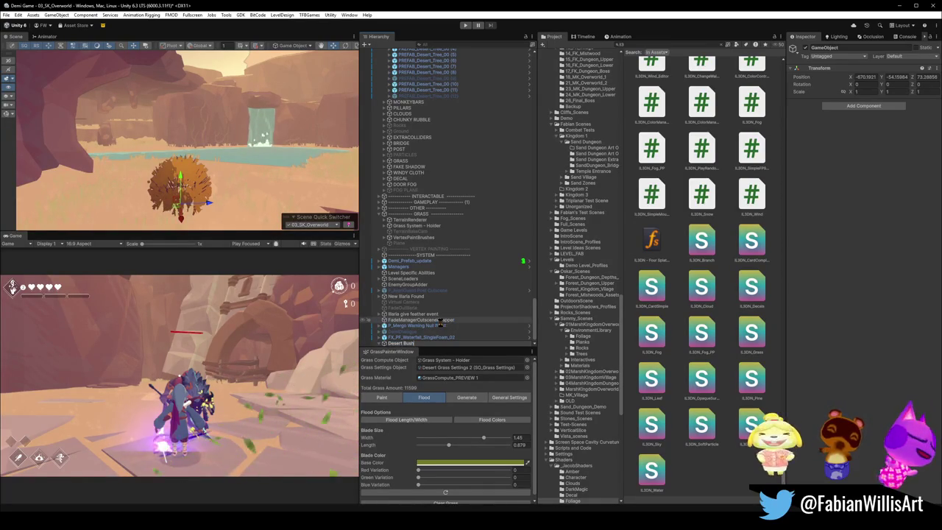
pyautogui.press('Return')
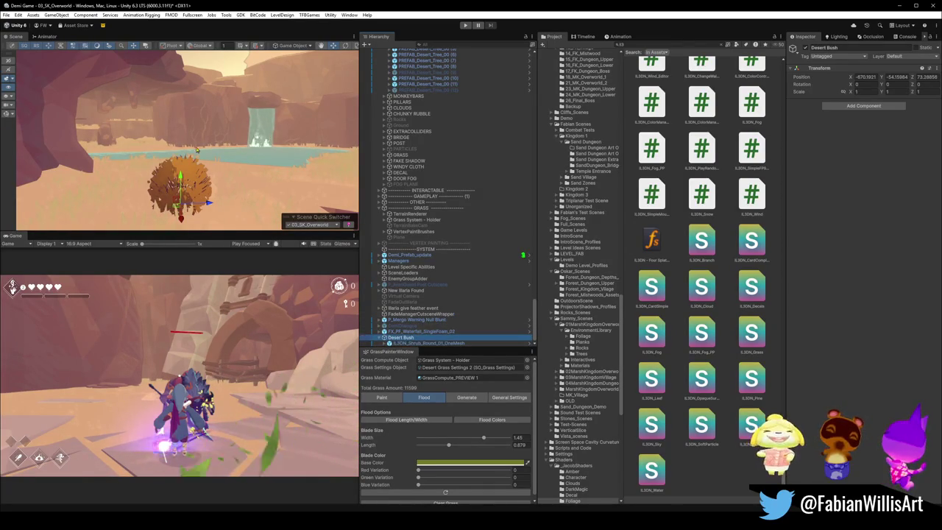
pyautogui.press('f')
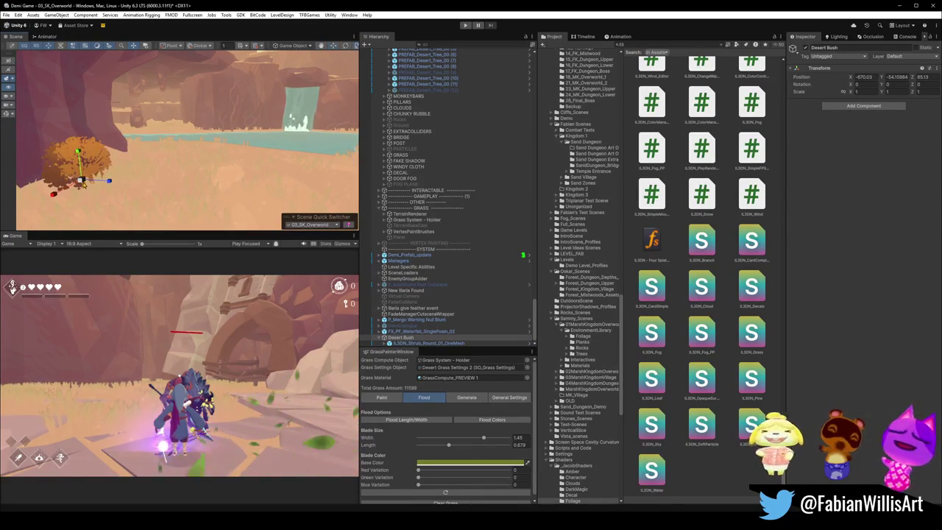
# Step: Scale Desert Bush to about 1.31 × 0.945 × 1.31
pyautogui.scroll(-5, 234, 161)
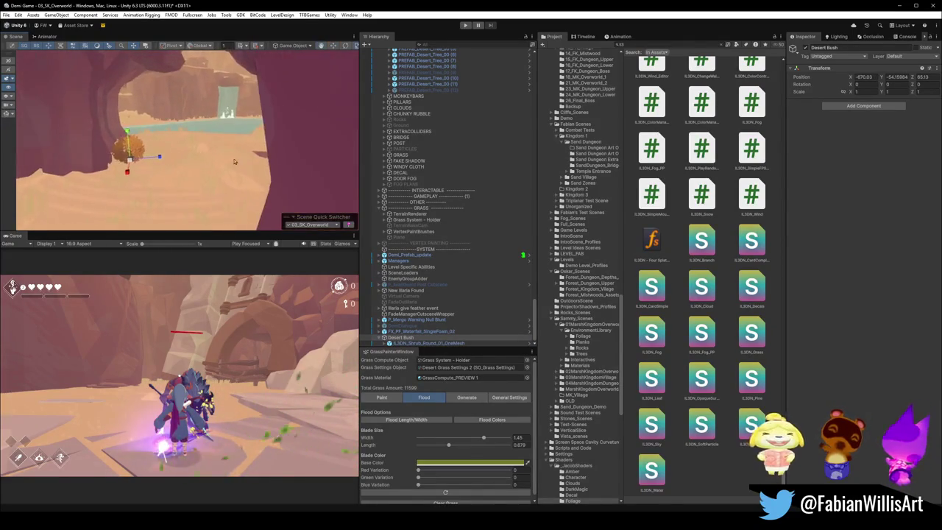
pyautogui.scroll(2, 234, 162)
pyautogui.press('r')
pyautogui.moveTo(151, 156)
pyautogui.mouseDown()
pyautogui.moveTo(182, 158)
pyautogui.moveTo(156, 156)
pyautogui.moveTo(152, 139)
pyautogui.mouseUp()
pyautogui.scroll(3, 152, 147)
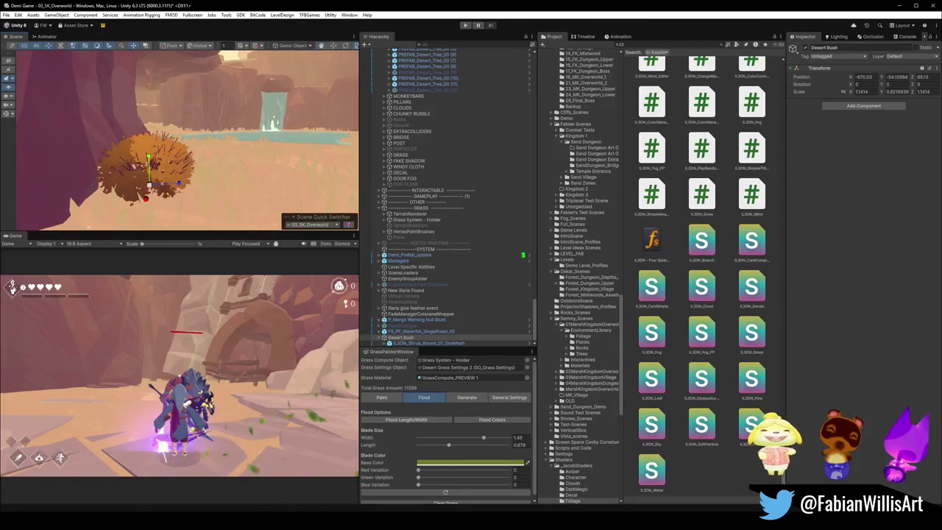
pyautogui.moveTo(149, 184)
pyautogui.mouseDown()
pyautogui.moveTo(265, 169)
pyautogui.moveTo(208, 157)
pyautogui.moveTo(227, 152)
pyautogui.mouseUp()
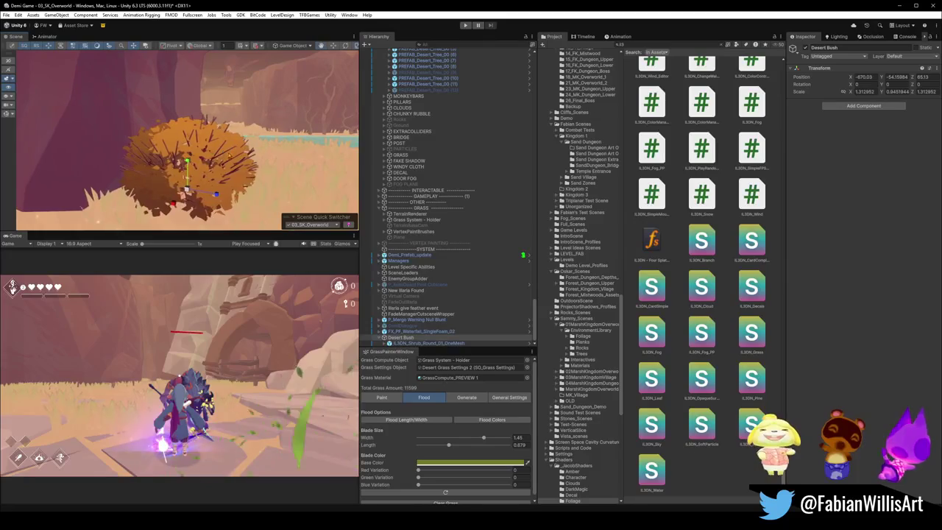
pyautogui.click(383, 337)
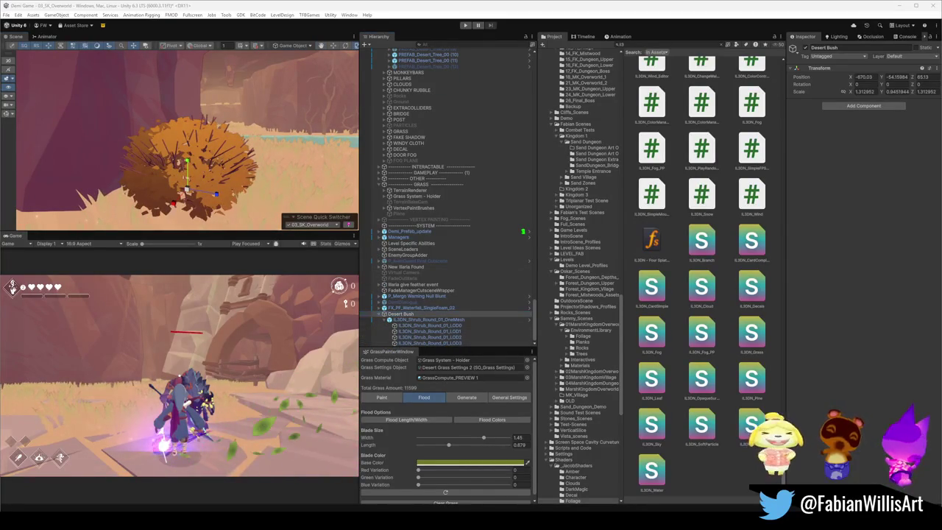
pyautogui.scroll(-5, 281, 147)
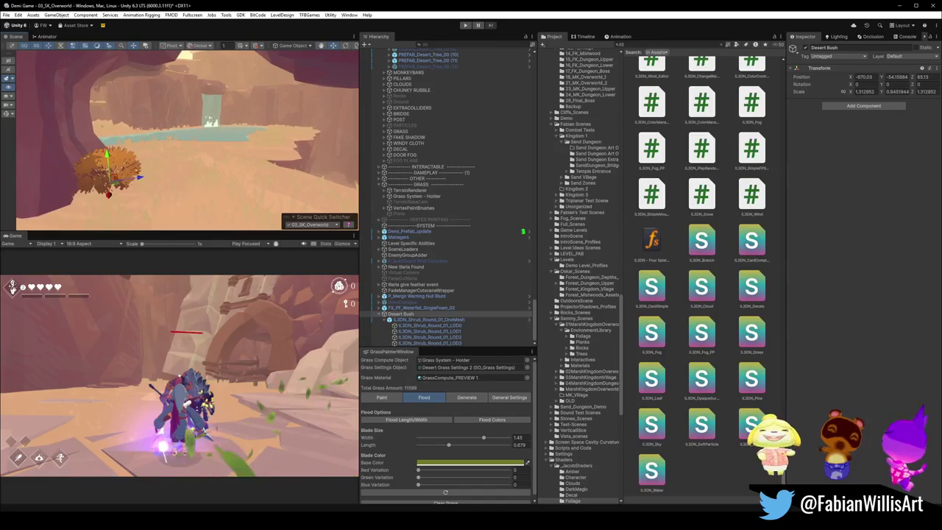
# Step: Move the Desert Bush to the right and shrink it to about 0.88 scale
pyautogui.moveTo(195, 173); pyautogui.dragTo(195, 173)
pyautogui.moveTo(76, 150)
pyautogui.mouseDown()
pyautogui.moveTo(259, 160)
pyautogui.moveTo(248, 152)
pyautogui.moveTo(253, 166)
pyautogui.moveTo(237, 174)
pyautogui.mouseUp()
pyautogui.press('r')
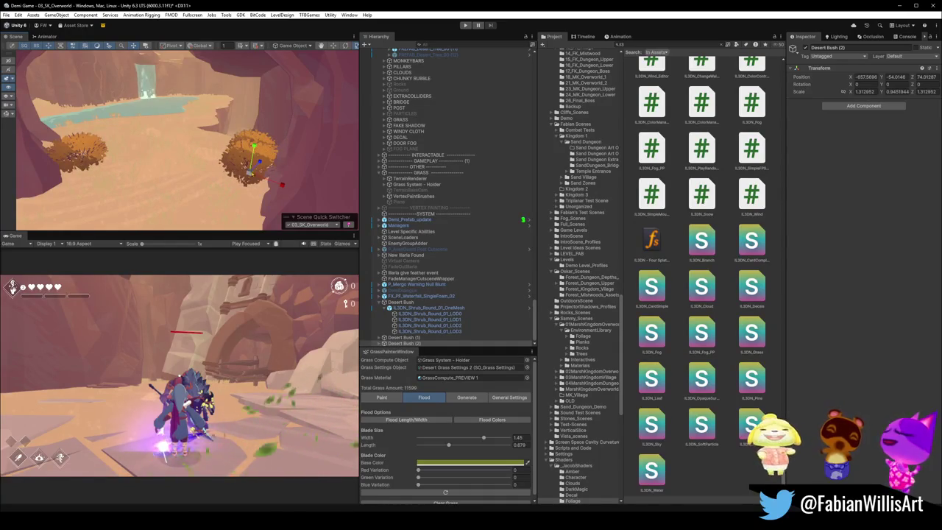
pyautogui.moveTo(250, 171); pyautogui.dragTo(243, 189)
pyautogui.scroll(-5, 250, 162)
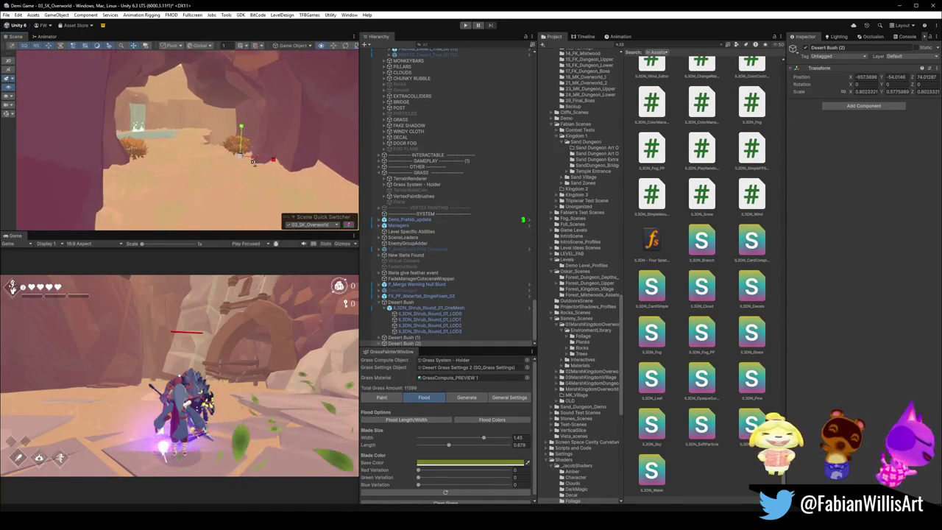
pyautogui.scroll(-3, 253, 160)
# Step: Duplicate the bush and place the copy in the foreground
pyautogui.hotkey('ctrl', 'd')
pyautogui.moveTo(210, 136)
pyautogui.mouseDown()
pyautogui.moveTo(242, 195)
pyautogui.moveTo(294, 193)
pyautogui.moveTo(271, 190)
pyautogui.mouseUp()
pyautogui.press('f')
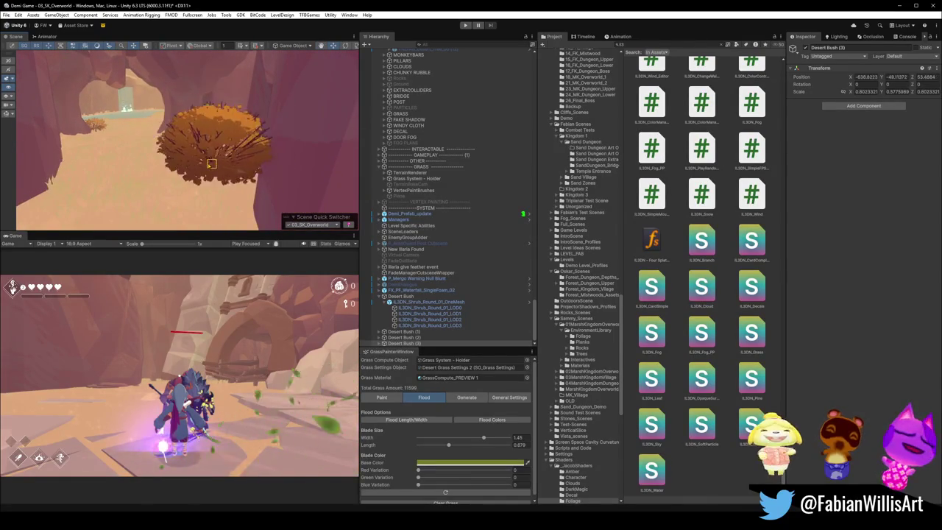
pyautogui.scroll(-5, 221, 158)
pyautogui.scroll(3, 250, 161)
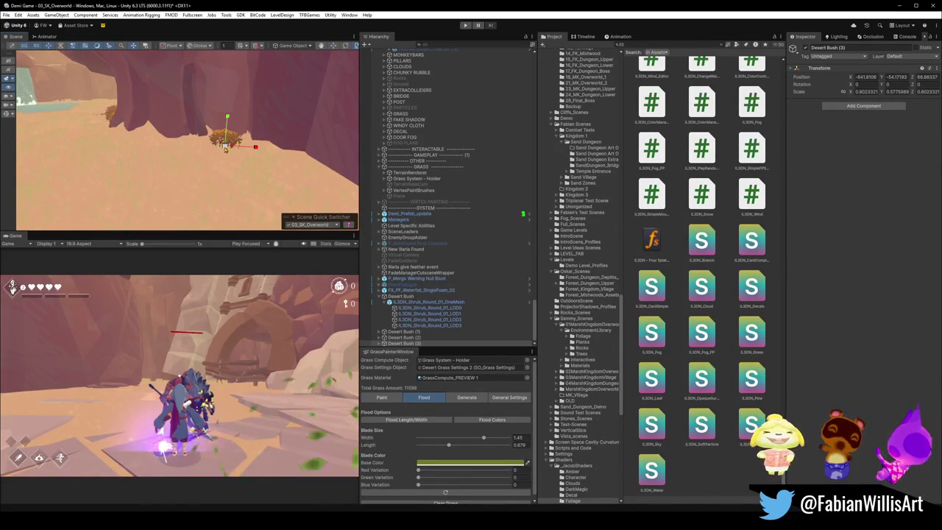
pyautogui.scroll(3, 226, 149)
pyautogui.moveTo(272, 145); pyautogui.dragTo(241, 147)
pyautogui.scroll(-5, 239, 150)
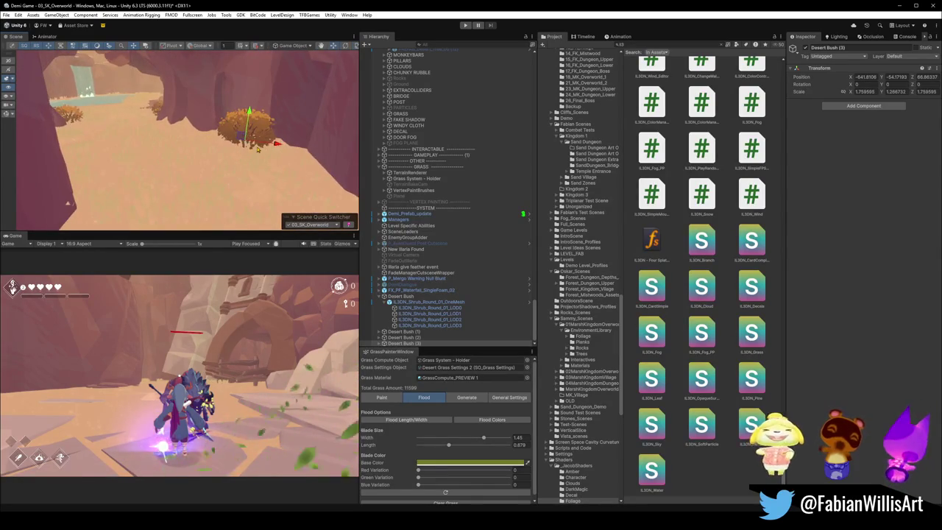
# Step: Move Desert Bush (4) to a new spot, scale it to about 0.94, and rotate it
pyautogui.click(228, 133)
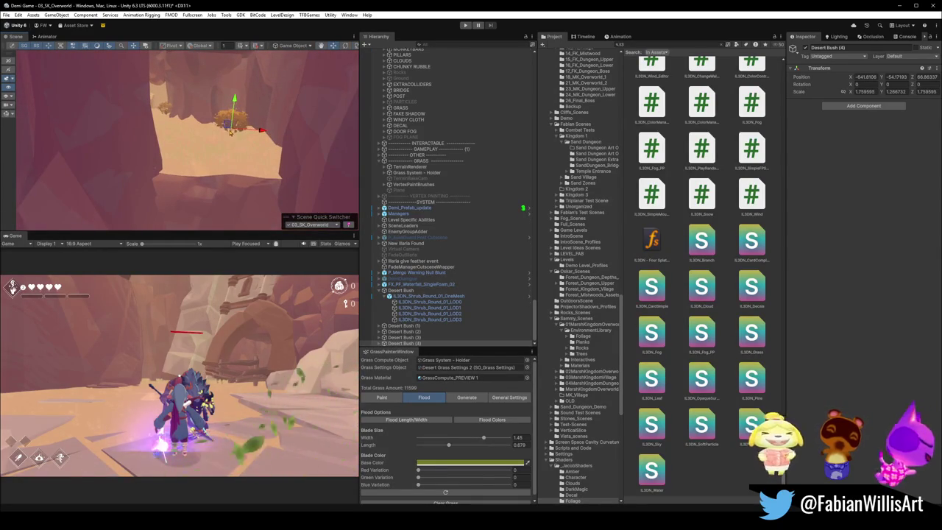
pyautogui.moveTo(231, 129)
pyautogui.mouseDown()
pyautogui.moveTo(184, 156)
pyautogui.moveTo(270, 150)
pyautogui.moveTo(263, 170)
pyautogui.mouseUp()
pyautogui.press('r')
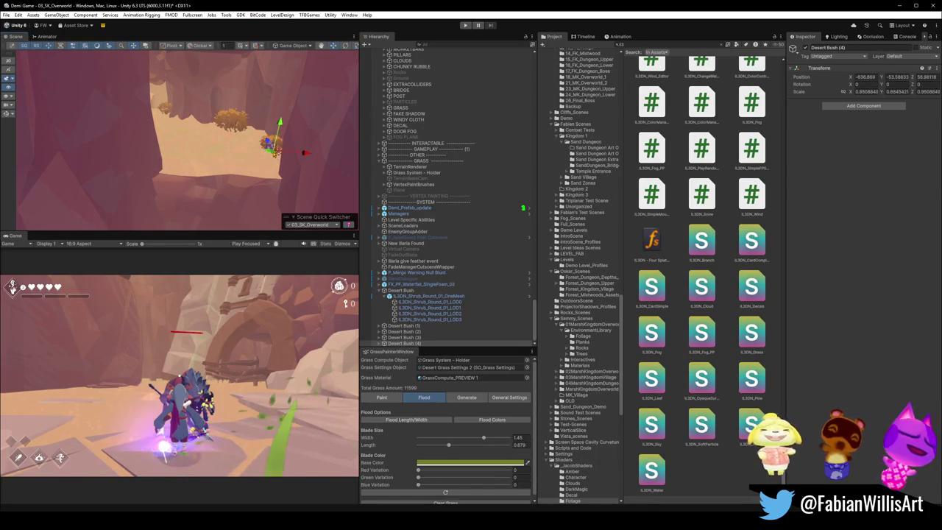
pyautogui.scroll(5, 276, 169)
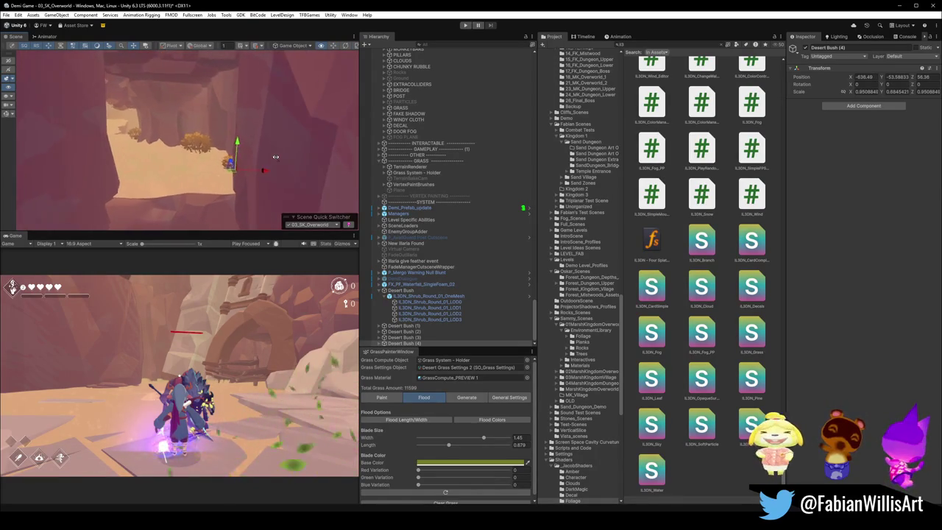
pyautogui.press('e')
pyautogui.moveTo(276, 175)
pyautogui.mouseDown()
pyautogui.moveTo(227, 185)
pyautogui.moveTo(254, 176)
pyautogui.moveTo(243, 162)
pyautogui.moveTo(210, 167)
pyautogui.moveTo(272, 195)
pyautogui.mouseUp()
pyautogui.press('w')
# Step: Duplicate it as Desert Bush (5) and fly the view through the cave
pyautogui.hotkey('ctrl', 'd')
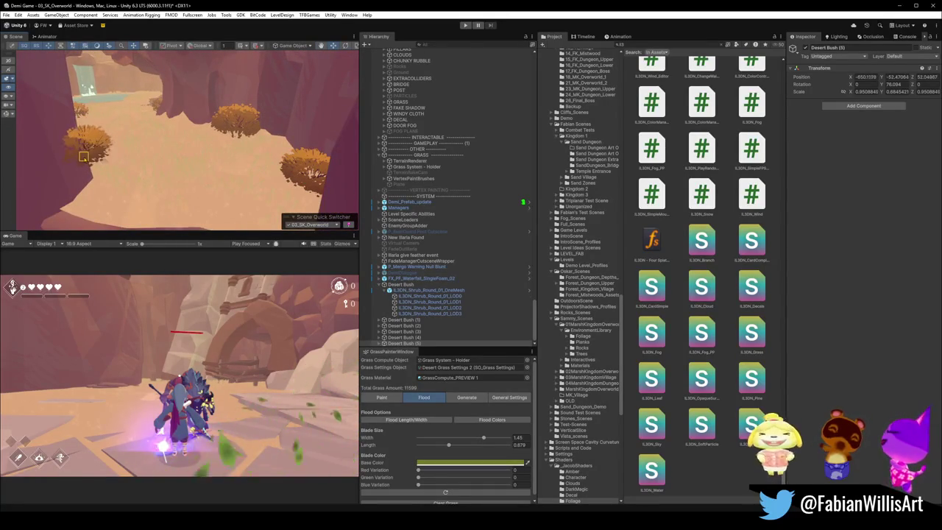
pyautogui.moveTo(189, 152); pyautogui.dragTo(177, 153)
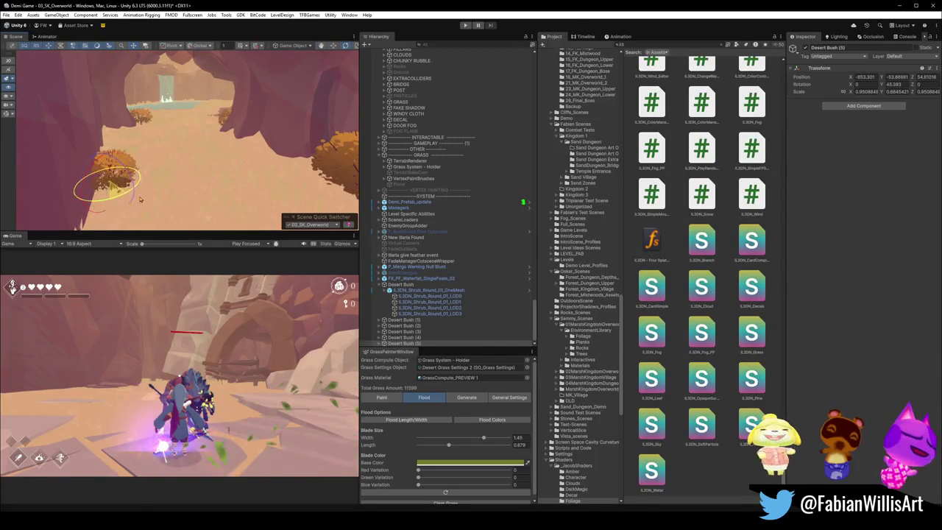
pyautogui.moveTo(156, 195); pyautogui.dragTo(197, 159)
pyautogui.press('s')
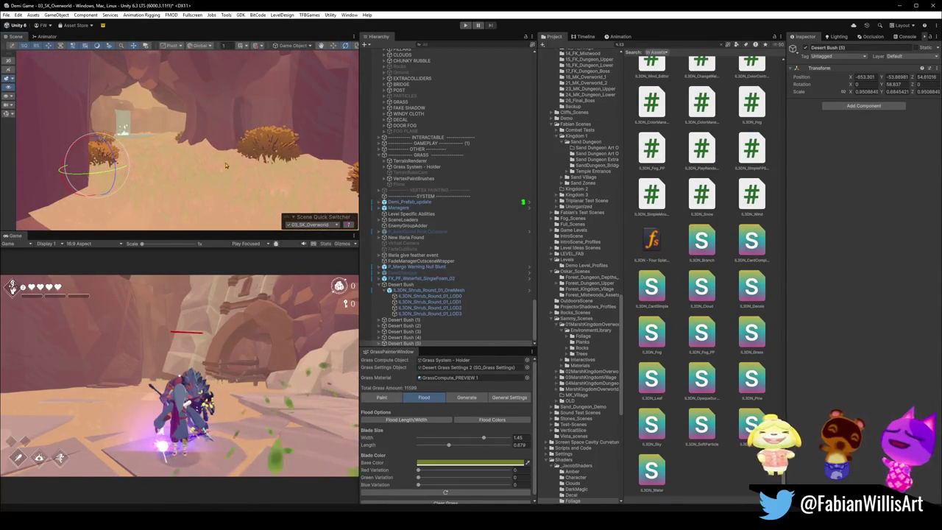
pyautogui.moveTo(124, 132)
pyautogui.mouseDown()
pyautogui.moveTo(192, 140)
pyautogui.moveTo(163, 152)
pyautogui.moveTo(196, 138)
pyautogui.moveTo(236, 142)
pyautogui.mouseUp()
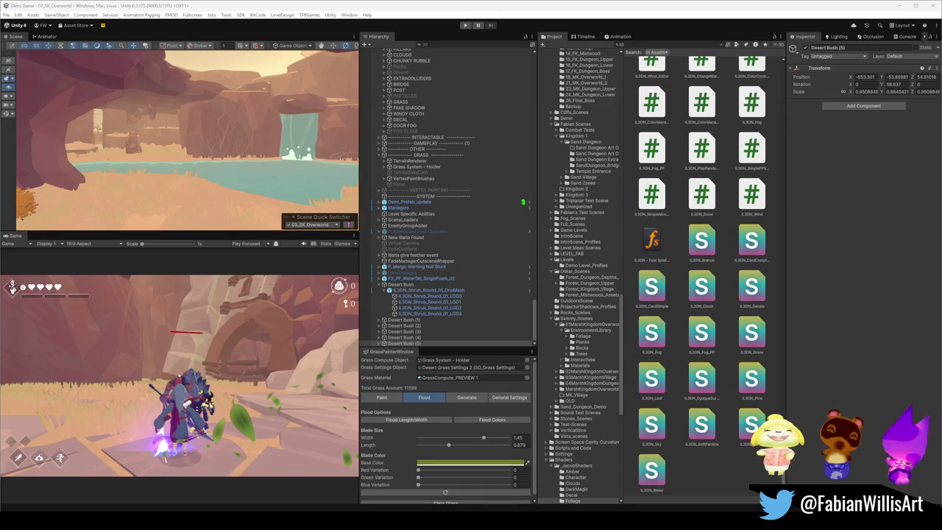
# Step: Fly the Scene view to the oasis cliff, selecting the terrain and floor.001, then deselect
pyautogui.moveTo(225, 166)
pyautogui.mouseDown()
pyautogui.moveTo(178, 162)
pyautogui.moveTo(156, 200)
pyautogui.mouseUp()
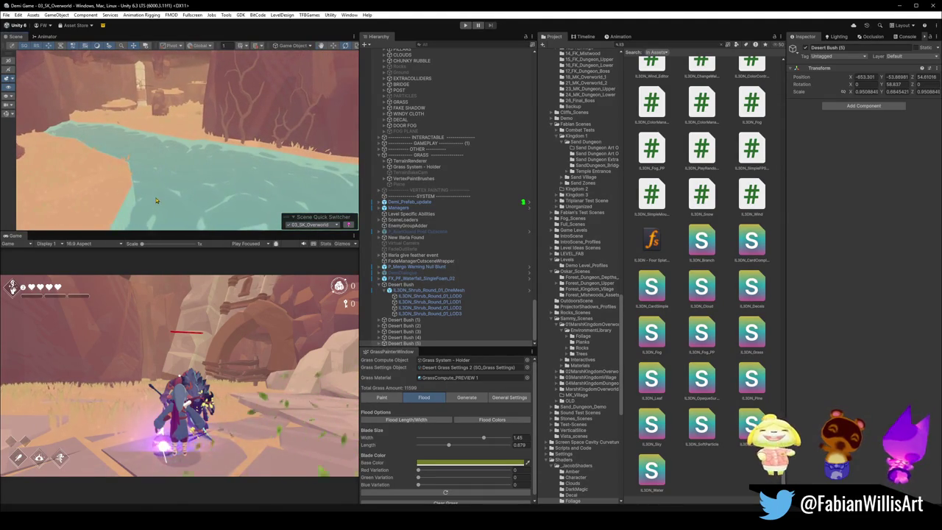
pyautogui.click(212, 186)
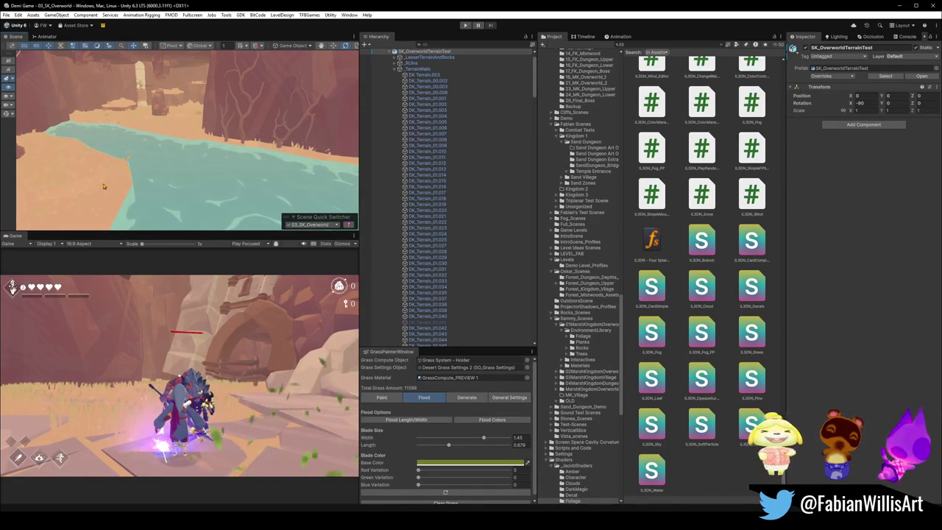
pyautogui.click(102, 186)
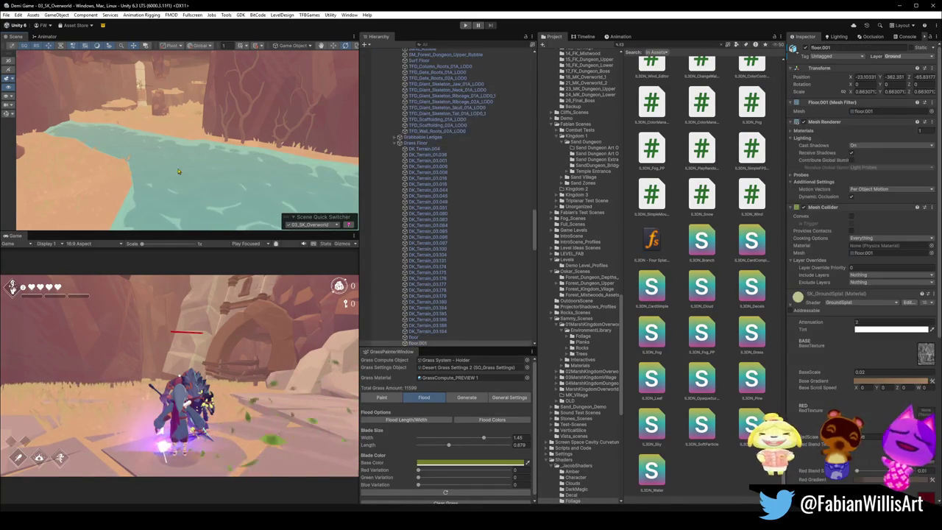
pyautogui.click(681, 470)
# Step: Zoom in on the pool and select the FX_PF_Waterfall foam effect
pyautogui.scroll(10, 270, 161)
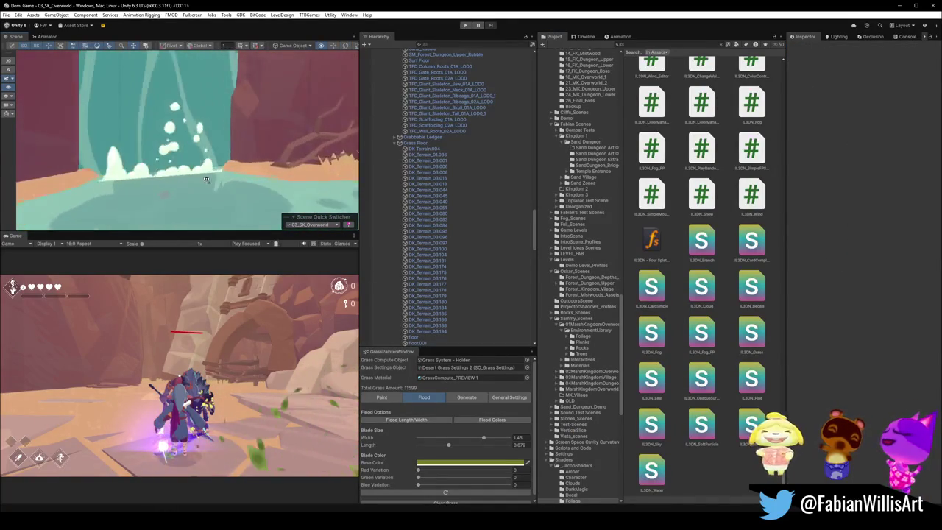
pyautogui.scroll(5, 210, 179)
pyautogui.scroll(-3, 240, 148)
pyautogui.scroll(-5, 248, 168)
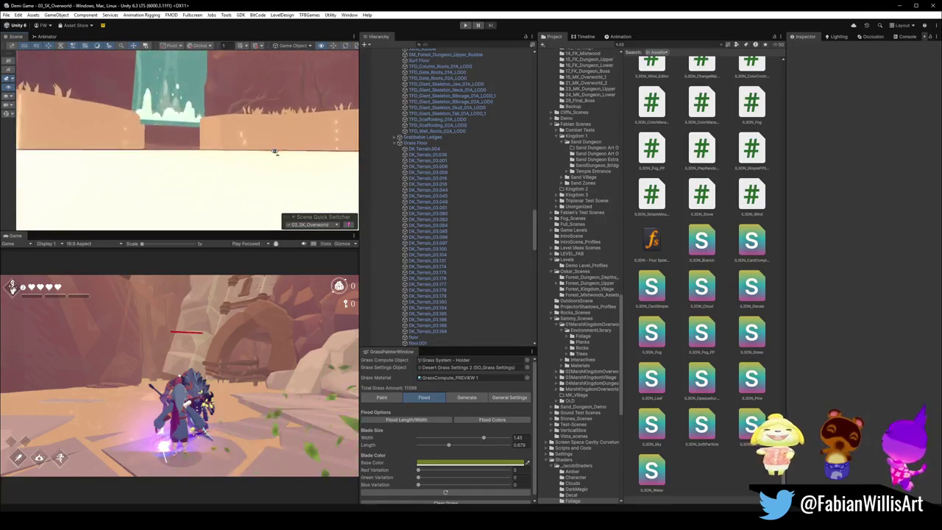
pyautogui.scroll(5, 275, 152)
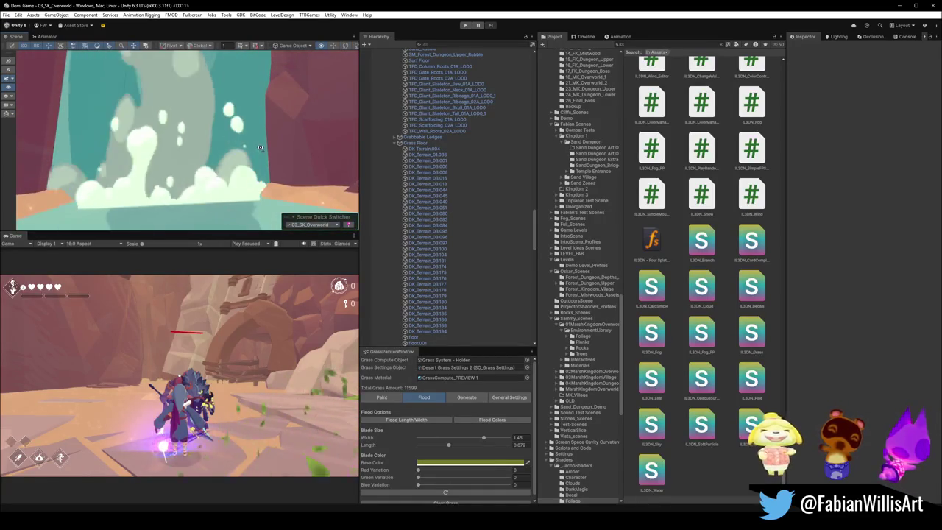
pyautogui.scroll(-5, 260, 148)
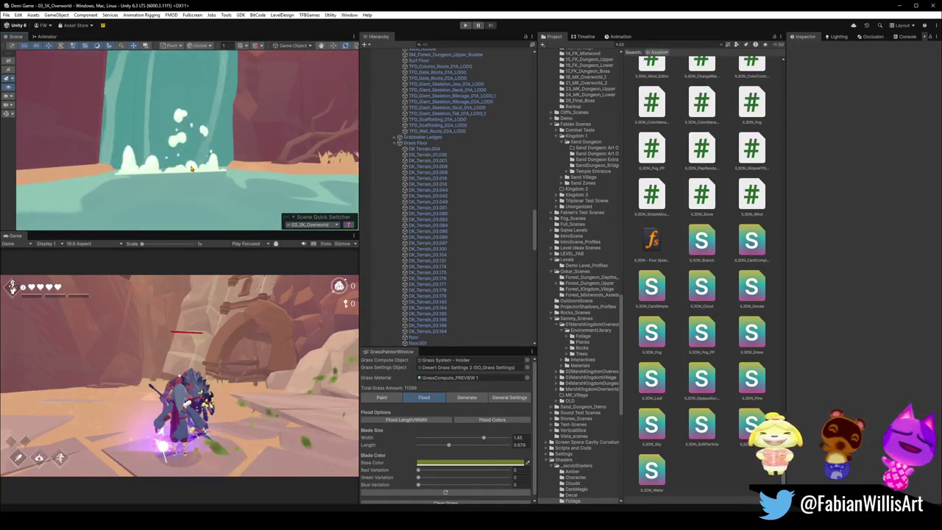
pyautogui.click(190, 168)
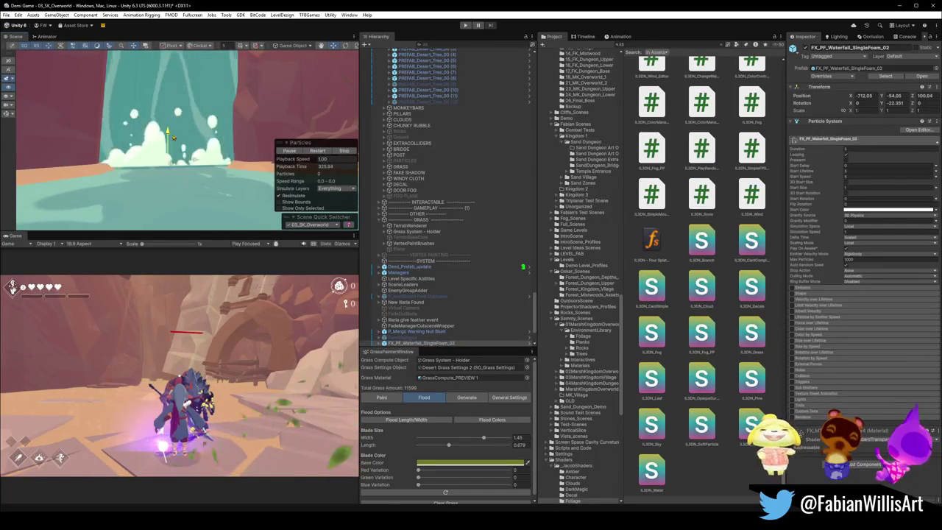
# Step: Duplicate FX_PF_Waterfall_SingleFoam_02 and move the copy up to the upper waterfall
pyautogui.click(71, 83)
pyautogui.moveTo(71, 83)
pyautogui.mouseDown()
pyautogui.moveTo(235, 107)
pyautogui.moveTo(179, 112)
pyautogui.moveTo(142, 167)
pyautogui.mouseUp()
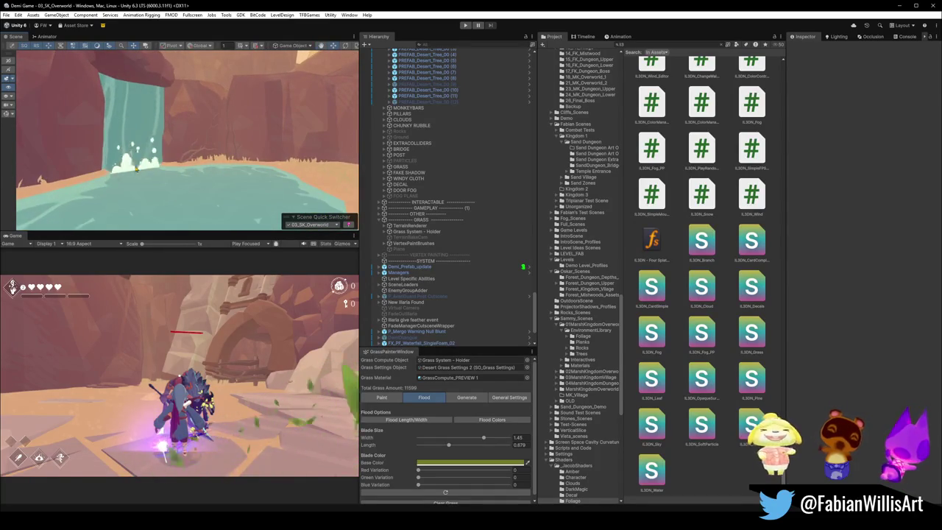
pyautogui.click(128, 169)
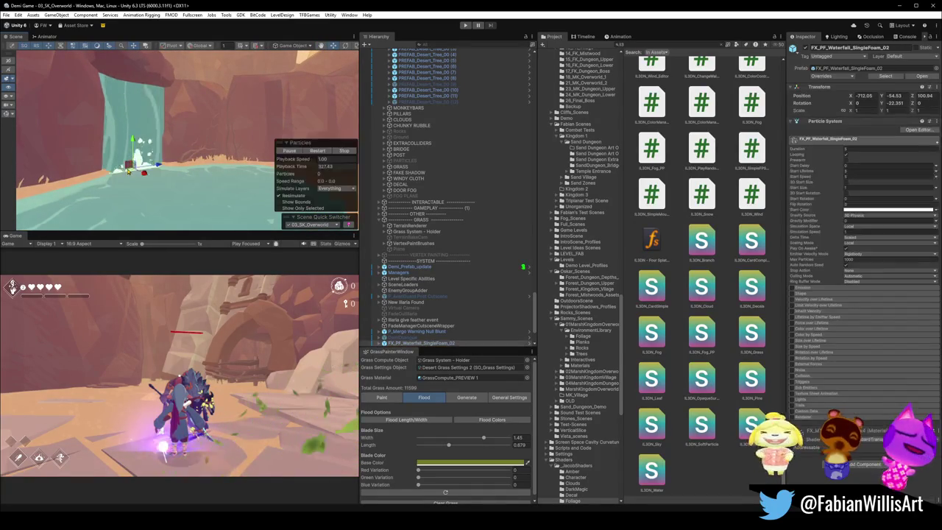
pyautogui.hotkey('ctrl', 'd')
pyautogui.moveTo(145, 170)
pyautogui.mouseDown()
pyautogui.moveTo(152, 61)
pyautogui.moveTo(132, 122)
pyautogui.mouseUp()
pyautogui.hotkey('ctrl', 'z')
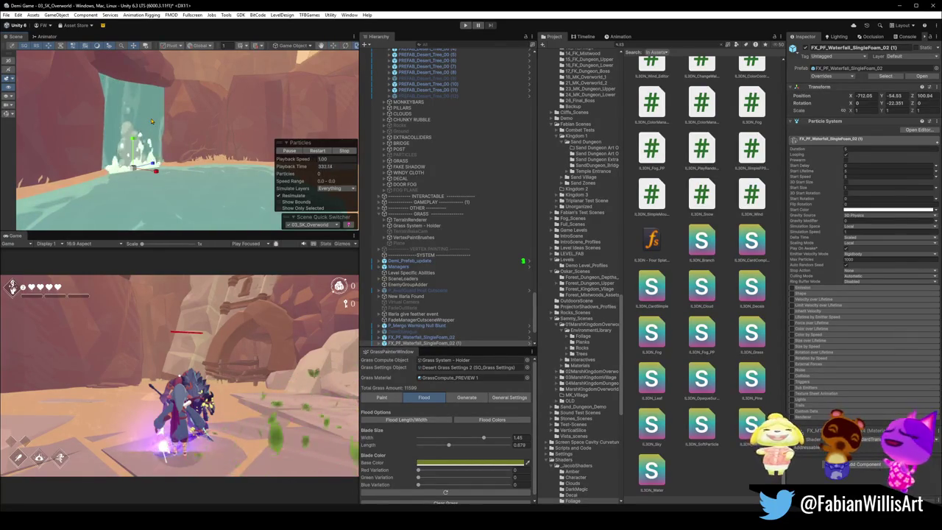
pyautogui.moveTo(132, 147)
pyautogui.mouseDown()
pyautogui.moveTo(134, 74)
pyautogui.moveTo(144, 80)
pyautogui.moveTo(137, 96)
pyautogui.mouseUp()
# Step: Rotate the foam copy about -157.6° on Y to fit the ledge, then nudge it higher
pyautogui.press('e')
pyautogui.hotkey('ctrl', 'z')
pyautogui.press('f')
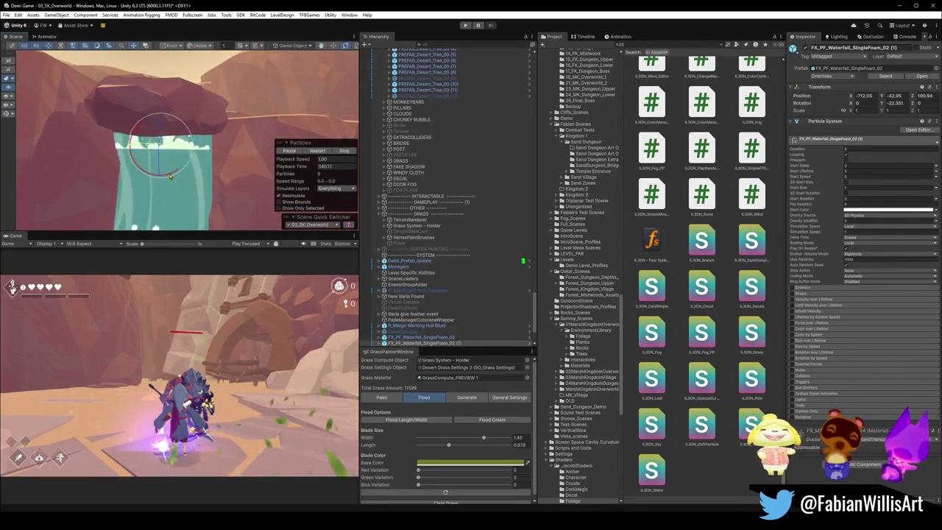
pyautogui.moveTo(151, 177)
pyautogui.mouseDown()
pyautogui.moveTo(34, 127)
pyautogui.moveTo(862, 175)
pyautogui.moveTo(859, 168)
pyautogui.moveTo(898, 156)
pyautogui.mouseUp()
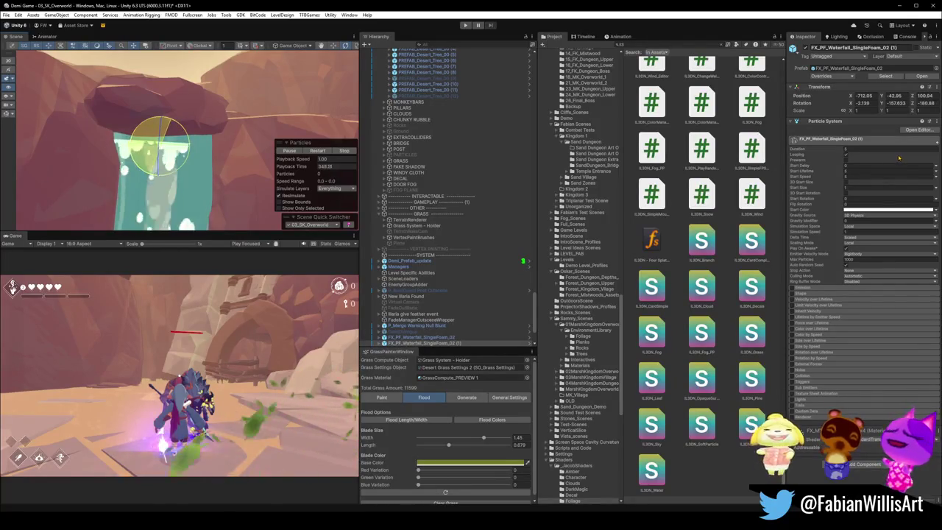
pyautogui.press('w')
pyautogui.moveTo(165, 126)
pyautogui.mouseDown()
pyautogui.moveTo(163, 115)
pyautogui.moveTo(204, 153)
pyautogui.moveTo(278, 164)
pyautogui.moveTo(175, 102)
pyautogui.mouseUp()
# Step: Expand the foam copy and inspect its FoamFill_02 particle layer
pyautogui.scroll(-3, 429, 319)
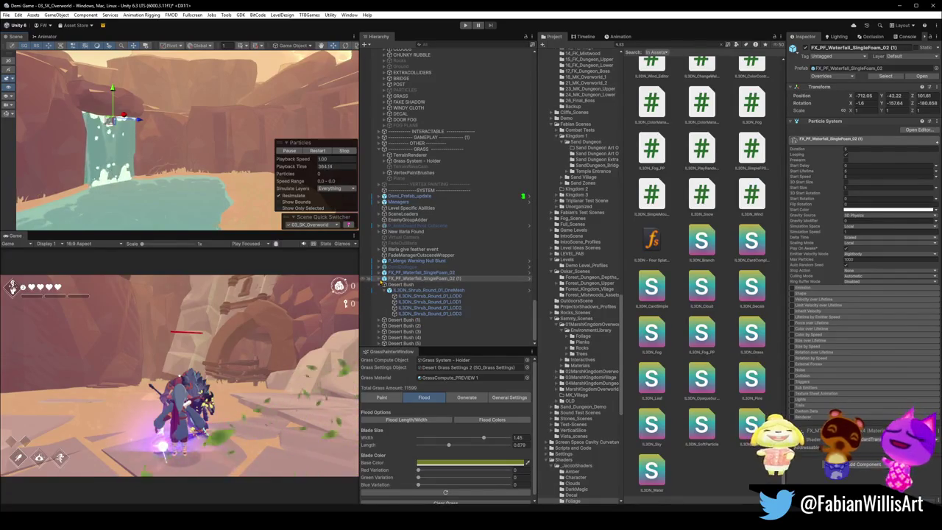
pyautogui.click(385, 279)
pyautogui.click(405, 290)
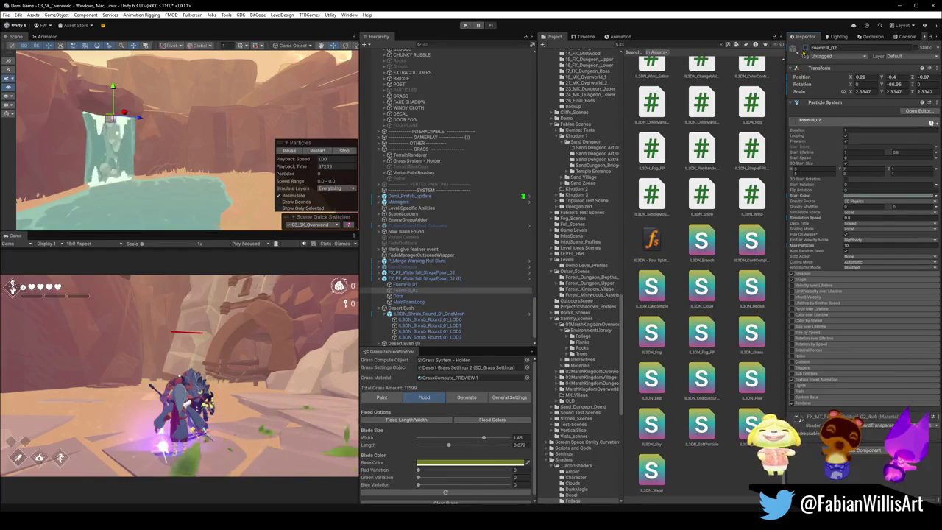
pyautogui.click(408, 284)
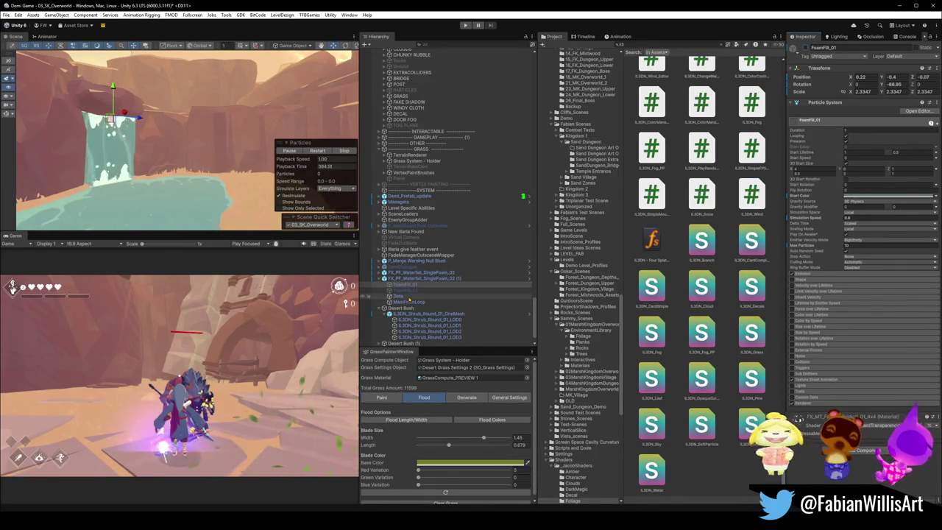
pyautogui.click(409, 296)
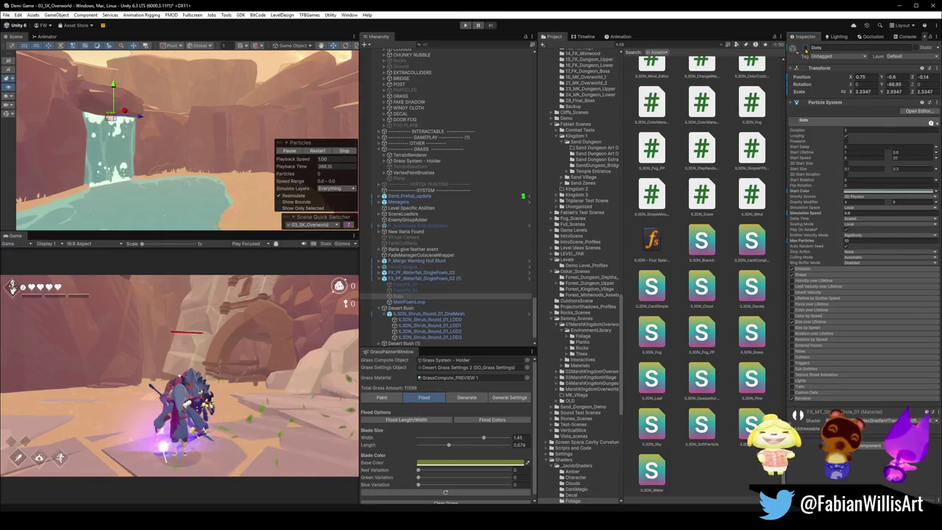
pyautogui.scroll(-6, 223, 145)
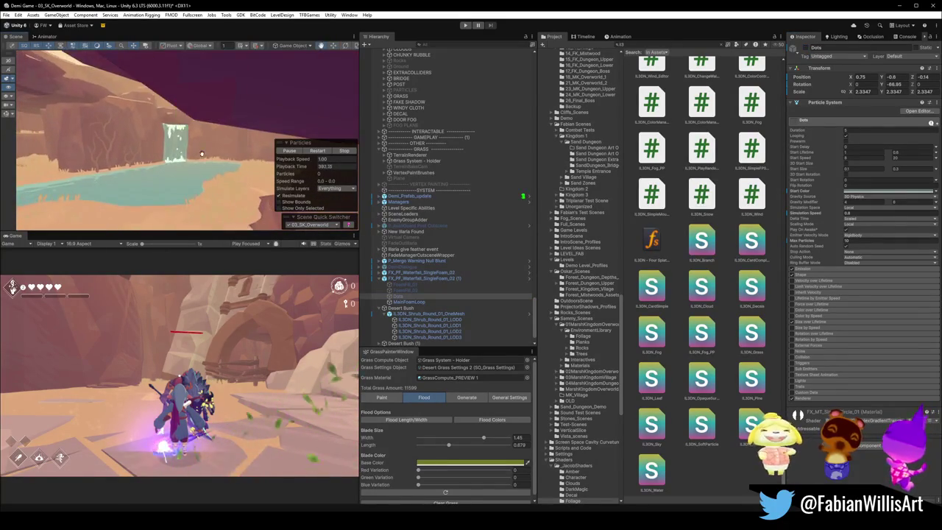
pyautogui.scroll(5, 202, 153)
pyautogui.moveTo(218, 163); pyautogui.dragTo(252, 152)
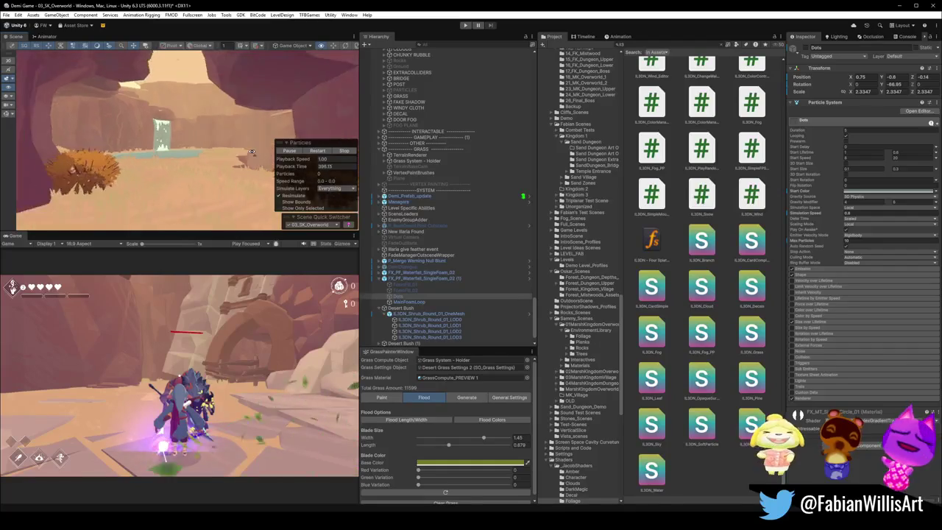
pyautogui.press('s')
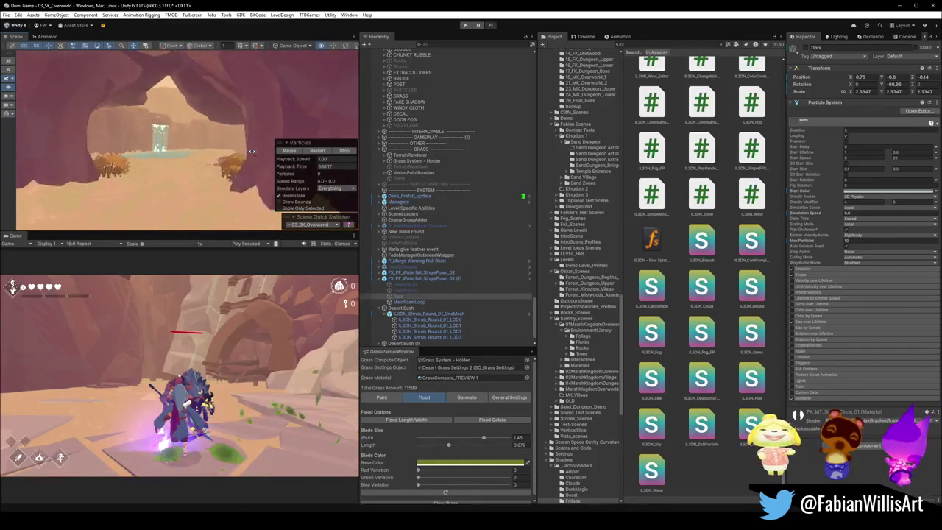
pyautogui.press('w')
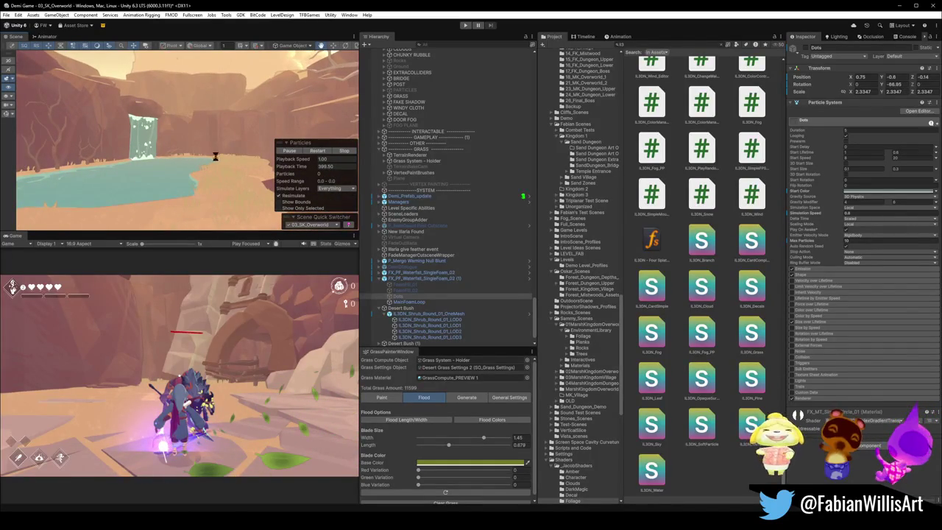
pyautogui.moveTo(216, 157)
pyautogui.mouseDown()
pyautogui.moveTo(151, 165)
pyautogui.moveTo(163, 152)
pyautogui.moveTo(298, 166)
pyautogui.moveTo(136, 165)
pyautogui.mouseUp()
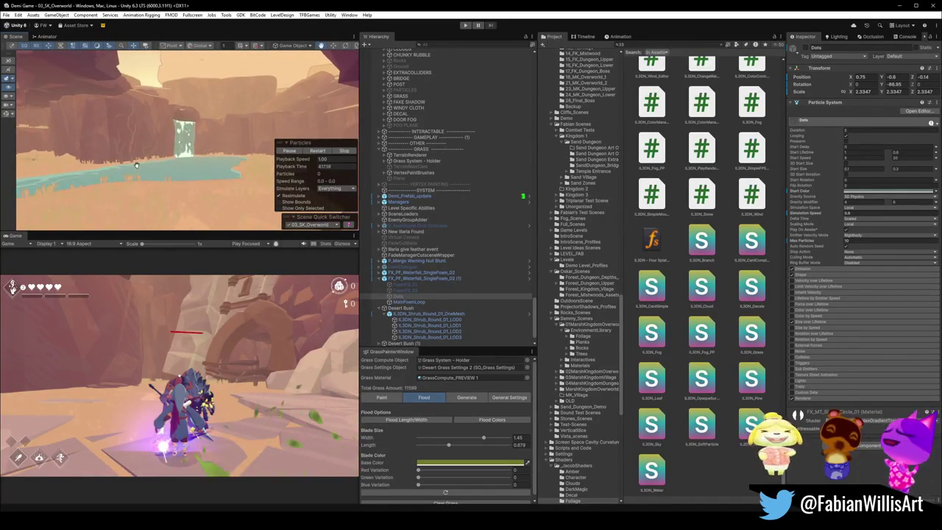
# Step: Enter Play mode and switch the Game view to fullscreen with F10
pyautogui.click(465, 25)
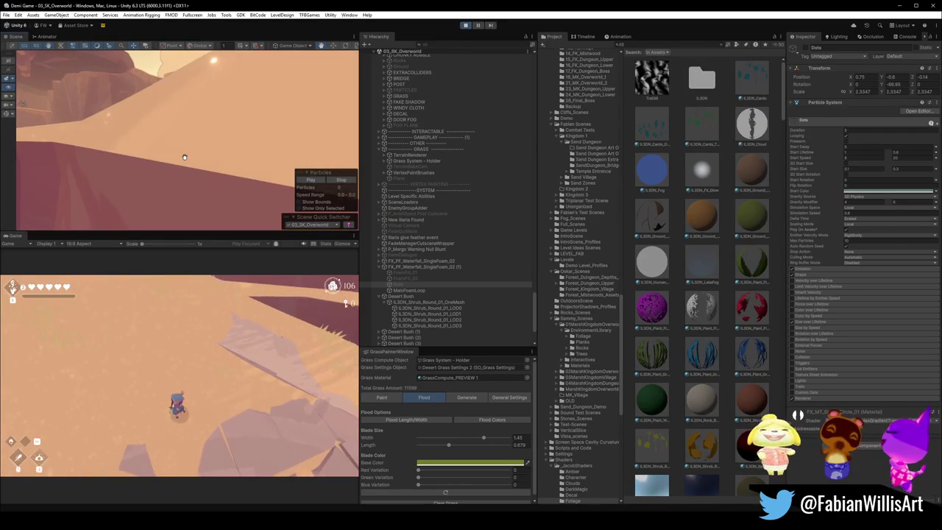
pyautogui.press('F10')
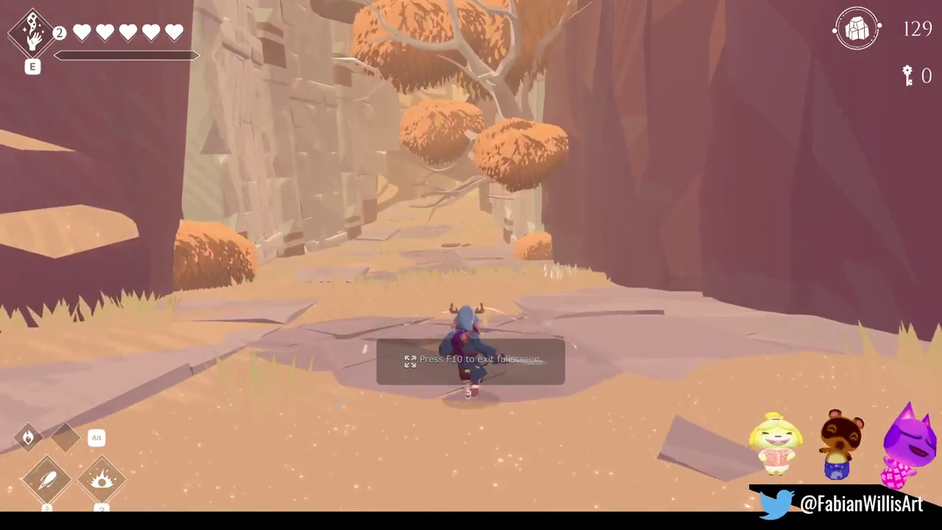
# Step: Leave fullscreen, select DOOR FOG and the PARTICLES group, then return to fullscreen
pyautogui.press('F10')
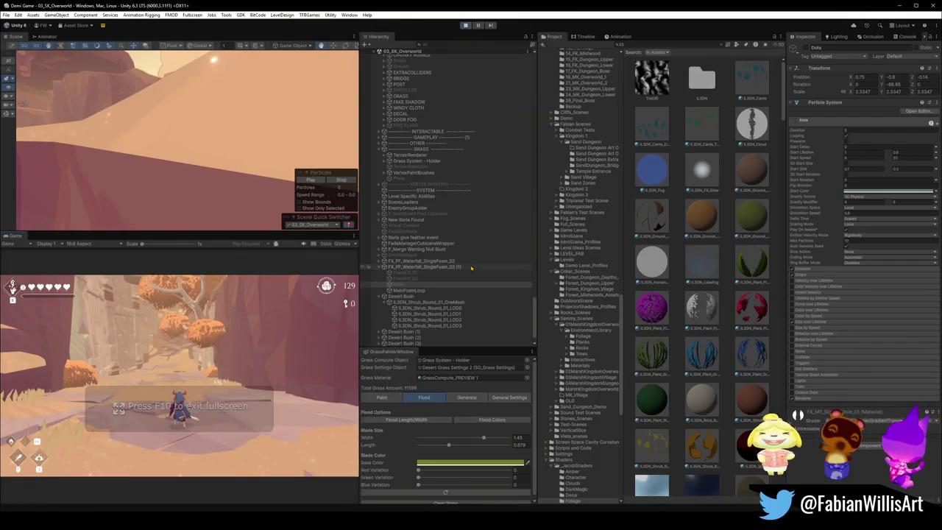
pyautogui.press('super')
pyautogui.click(429, 119)
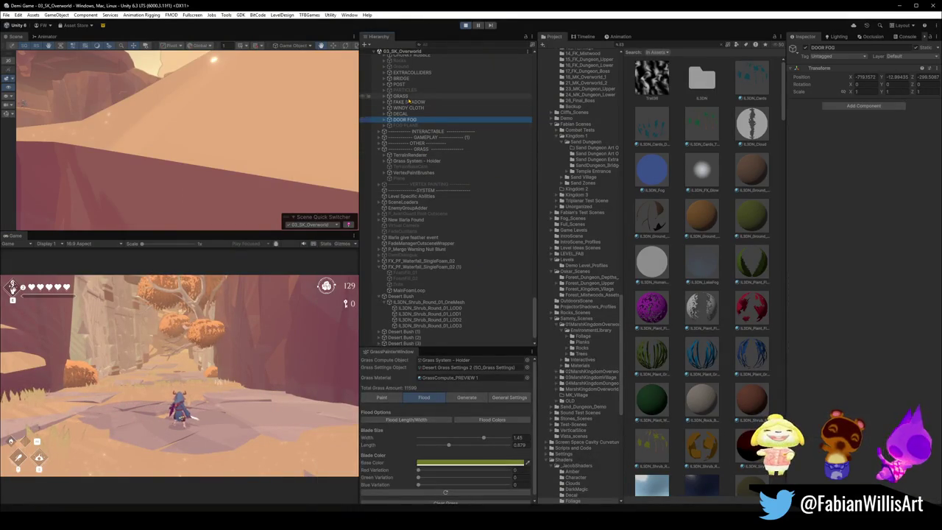
pyautogui.click(368, 90)
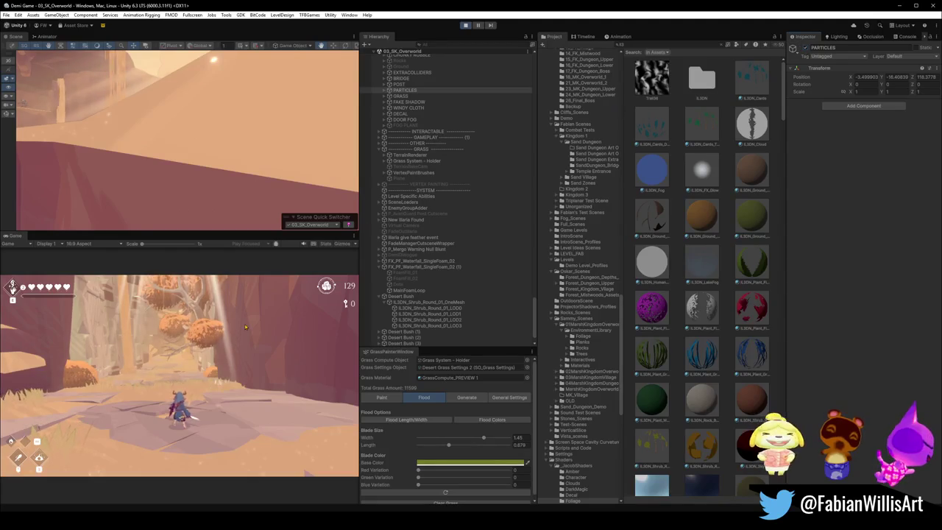
pyautogui.press('F10')
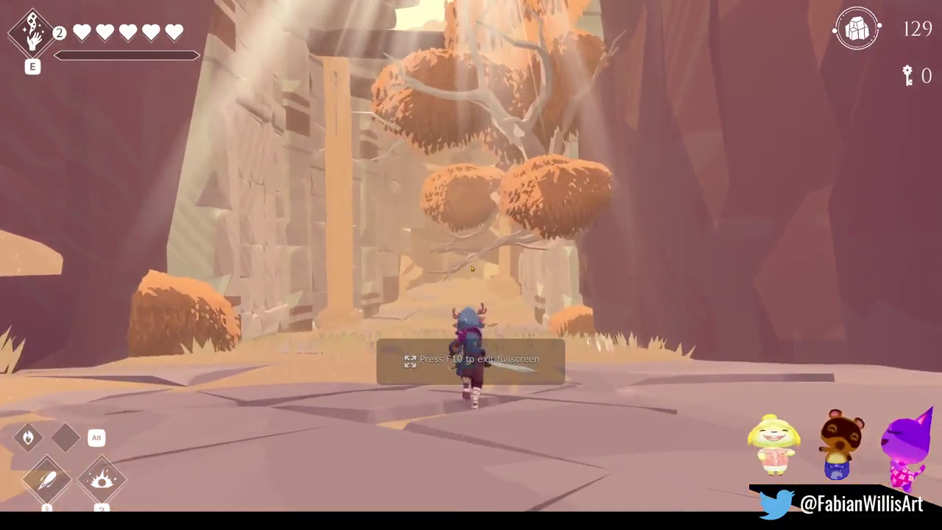
# Step: Resume from the pause menu, run forward through the canyon, then pause again
pyautogui.press('Escape')
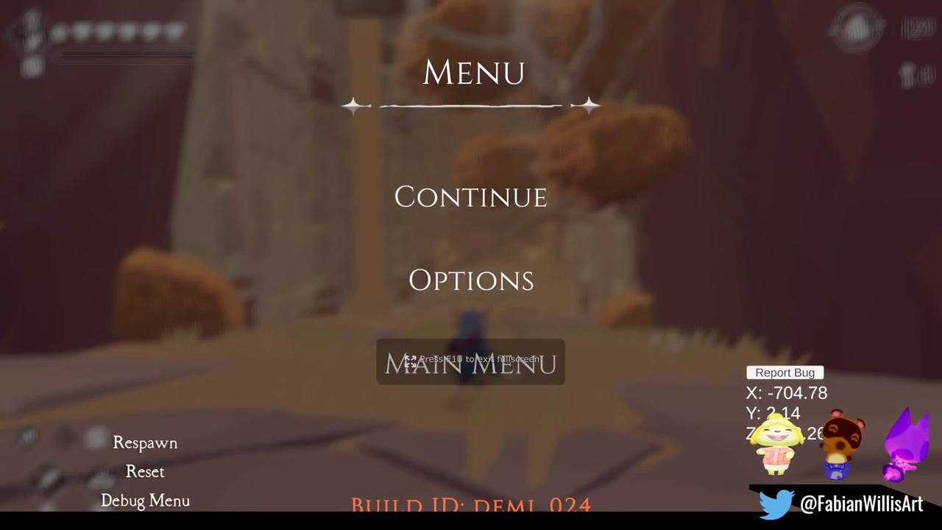
pyautogui.press('Up')
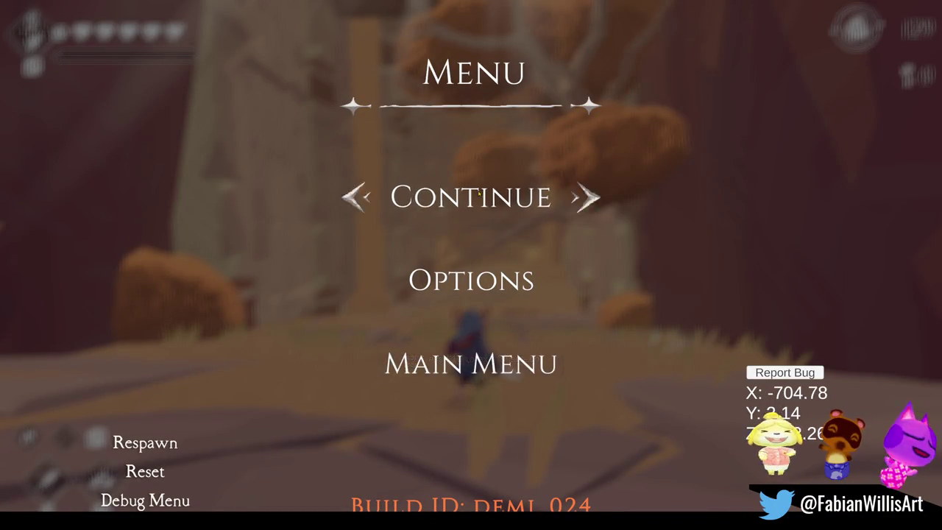
pyautogui.press('Return')
pyautogui.press('w')
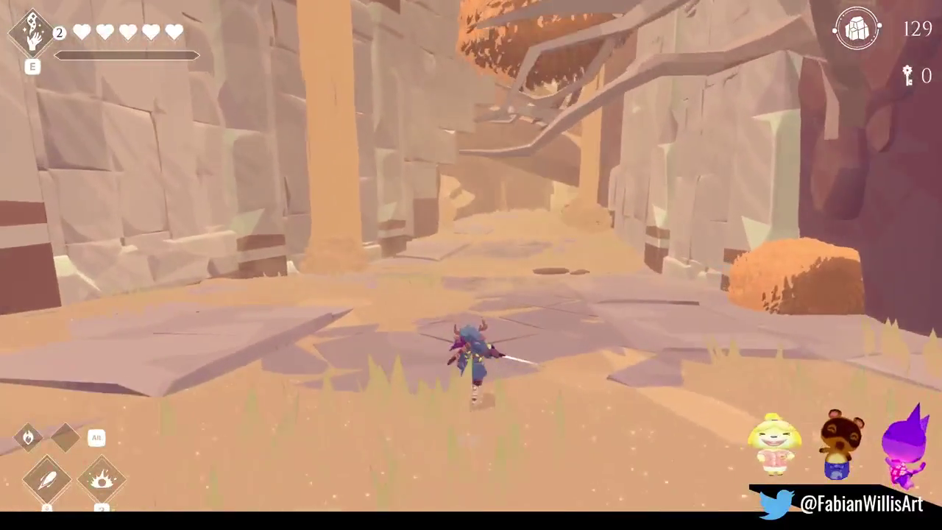
pyautogui.press('Escape')
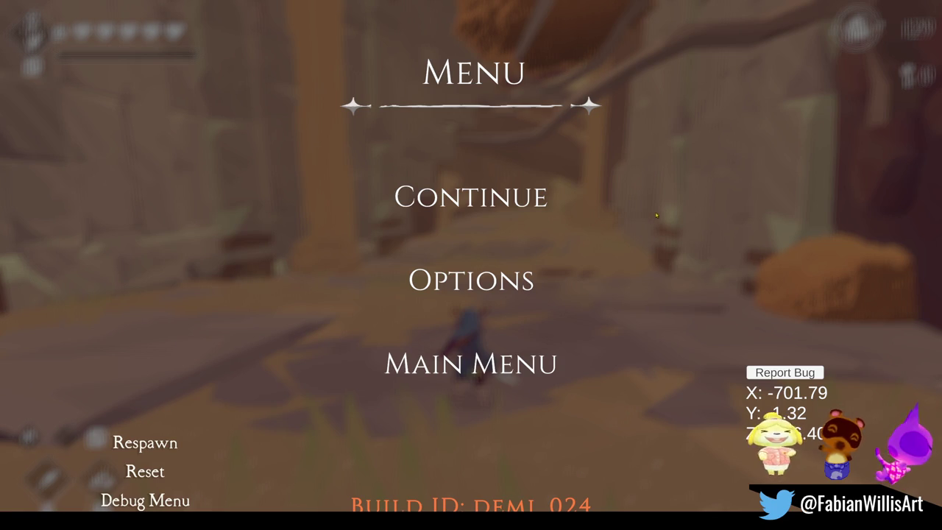
# Step: Resume play, run to the enemy in the grass and attack it with the sword
pyautogui.click(510, 193)
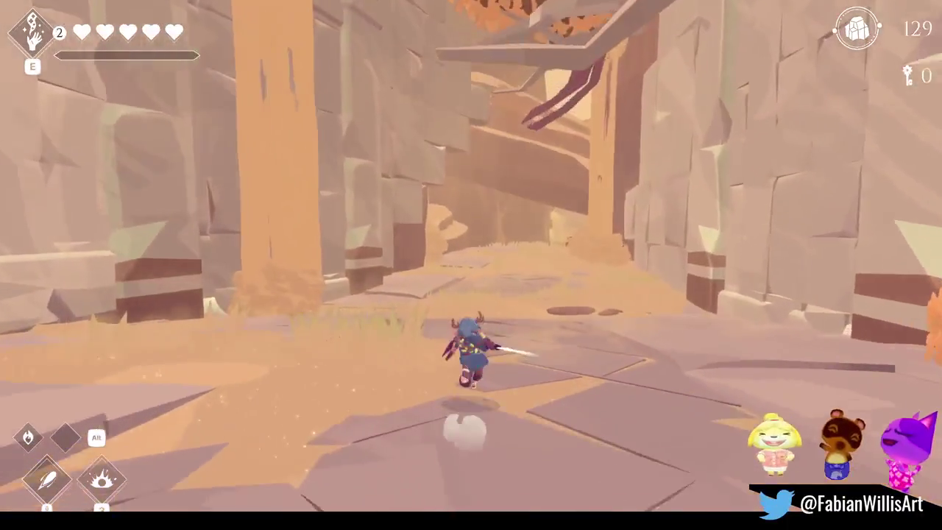
pyautogui.press('w')
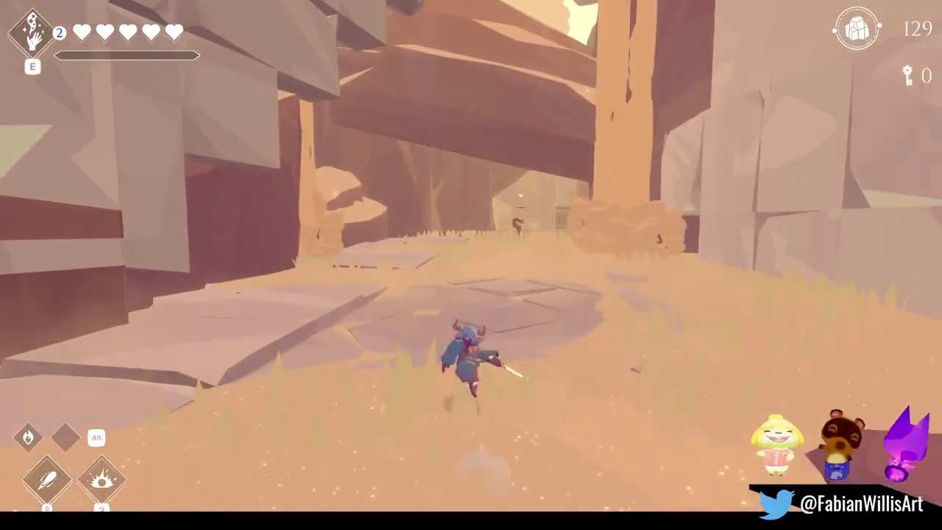
pyautogui.press('w')
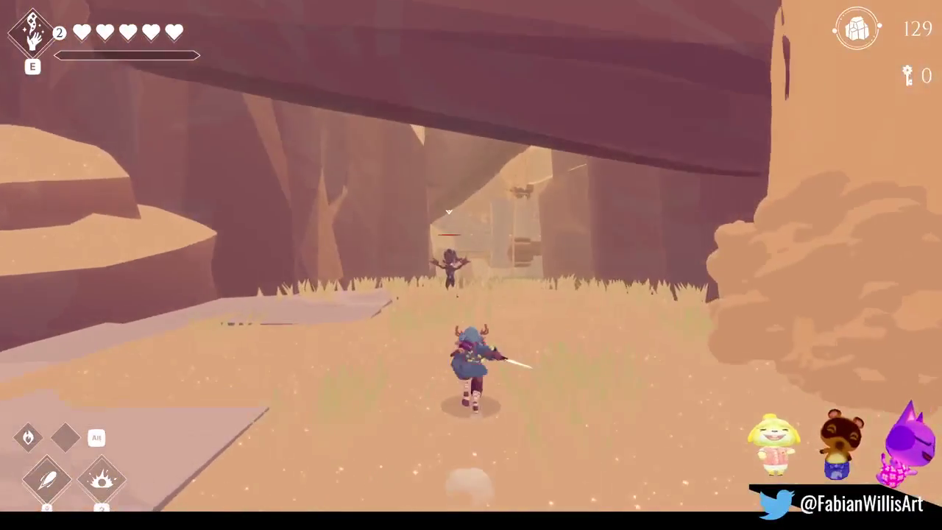
pyautogui.press('w')
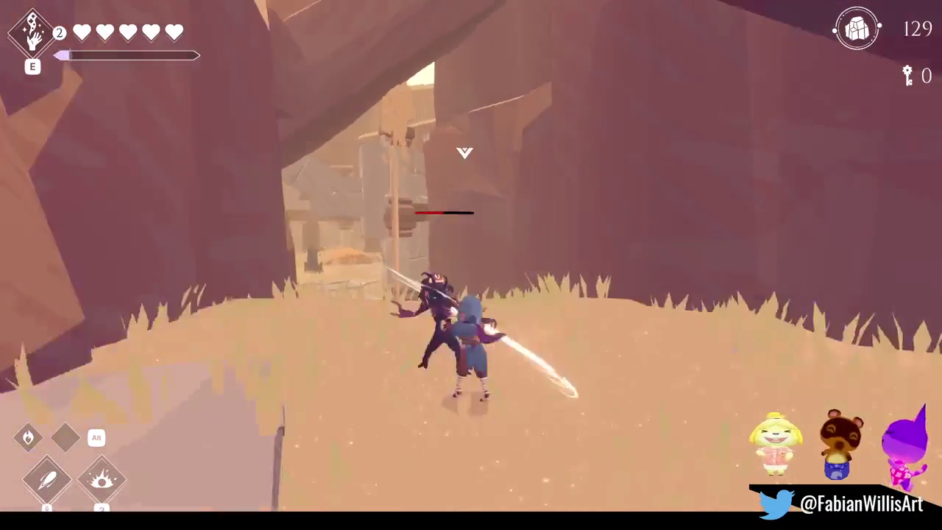
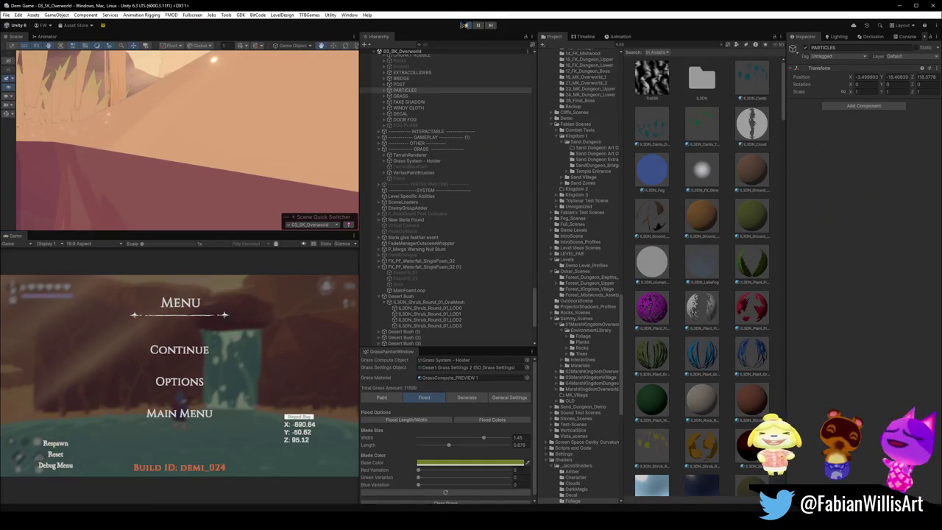
# Step: Exit play mode in Unity, ending the desert overworld playtest
pyautogui.click(465, 25)
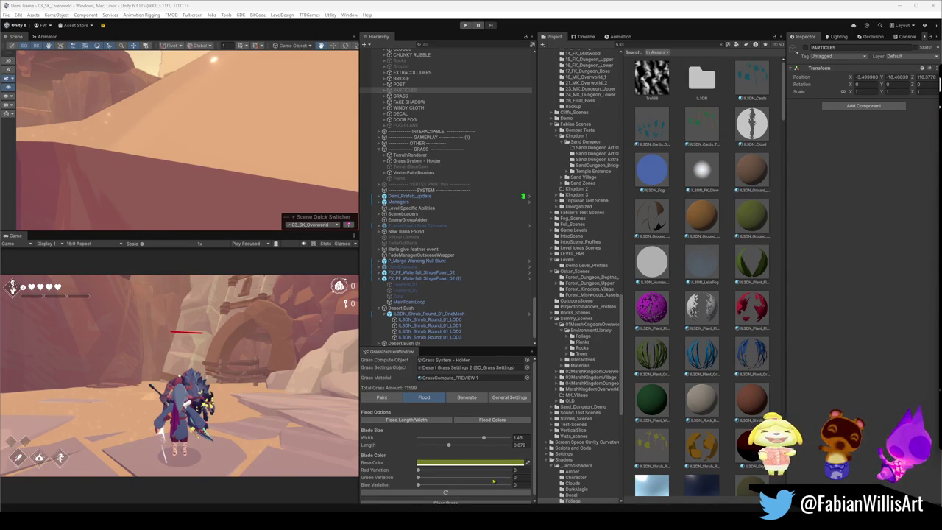
pyautogui.moveTo(583, 515)
pyautogui.moveTo(743, 478)
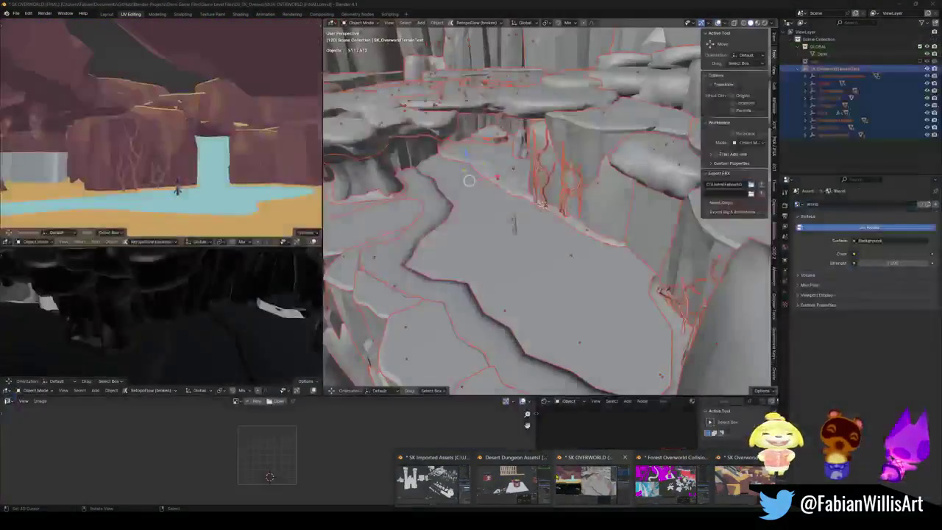
# Step: Switch to the SK OVERWORLD (FINAL) Blender window and deselect all terrain objects
pyautogui.click(589, 482)
pyautogui.hotkey('alt', 'a')
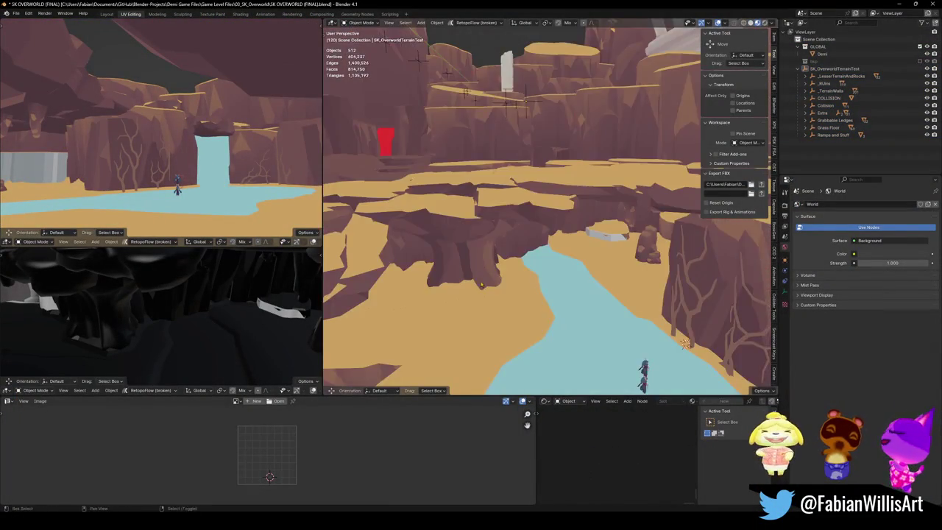